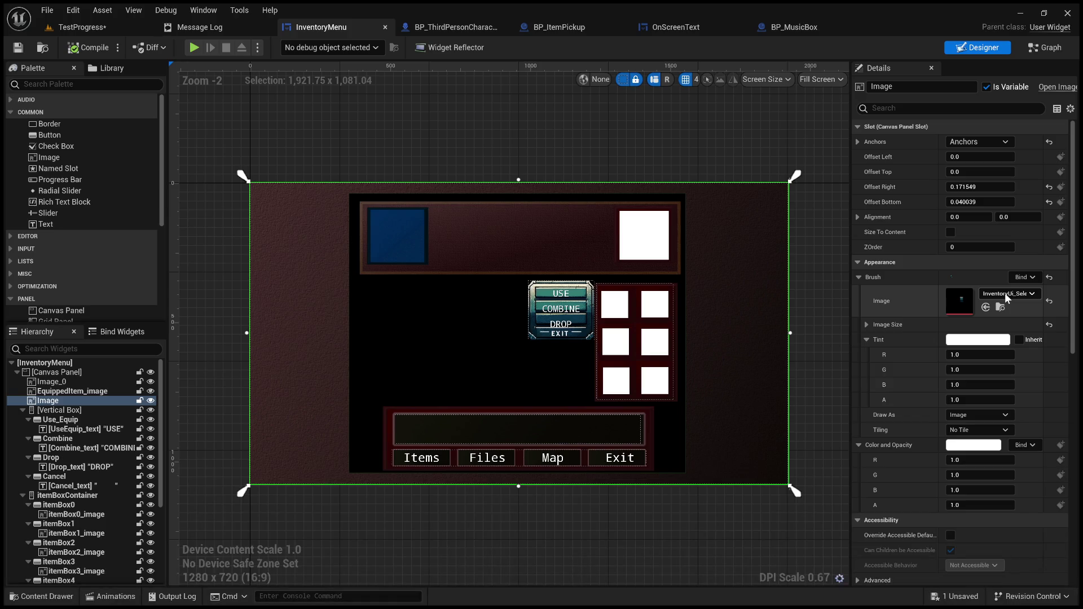
Revert the menu's background image brush to the dark green inventory_bg texture
{"action": "key", "text": "ctrl+z"}
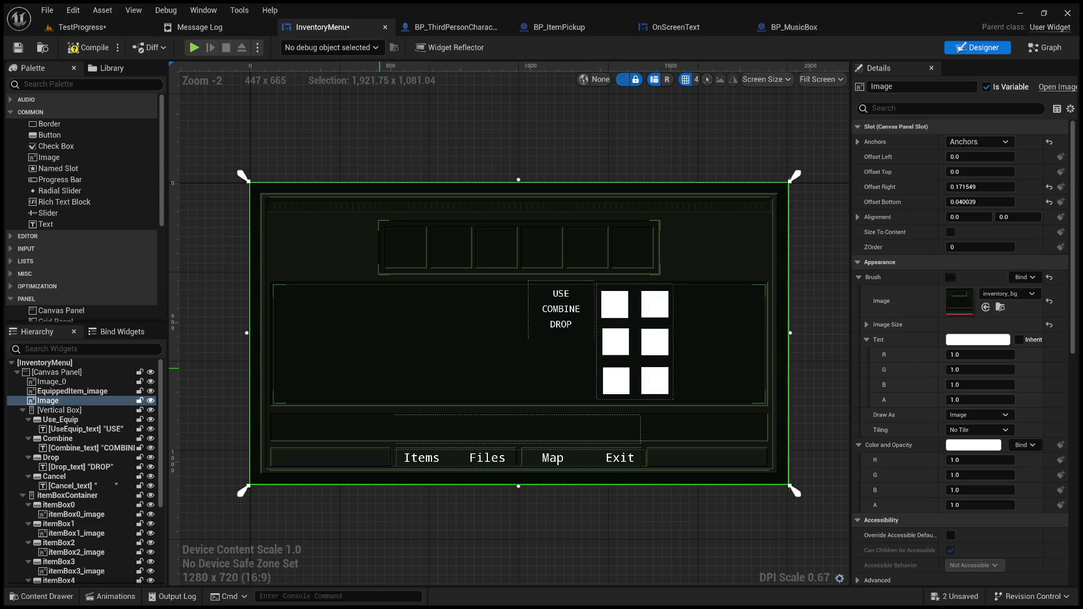
{"action": "mouse_move", "coordinate": [416, 132]}
{"action": "left_mouse_down"}
{"action": "mouse_move", "coordinate": [421, 156]}
{"action": "mouse_move", "coordinate": [503, 133]}
{"action": "mouse_move", "coordinate": [476, 129]}
{"action": "left_mouse_up"}
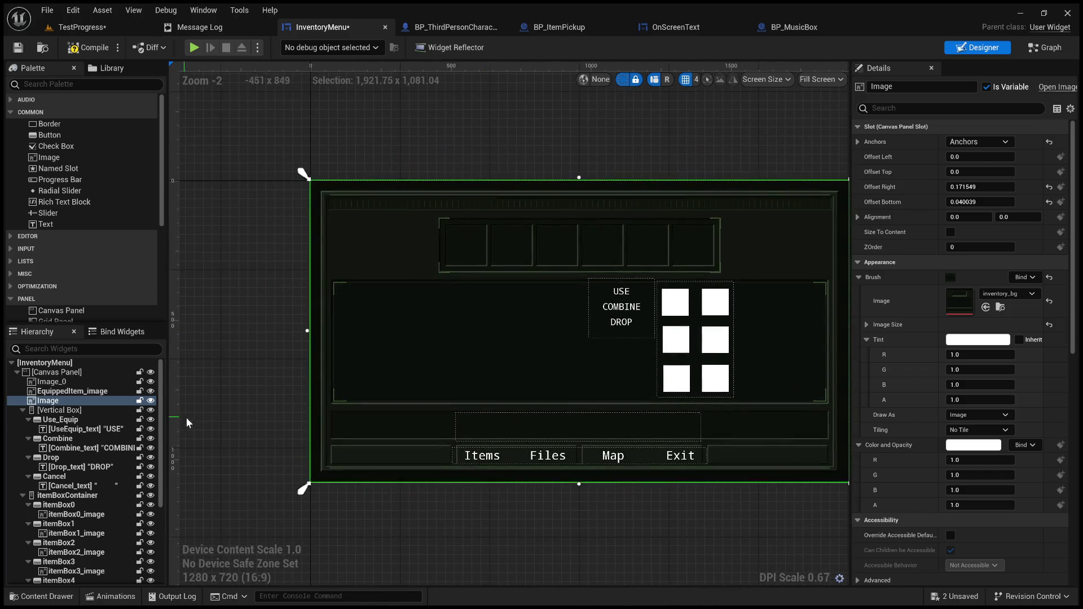
Collapse the USE/COMBINE/DROP Vertical Box in the Hierarchy and hide it from the preview
{"action": "left_click", "coordinate": [55, 411]}
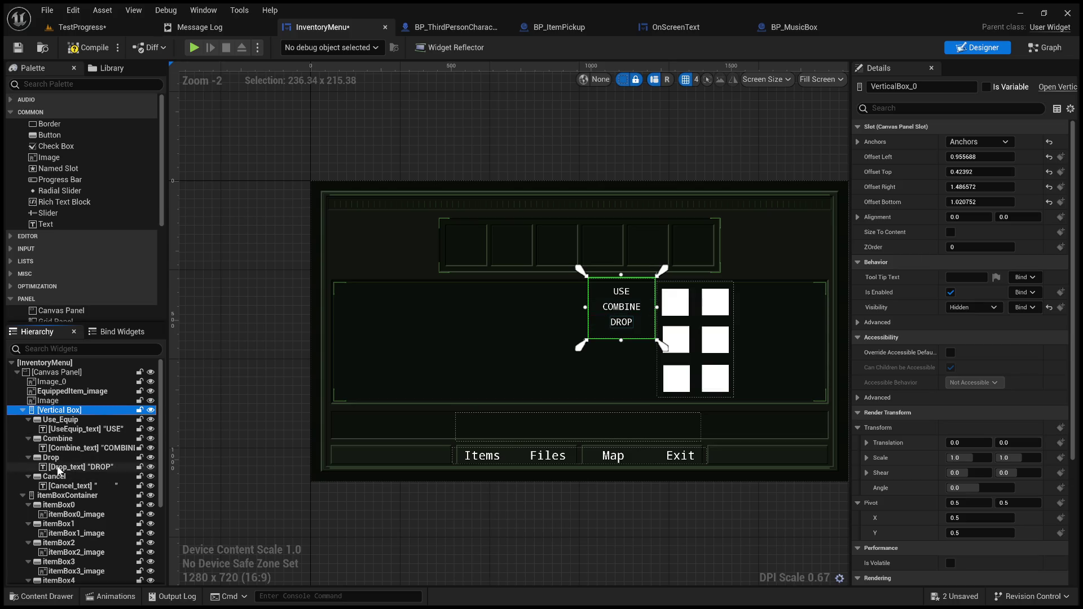
{"action": "left_click", "coordinate": [24, 410]}
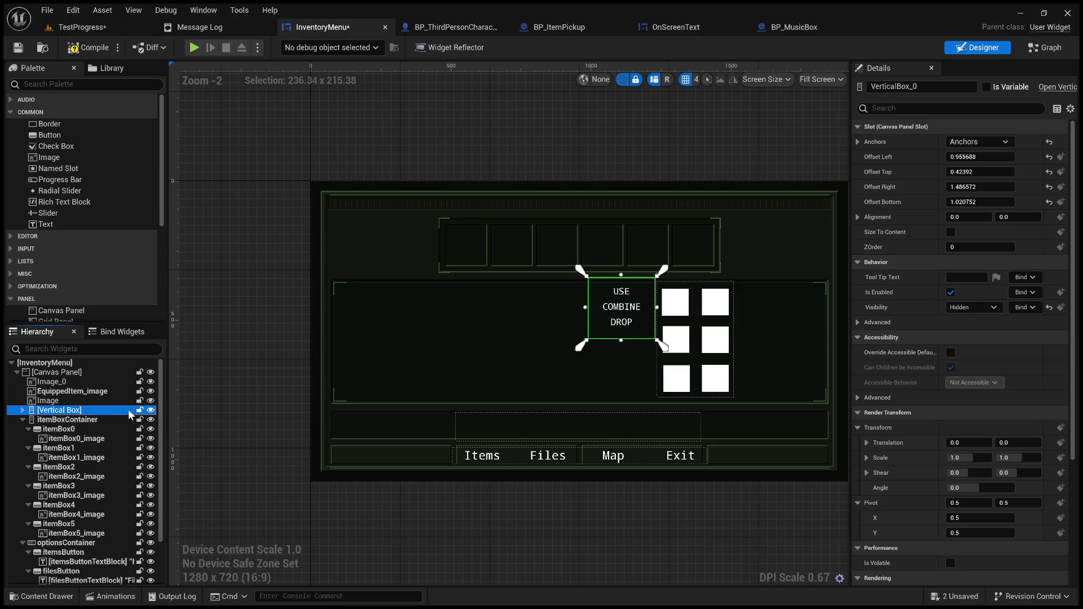
{"action": "left_click", "coordinate": [150, 410]}
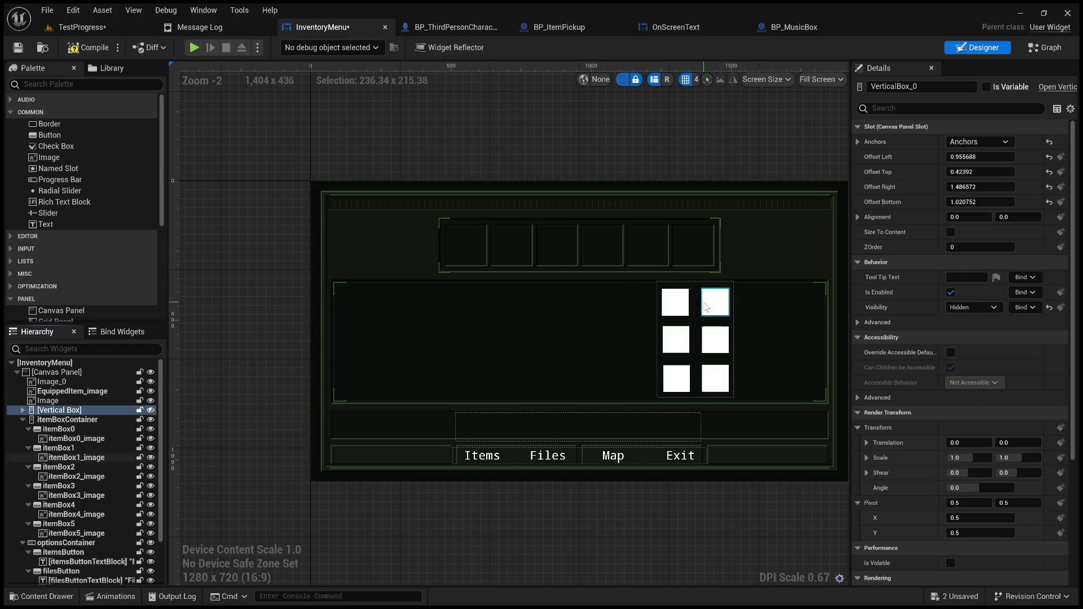
Inspect the item slot image, itemBoxContainer, InventoryMenu root and background image widgets
{"action": "left_click", "coordinate": [706, 306]}
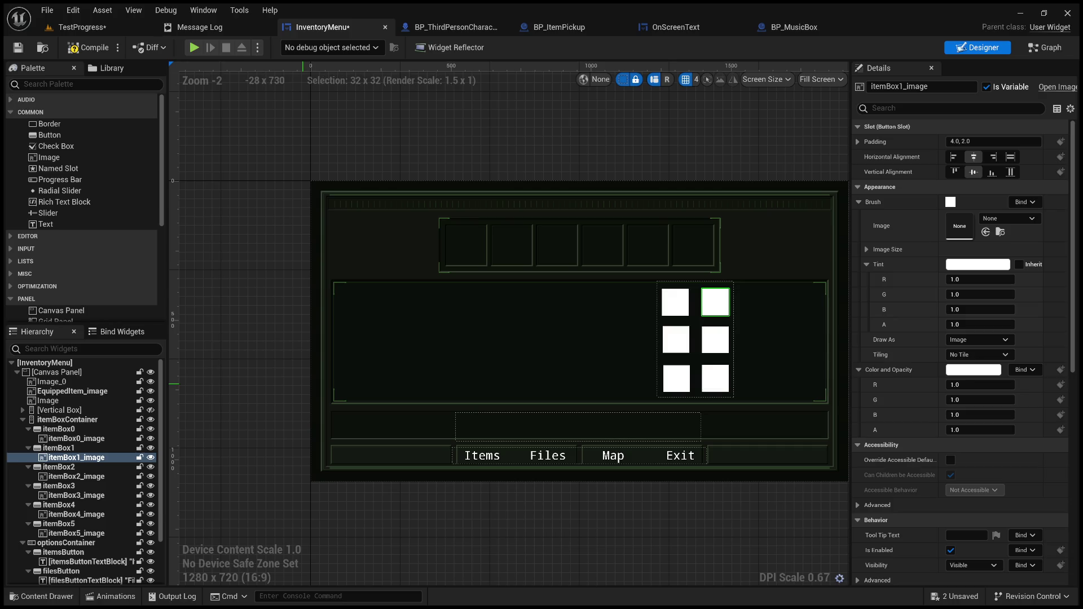
{"action": "left_click", "coordinate": [74, 421]}
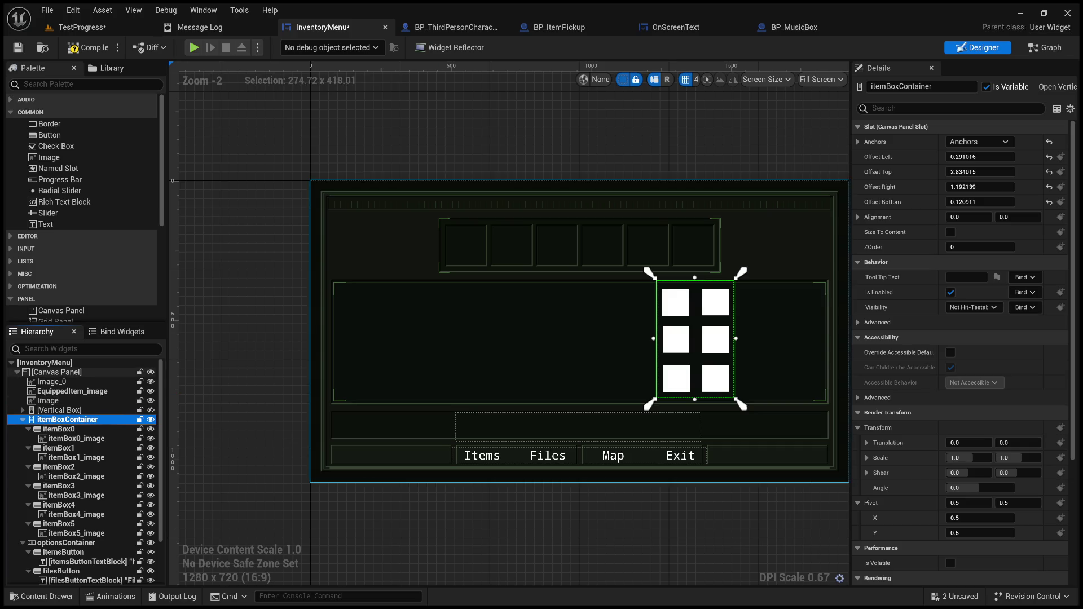
{"action": "left_click", "coordinate": [84, 364]}
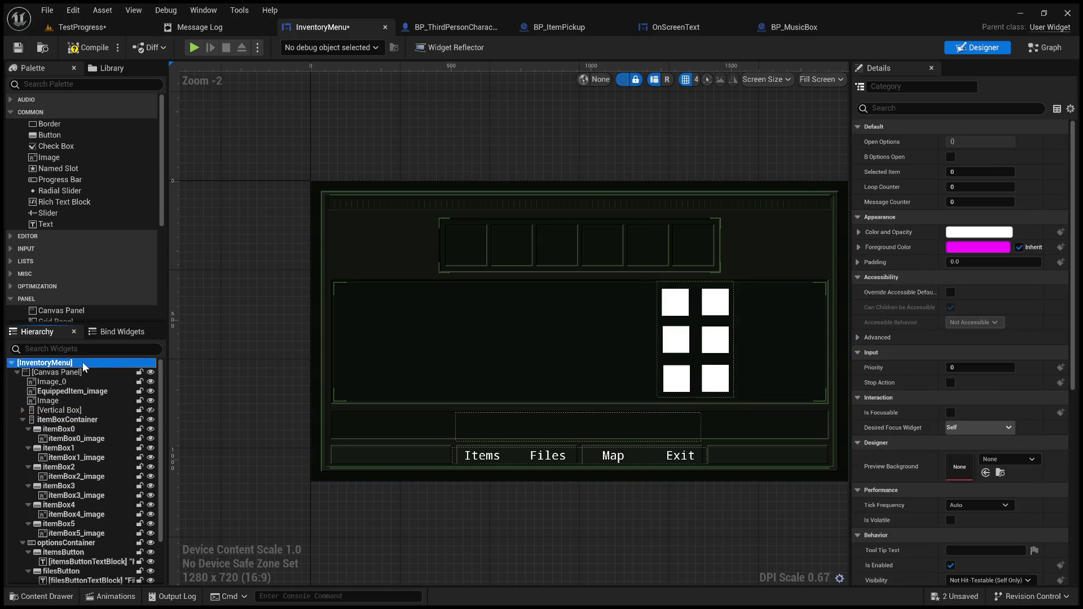
{"action": "left_click", "coordinate": [224, 403]}
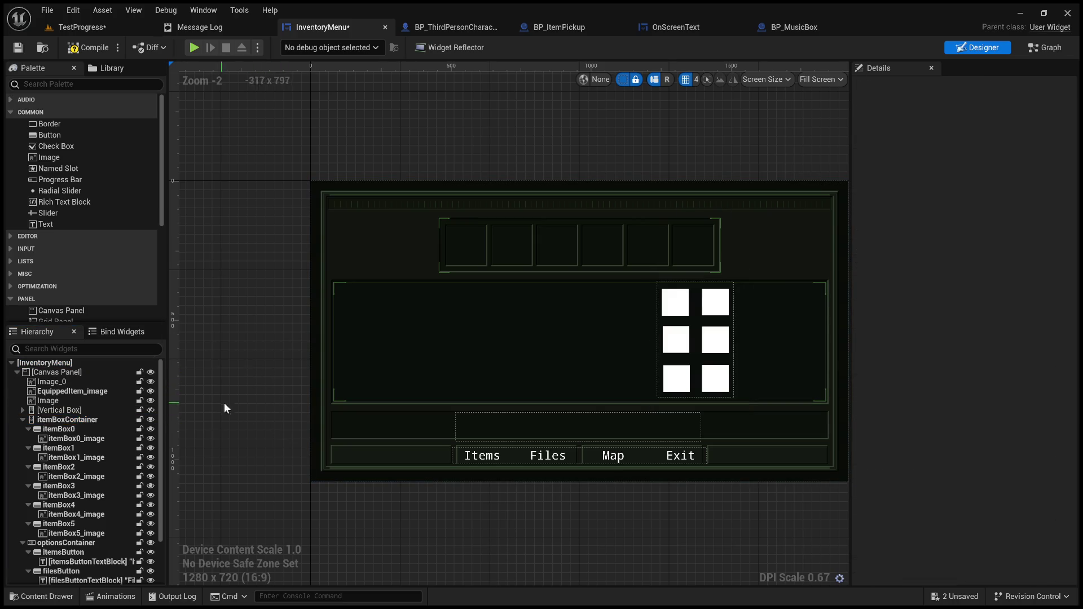
{"action": "left_click", "coordinate": [441, 343]}
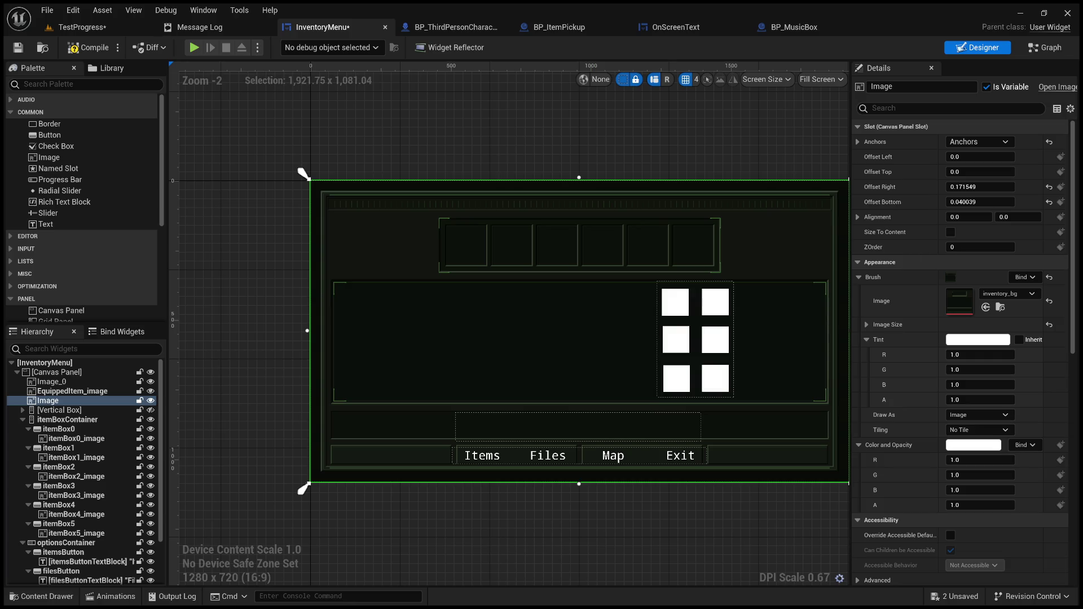
{"action": "left_click", "coordinate": [671, 285]}
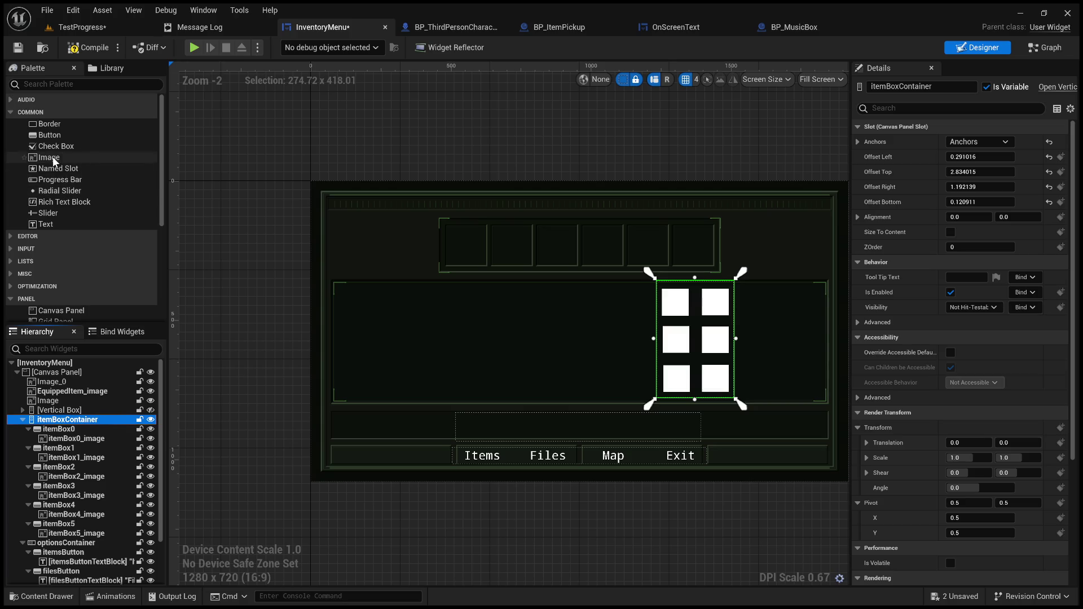
{"action": "scroll", "coordinate": [51, 237], "scroll_direction": "down", "scroll_amount": 2}
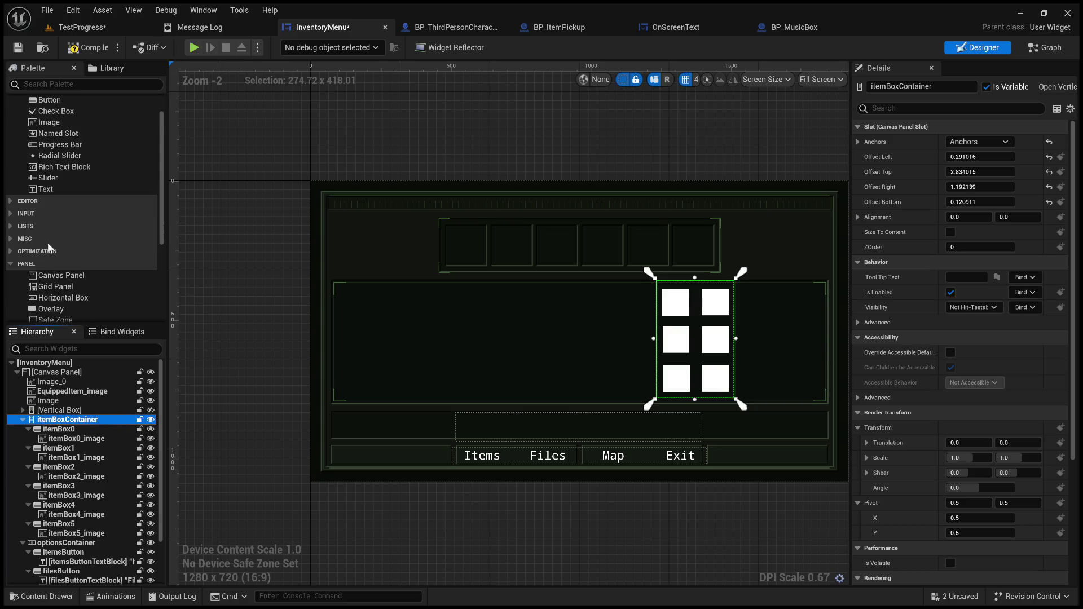
Place a new Horizontal Box from the Palette's Panel section onto the canvas
{"action": "scroll", "coordinate": [48, 247], "scroll_direction": "down", "scroll_amount": 2}
{"action": "mouse_move", "coordinate": [73, 262]}
{"action": "left_mouse_down"}
{"action": "mouse_move", "coordinate": [458, 239]}
{"action": "mouse_move", "coordinate": [443, 229]}
{"action": "left_mouse_up"}
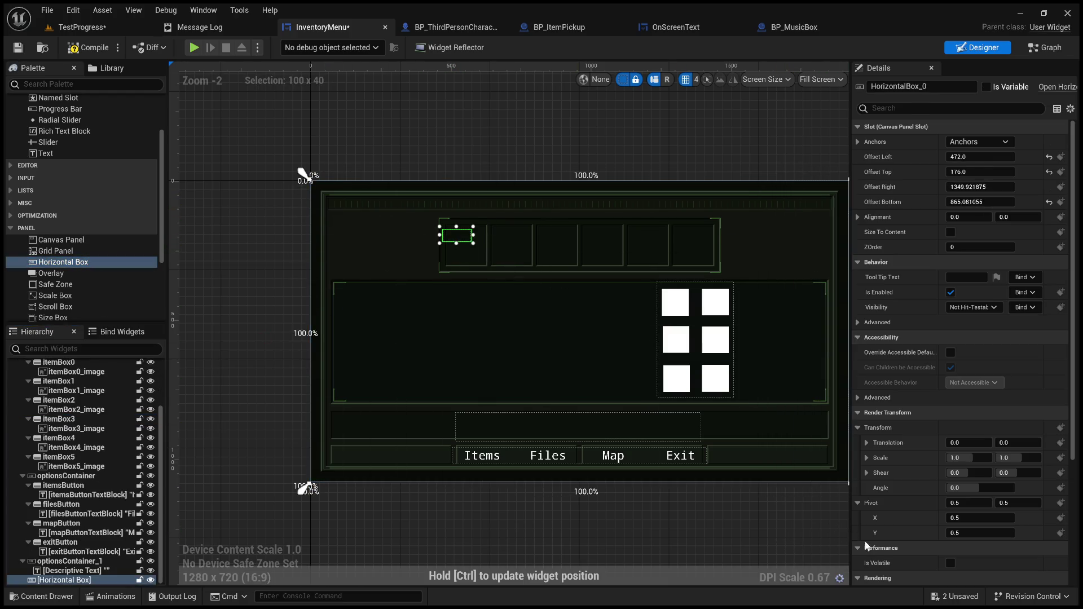
{"action": "left_click_drag", "start_coordinate": [713, 519], "coordinate": [658, 515]}
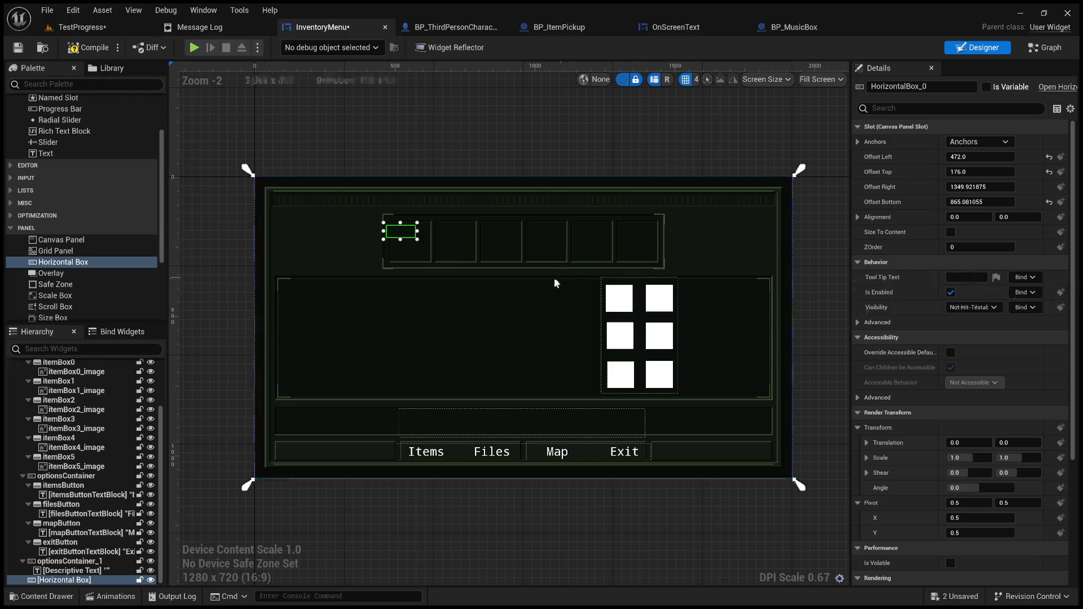
{"action": "scroll", "coordinate": [357, 174], "scroll_direction": "up", "scroll_amount": 16}
{"action": "mouse_move", "coordinate": [340, 242]}
{"action": "left_mouse_down"}
{"action": "mouse_move", "coordinate": [374, 300]}
{"action": "mouse_move", "coordinate": [328, 196]}
{"action": "left_mouse_up"}
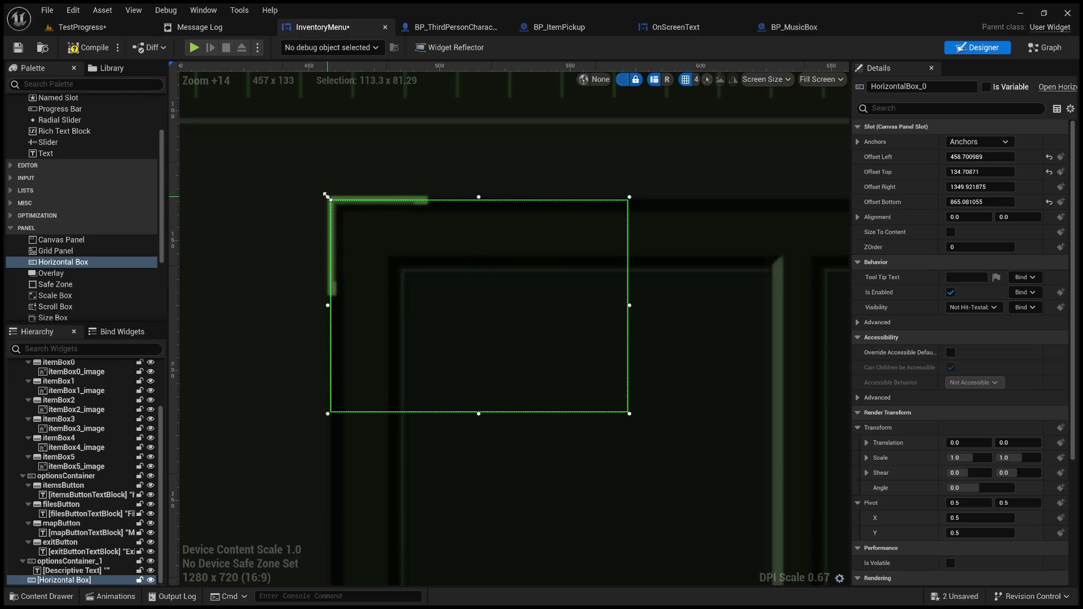
Resize the Horizontal Box to about 1003 × 193 to cover the top slot-bar frame
{"action": "scroll", "coordinate": [418, 264], "scroll_direction": "down", "scroll_amount": 6}
{"action": "left_click_drag", "start_coordinate": [449, 332], "coordinate": [462, 457]}
{"action": "scroll", "coordinate": [418, 363], "scroll_direction": "down", "scroll_amount": 6}
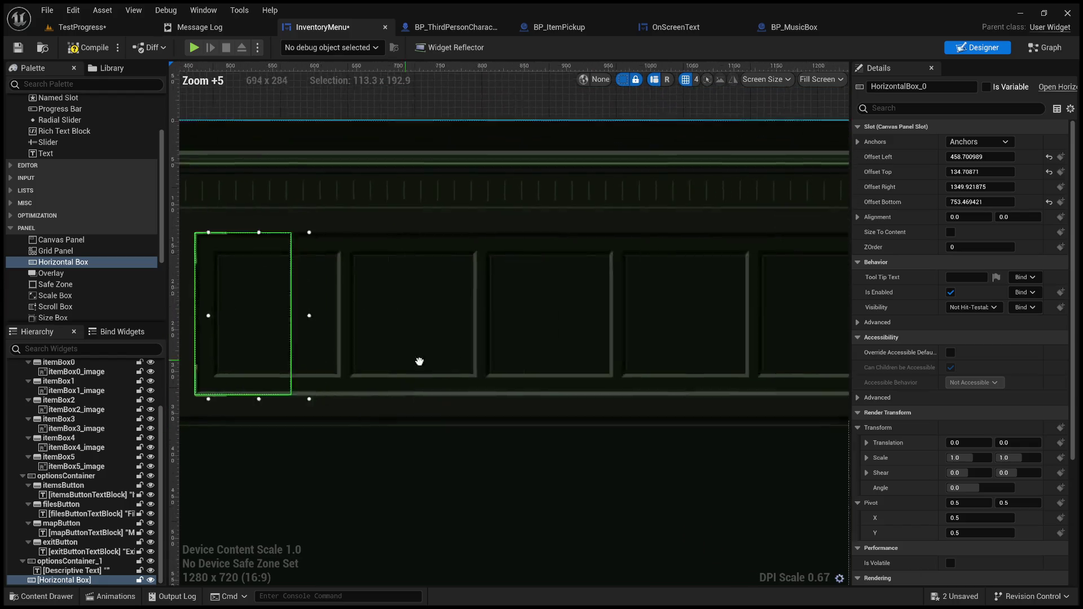
{"action": "scroll", "coordinate": [356, 368], "scroll_direction": "down", "scroll_amount": 2}
{"action": "mouse_move", "coordinate": [276, 346]}
{"action": "left_mouse_down"}
{"action": "mouse_move", "coordinate": [607, 347]}
{"action": "mouse_move", "coordinate": [612, 359]}
{"action": "left_mouse_up"}
{"action": "scroll", "coordinate": [587, 342], "scroll_direction": "up", "scroll_amount": 16}
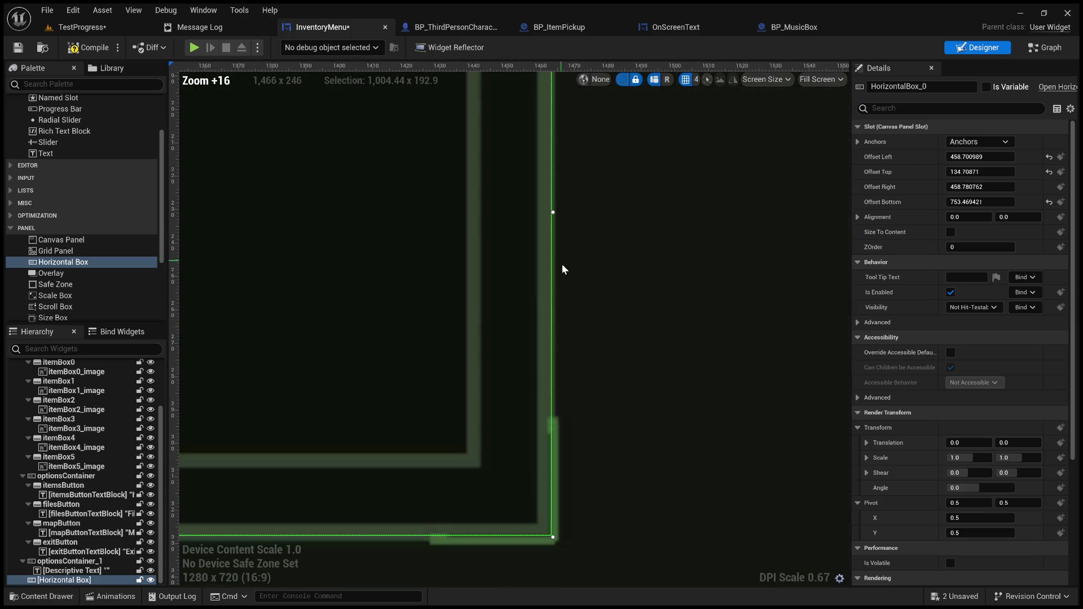
{"action": "left_click_drag", "start_coordinate": [552, 214], "coordinate": [548, 213]}
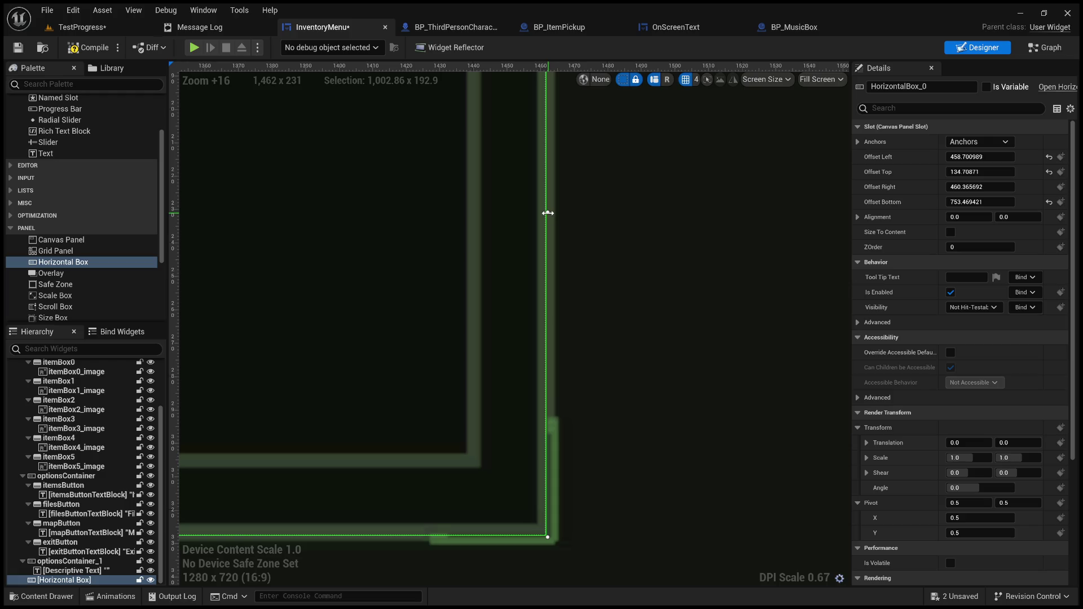
{"action": "scroll", "coordinate": [548, 213], "scroll_direction": "down", "scroll_amount": 5}
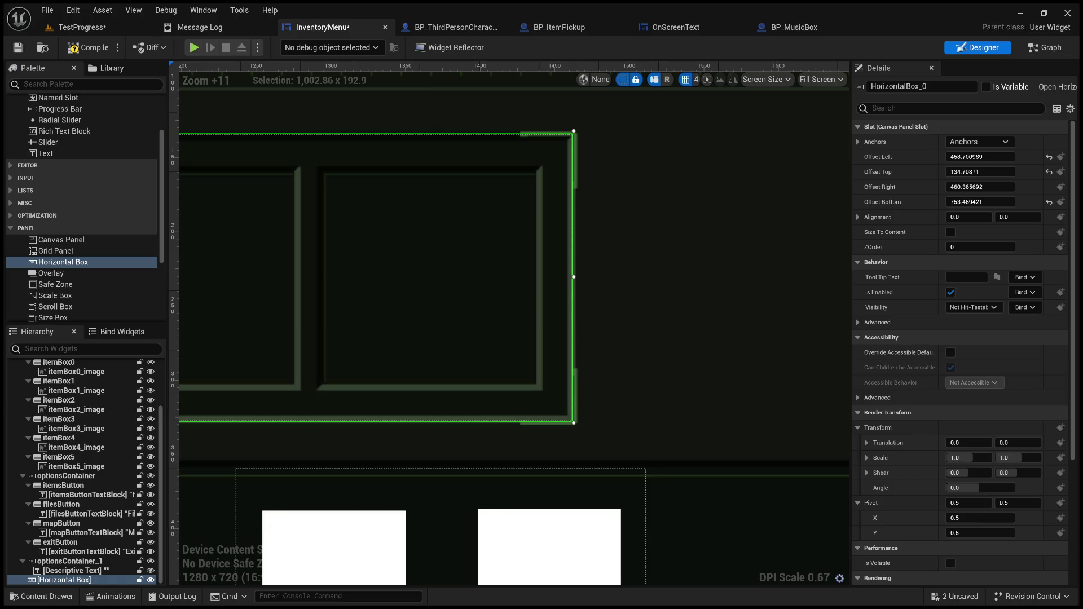
{"action": "left_click", "coordinate": [638, 332]}
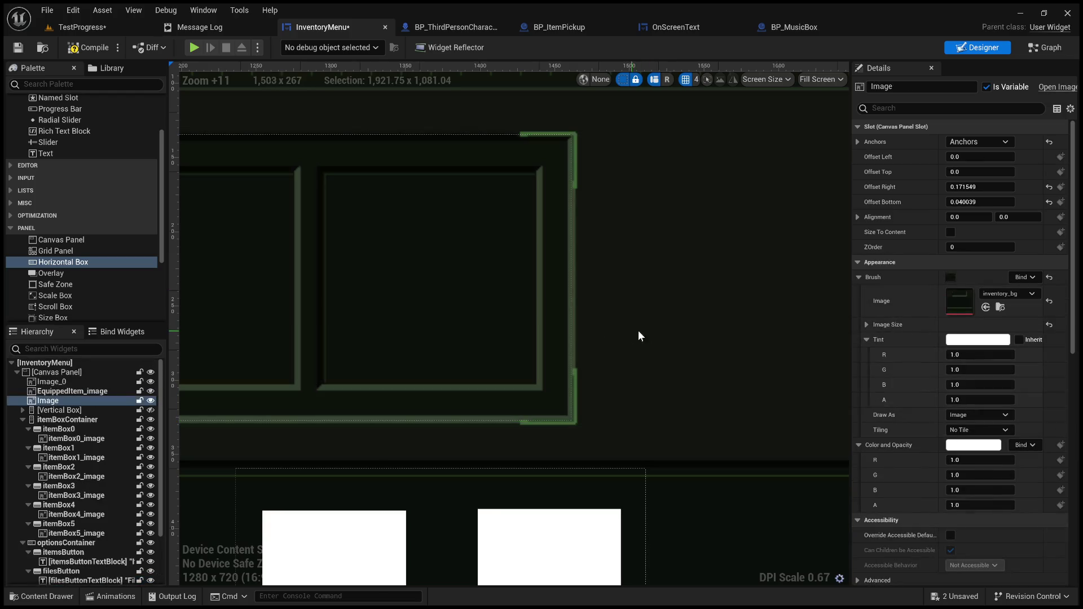
Collapse the children of itemBox0 through itemBox5 in the Hierarchy
{"action": "scroll", "coordinate": [666, 335], "scroll_direction": "down", "scroll_amount": 15}
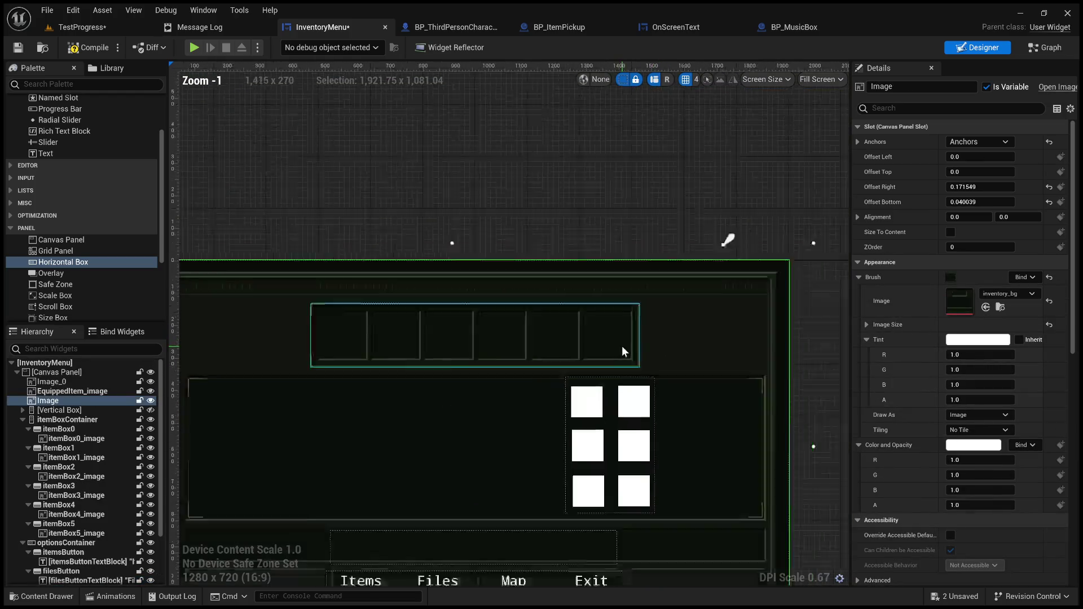
{"action": "scroll", "coordinate": [534, 430], "scroll_direction": "up", "scroll_amount": 5}
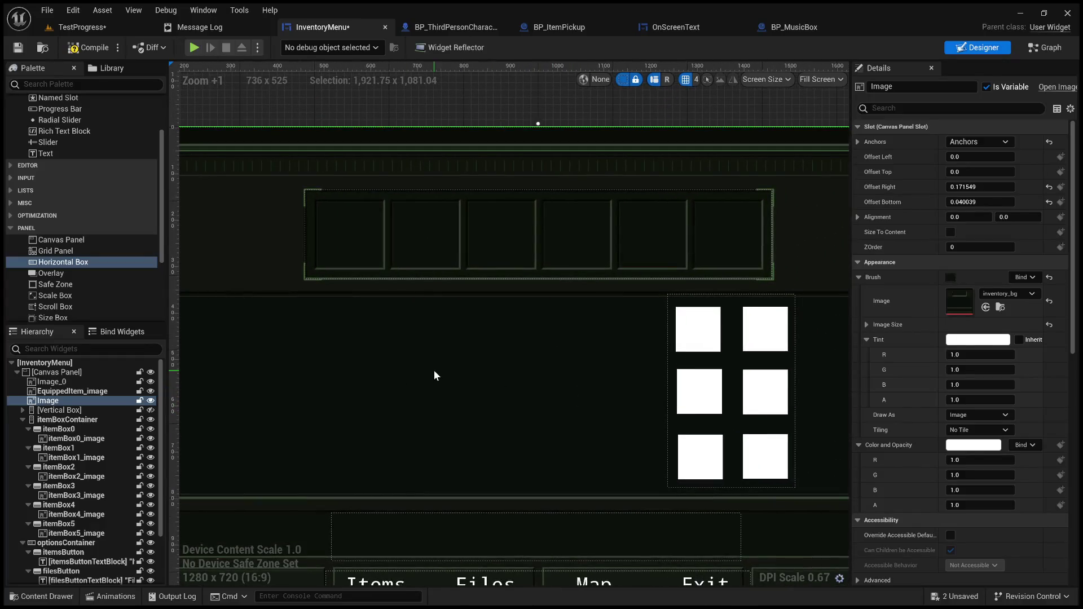
{"action": "left_click", "coordinate": [67, 430]}
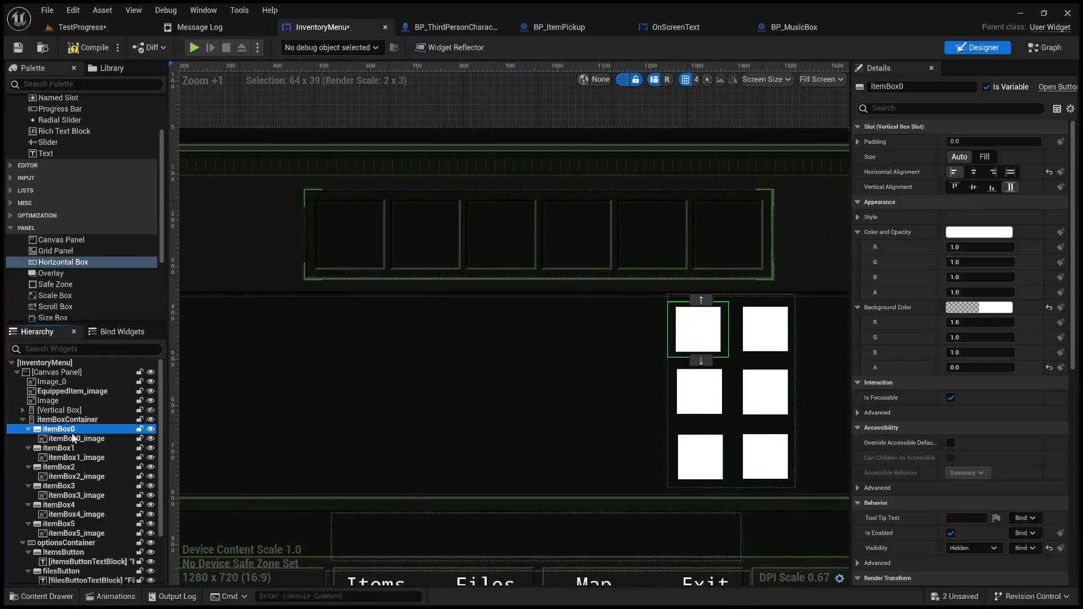
{"action": "left_click", "coordinate": [28, 429]}
{"action": "left_click", "coordinate": [29, 438]}
{"action": "left_click", "coordinate": [28, 448]}
{"action": "left_click", "coordinate": [28, 457]}
{"action": "left_click", "coordinate": [28, 468]}
{"action": "left_click", "coordinate": [28, 477]}
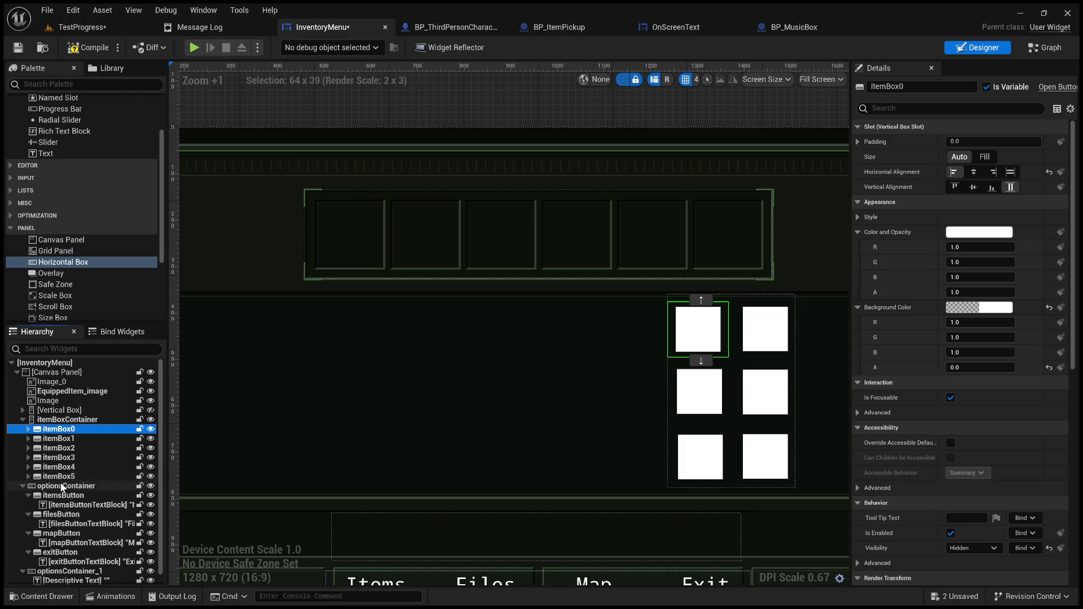
Select the six item slots, mistakenly move them into the Vertical Box, then return them to itemBoxContainer
{"action": "left_click", "coordinate": [56, 477], "text": "shift"}
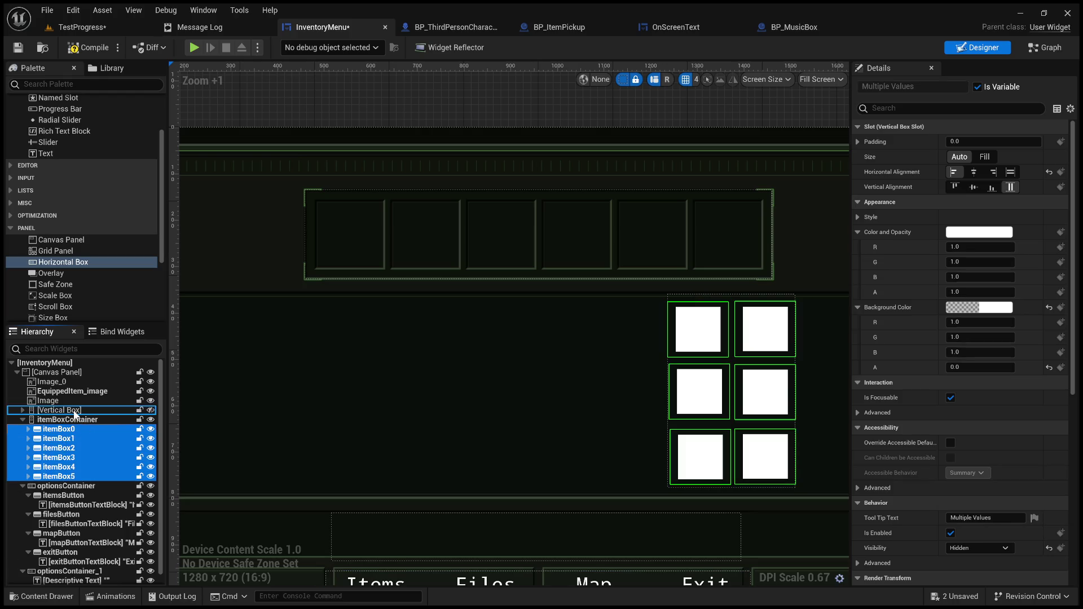
{"action": "left_click_drag", "start_coordinate": [74, 414], "coordinate": [74, 413]}
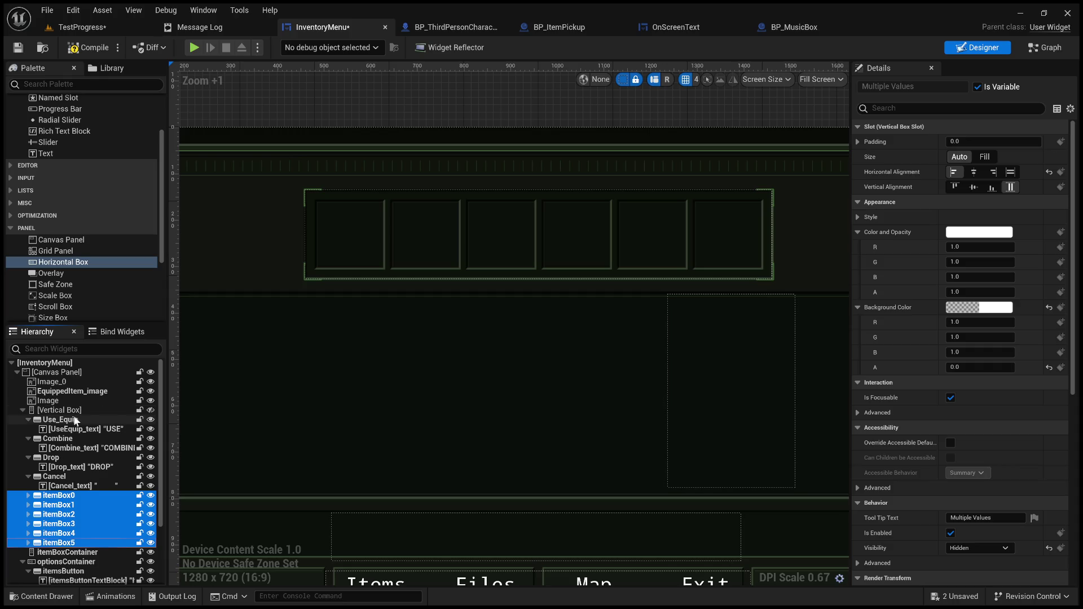
{"action": "scroll", "coordinate": [74, 503], "scroll_direction": "down", "scroll_amount": 2}
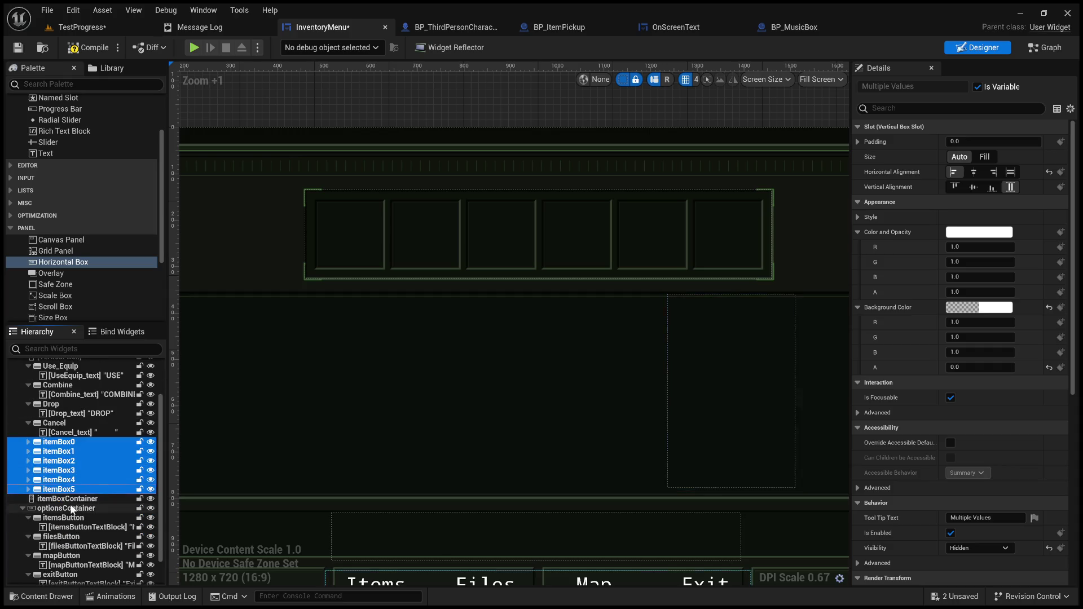
{"action": "left_click_drag", "start_coordinate": [68, 501], "coordinate": [70, 501]}
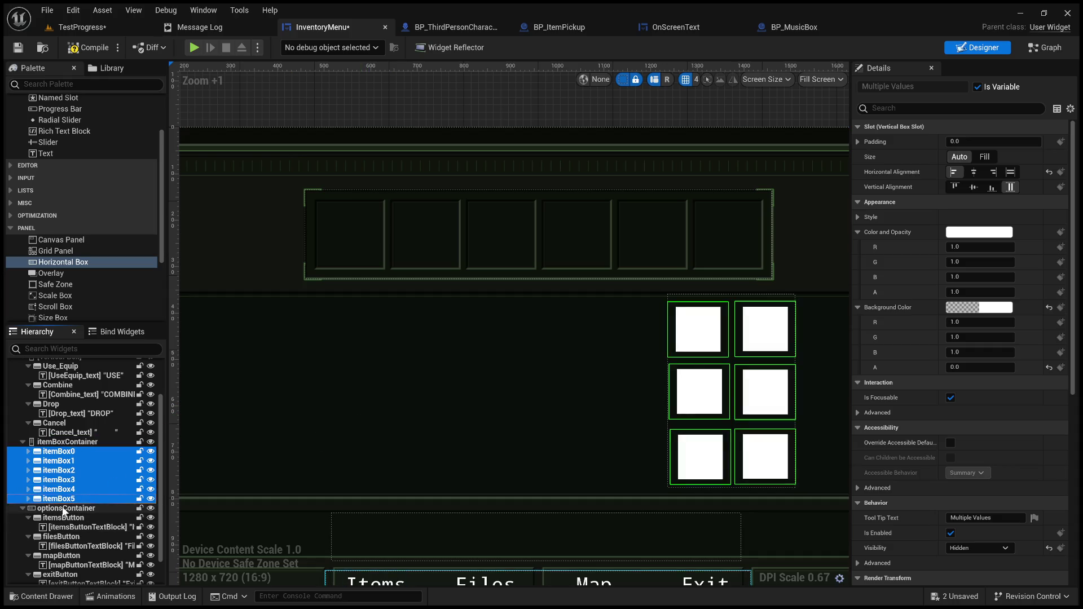
{"action": "scroll", "coordinate": [63, 510], "scroll_direction": "up", "scroll_amount": 2}
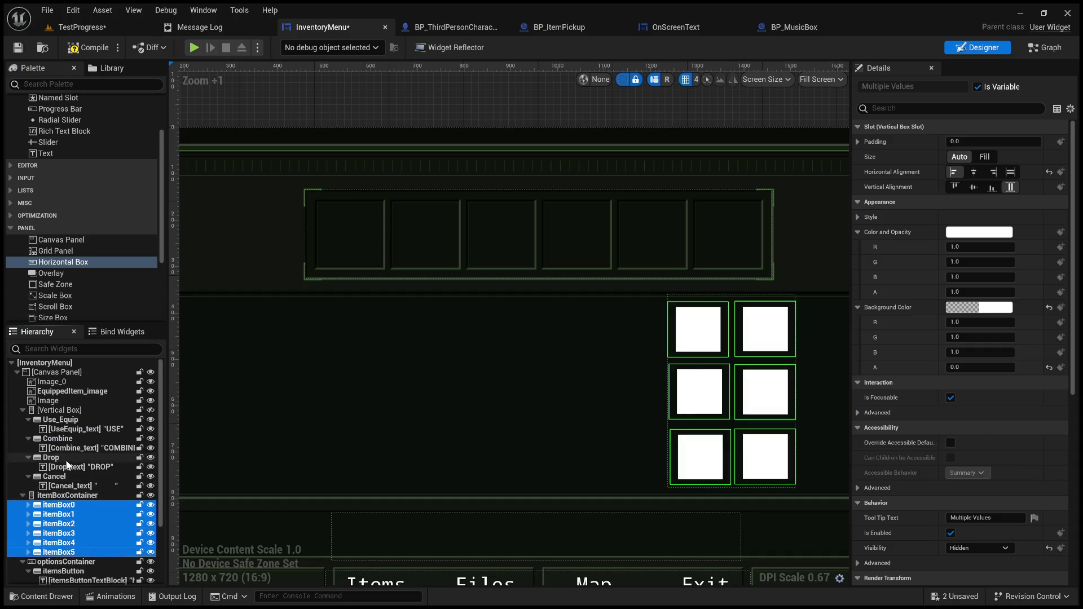
Reselect itemBox0–itemBox5 and drag them into the new Horizontal Box
{"action": "left_click", "coordinate": [24, 411]}
{"action": "left_click", "coordinate": [393, 272]}
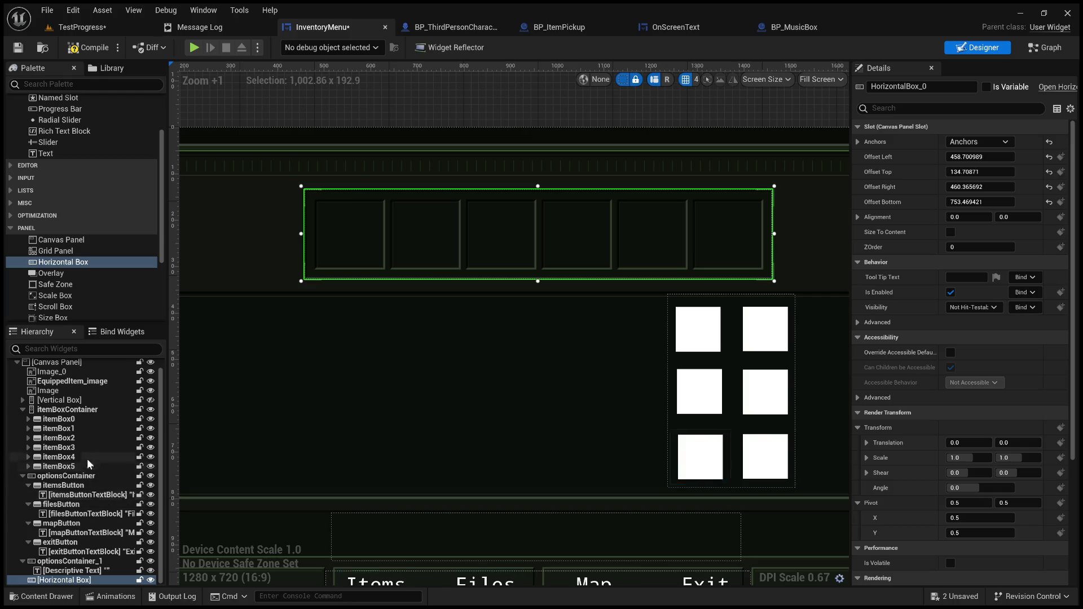
{"action": "left_click", "coordinate": [59, 419]}
{"action": "left_click", "coordinate": [59, 467], "text": "shift"}
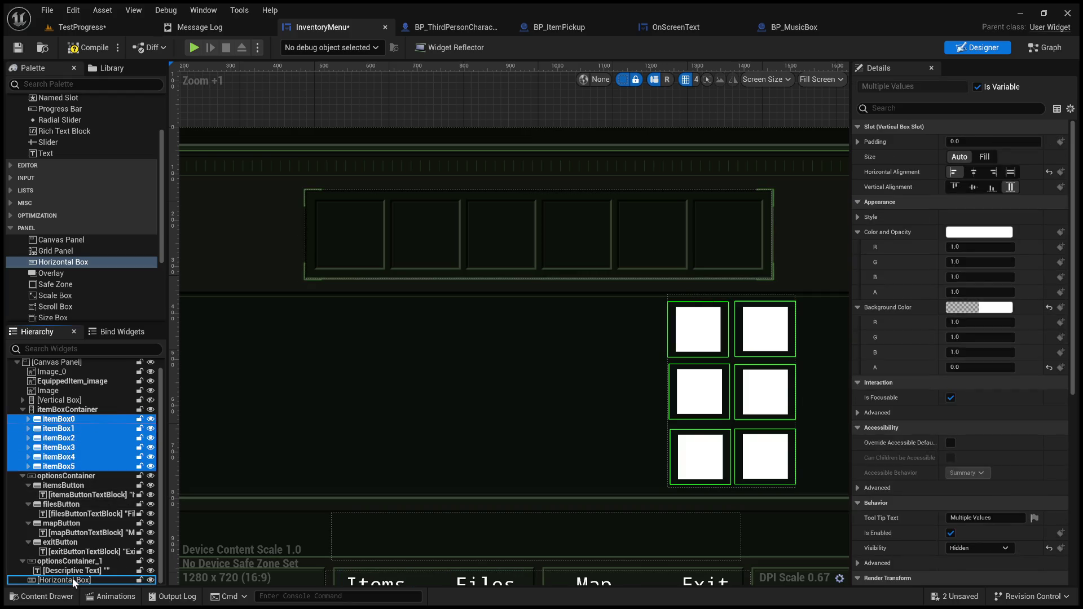
{"action": "left_click_drag", "start_coordinate": [73, 583], "coordinate": [73, 582]}
Rename the emptied original container to itemBoxContainer1
{"action": "scroll", "coordinate": [350, 406], "scroll_direction": "down", "scroll_amount": 4}
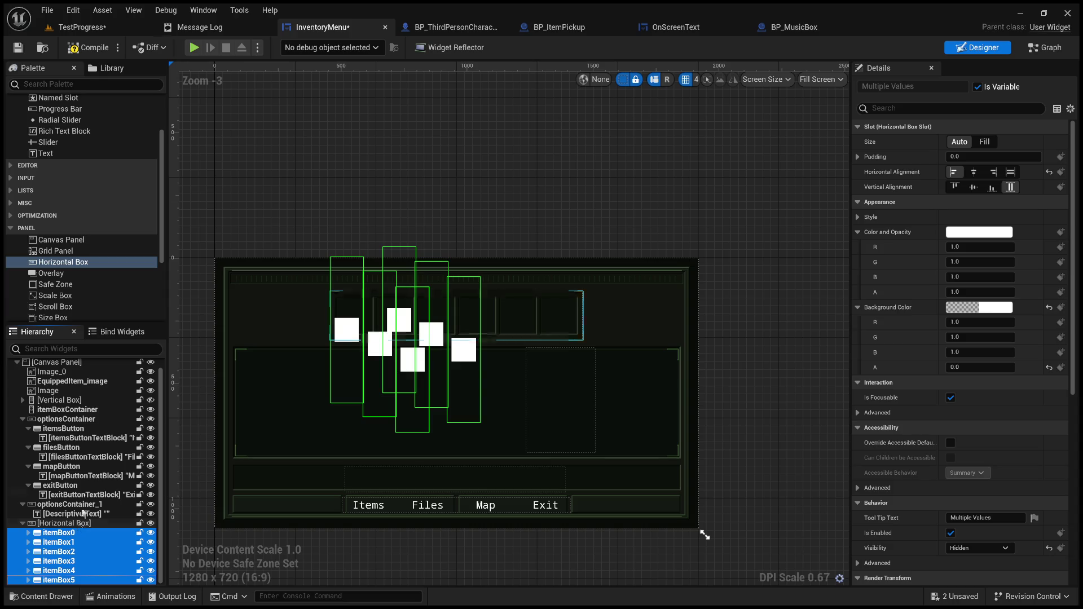
{"action": "left_click", "coordinate": [68, 410]}
{"action": "left_click", "coordinate": [937, 87]}
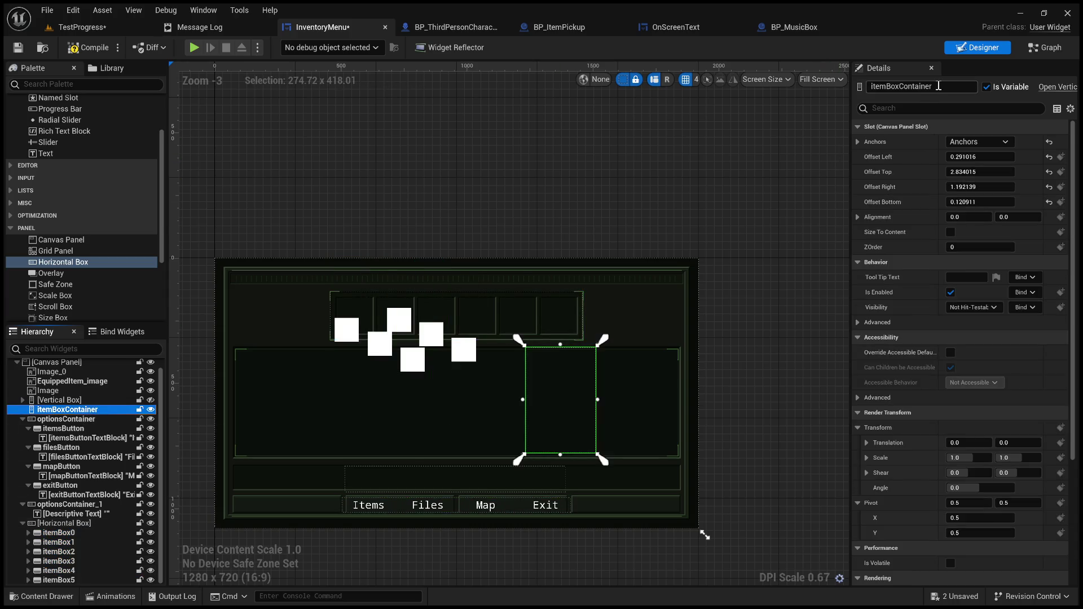
{"action": "left_click", "coordinate": [942, 87]}
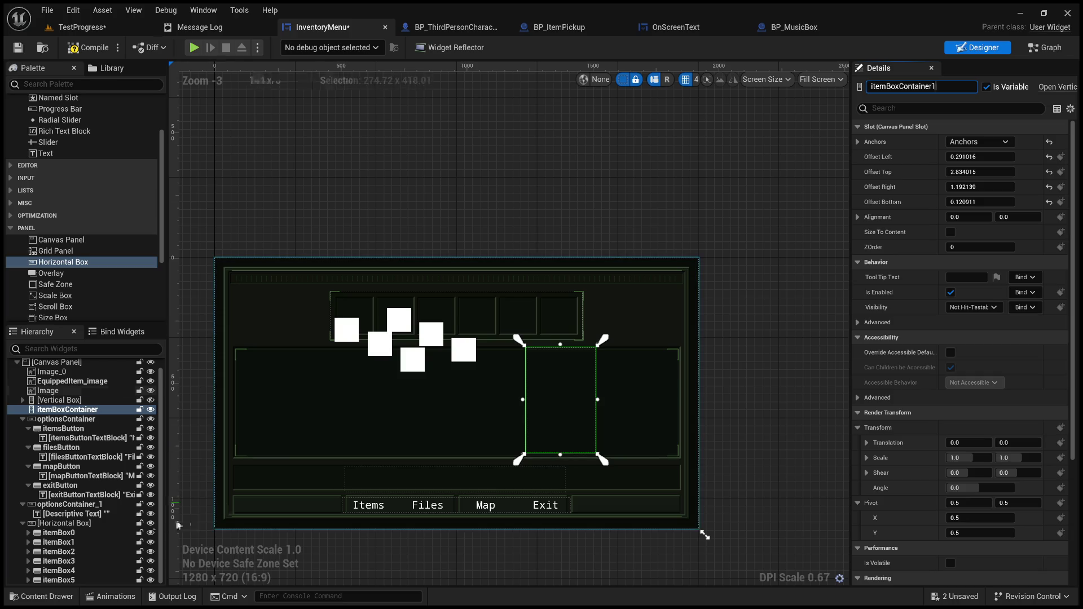
{"action": "double_click", "coordinate": [934, 87]}
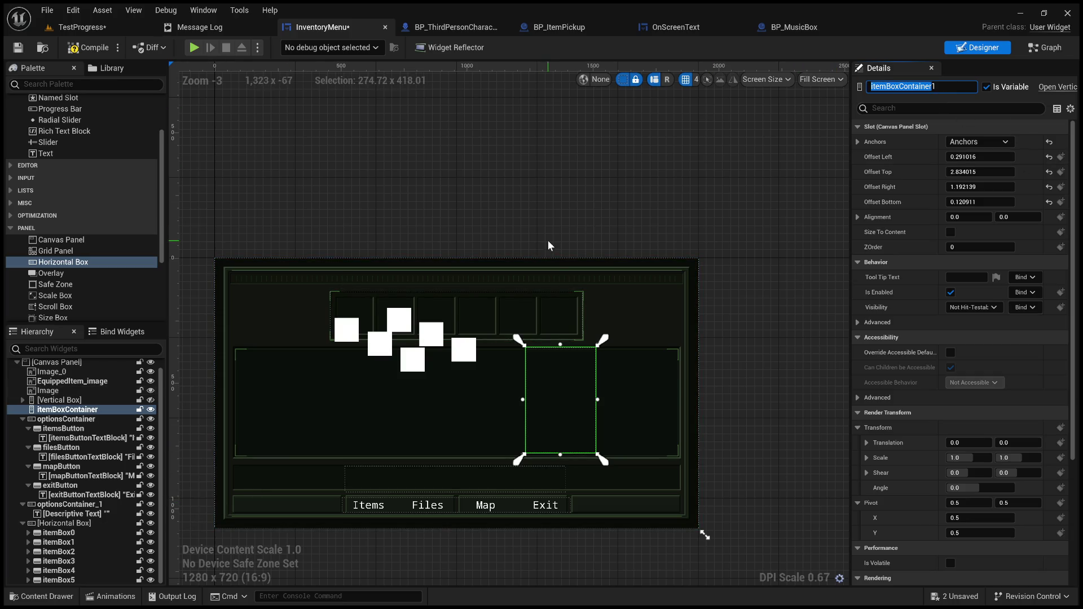
{"action": "key", "text": "Return"}
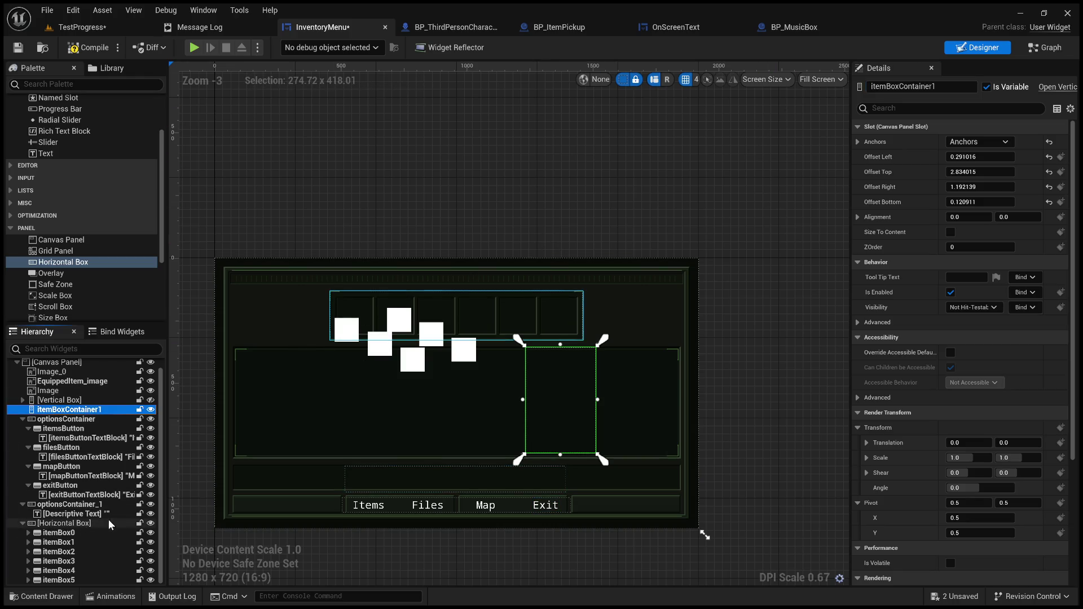
Rename the new Horizontal Box to itemBoxContainer and tick Is Variable
{"action": "left_click", "coordinate": [93, 522]}
{"action": "type", "text": "itemBoxContainer"}
{"action": "key", "text": "Return"}
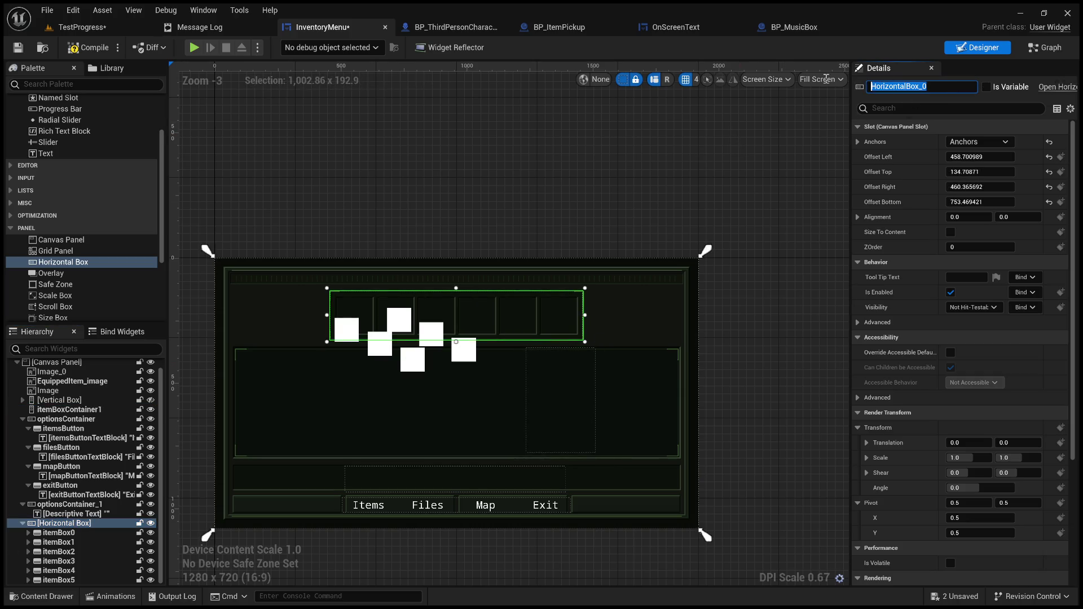
{"action": "left_click", "coordinate": [798, 124]}
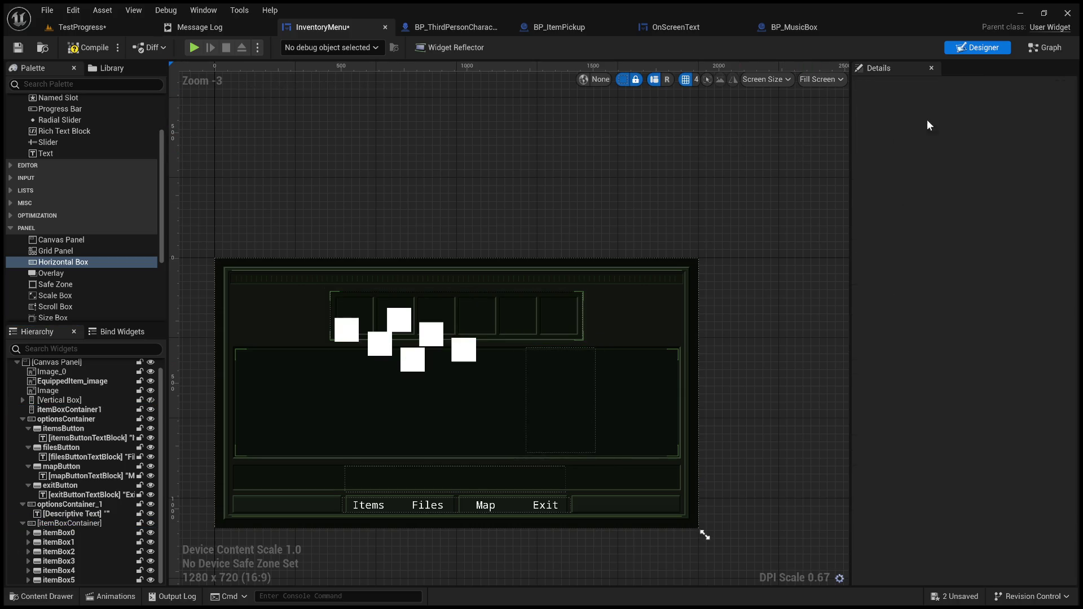
{"action": "left_click", "coordinate": [79, 523]}
{"action": "left_click", "coordinate": [990, 86]}
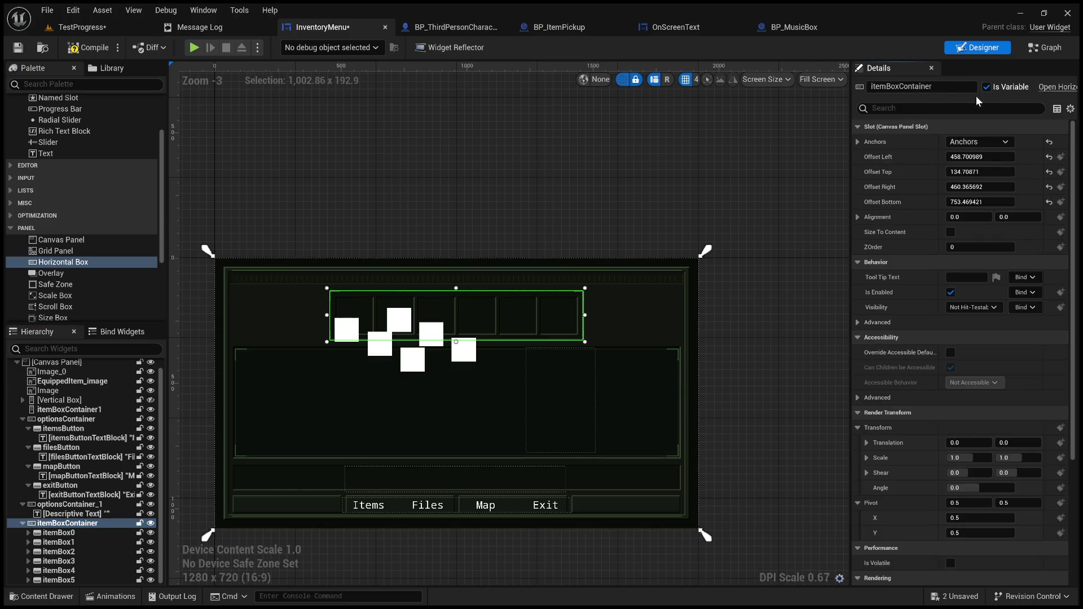
{"action": "left_click", "coordinate": [99, 534]}
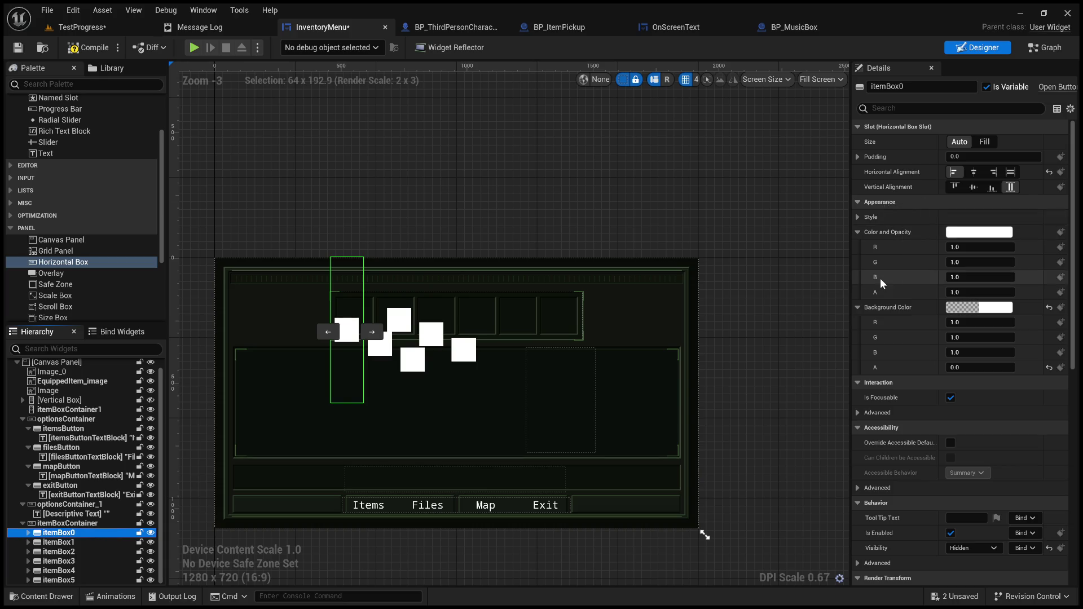
{"action": "scroll", "coordinate": [885, 373], "scroll_direction": "down", "scroll_amount": 5}
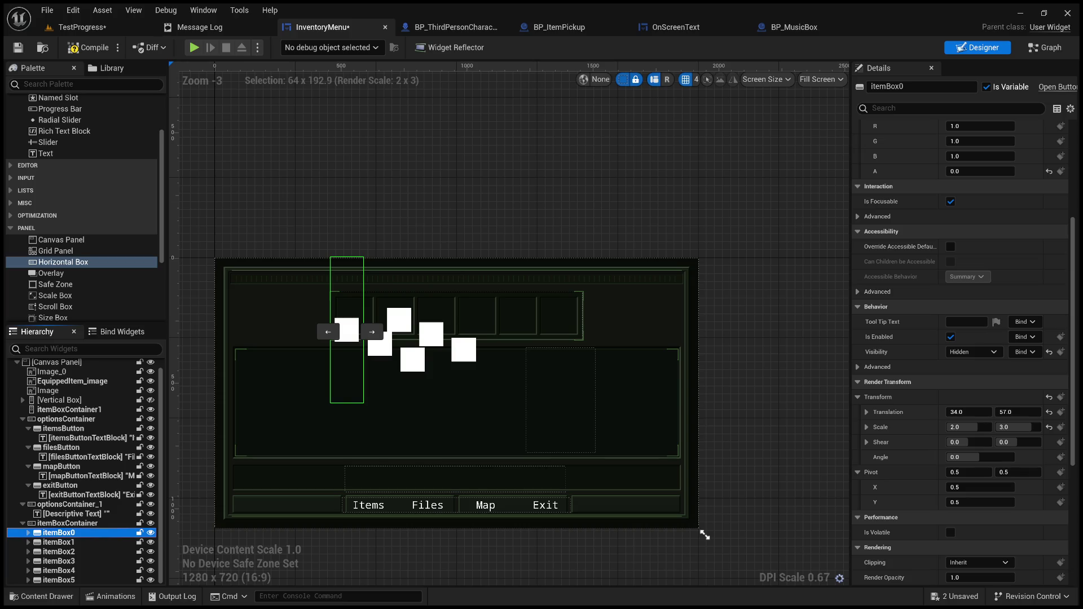
Reset itemBox0's render translation from 34, 57 to 0, 0, then select all six slots
{"action": "left_click", "coordinate": [976, 411]}
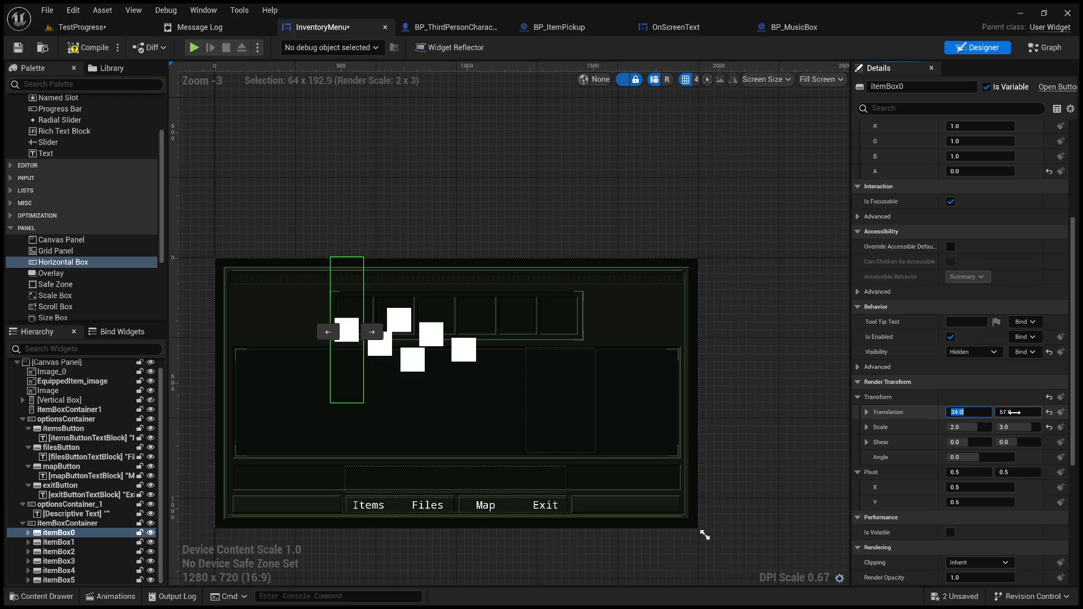
{"action": "type", "text": "0"}
{"action": "left_click_drag", "start_coordinate": [1014, 413], "coordinate": [992, 412]}
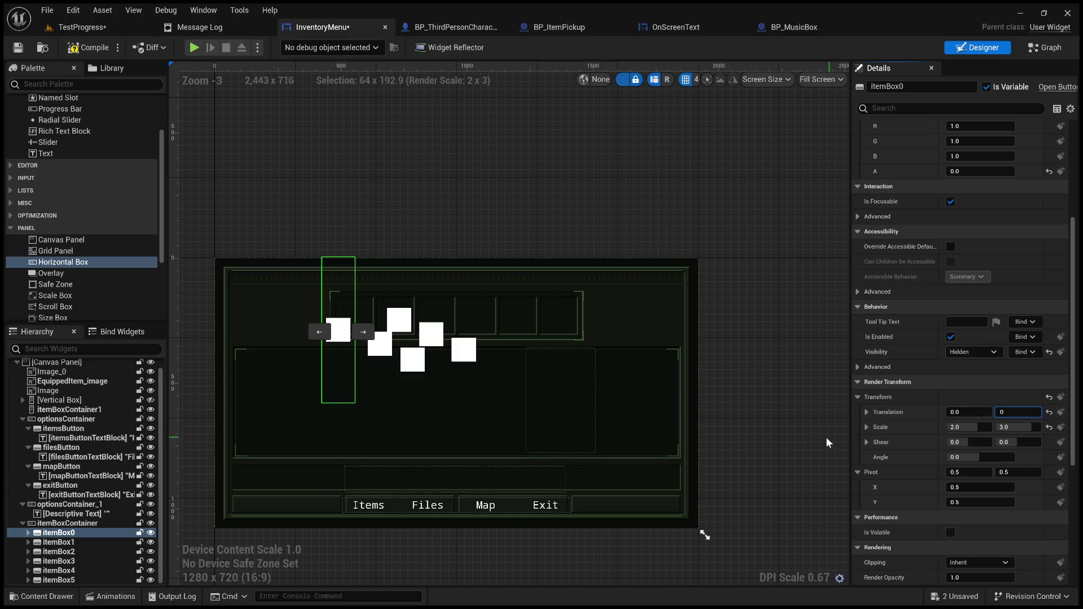
{"action": "left_click", "coordinate": [813, 438]}
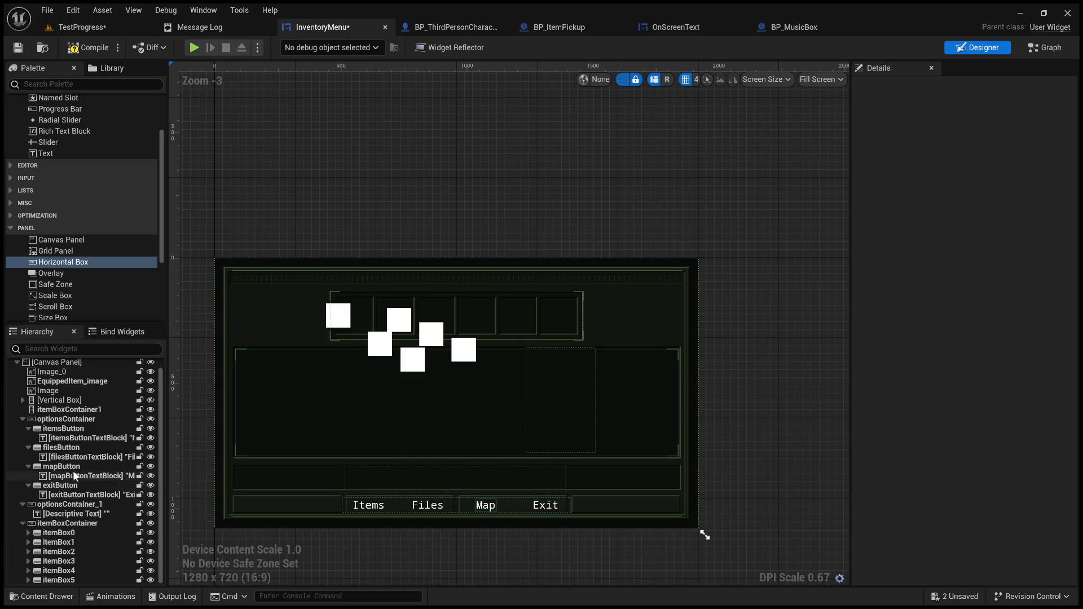
{"action": "left_click", "coordinate": [59, 532]}
{"action": "left_click", "coordinate": [59, 580], "text": "shift"}
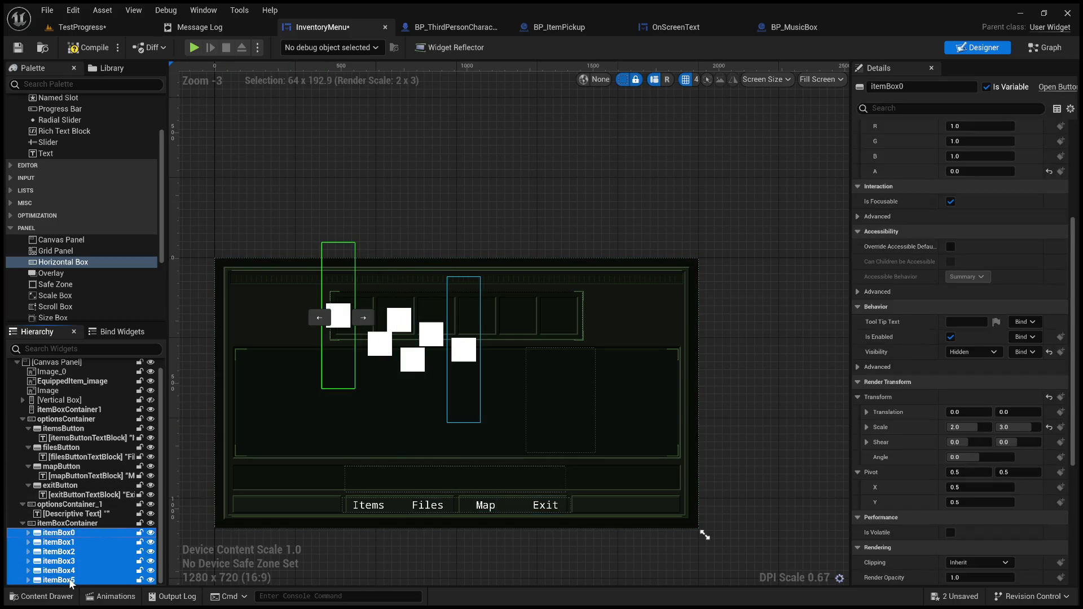
Reset all six slots' translation to 0, 0 and set their Slot Size to Fill
{"action": "left_click", "coordinate": [1049, 412]}
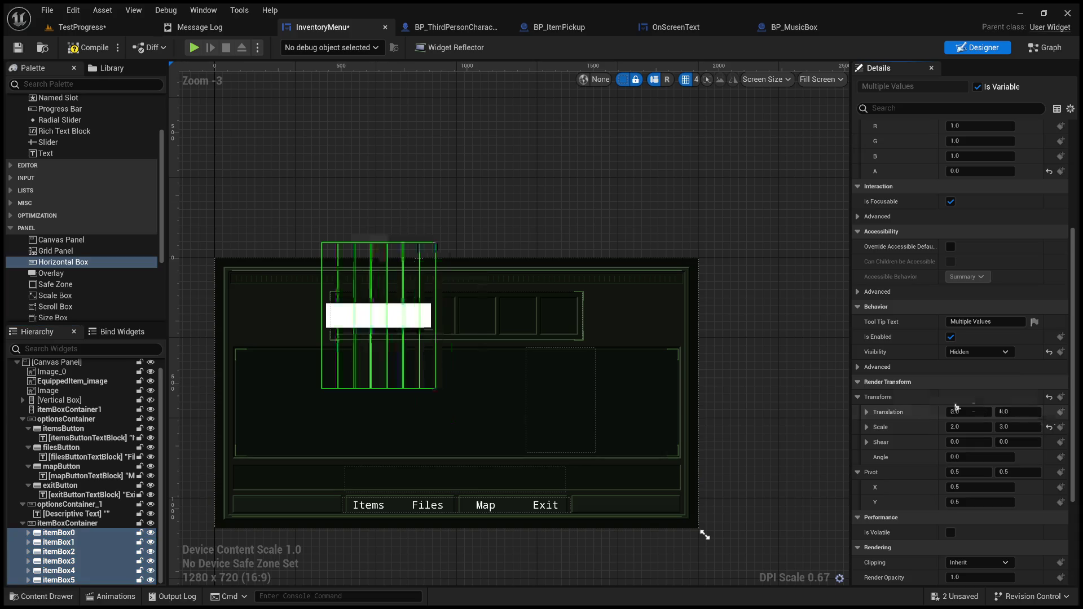
{"action": "scroll", "coordinate": [788, 353], "scroll_direction": "up", "scroll_amount": 6}
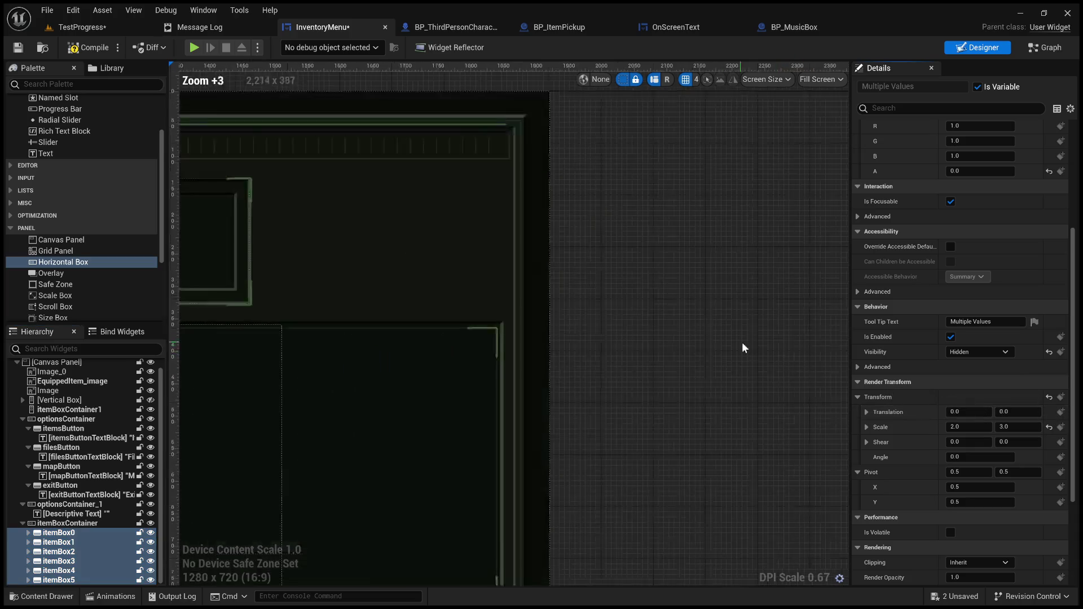
{"action": "scroll", "coordinate": [742, 342], "scroll_direction": "down", "scroll_amount": 5}
{"action": "scroll", "coordinate": [912, 326], "scroll_direction": "up", "scroll_amount": 7}
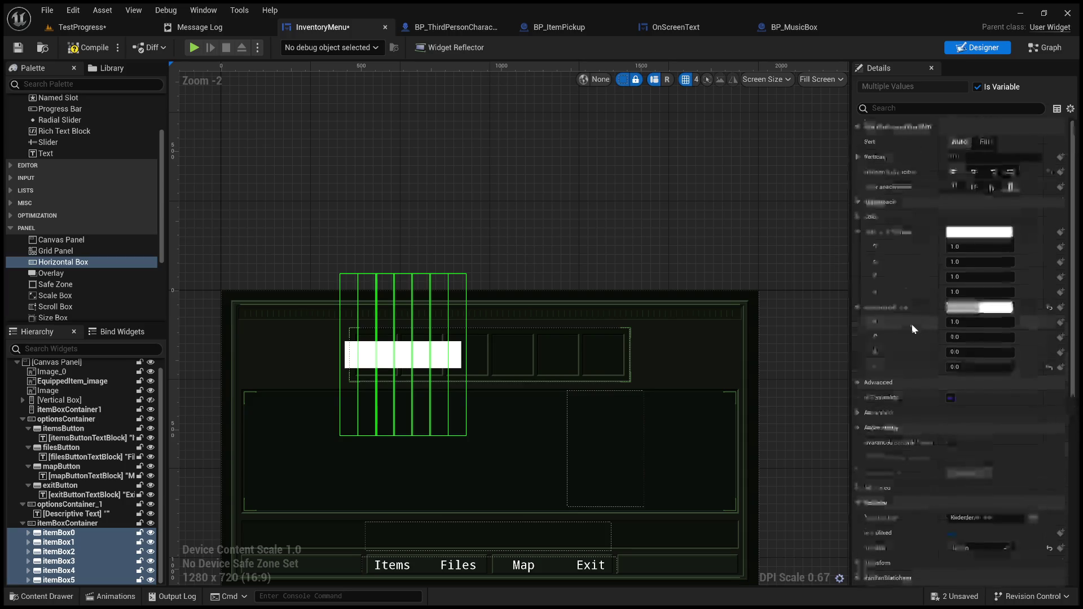
{"action": "left_click", "coordinate": [986, 141]}
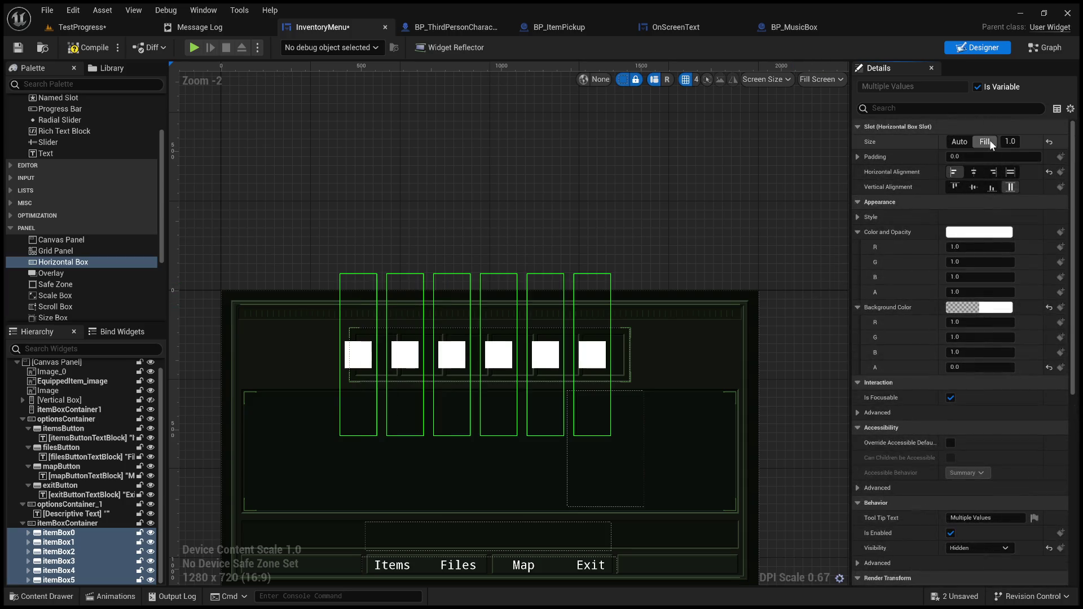
{"action": "scroll", "coordinate": [451, 356], "scroll_direction": "up", "scroll_amount": 3}
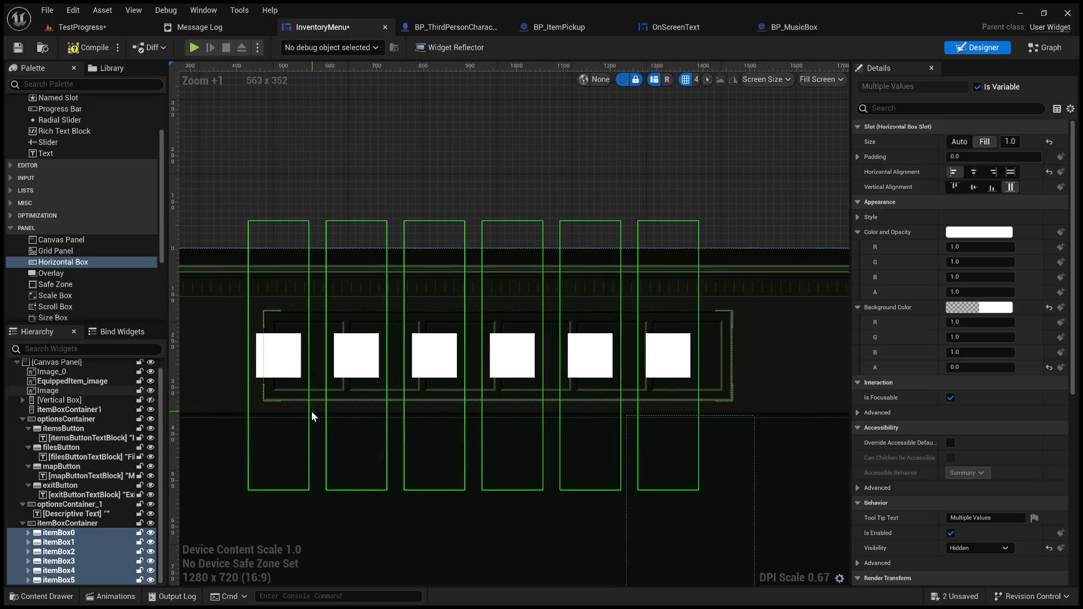
{"action": "left_click_drag", "start_coordinate": [255, 411], "coordinate": [274, 354]}
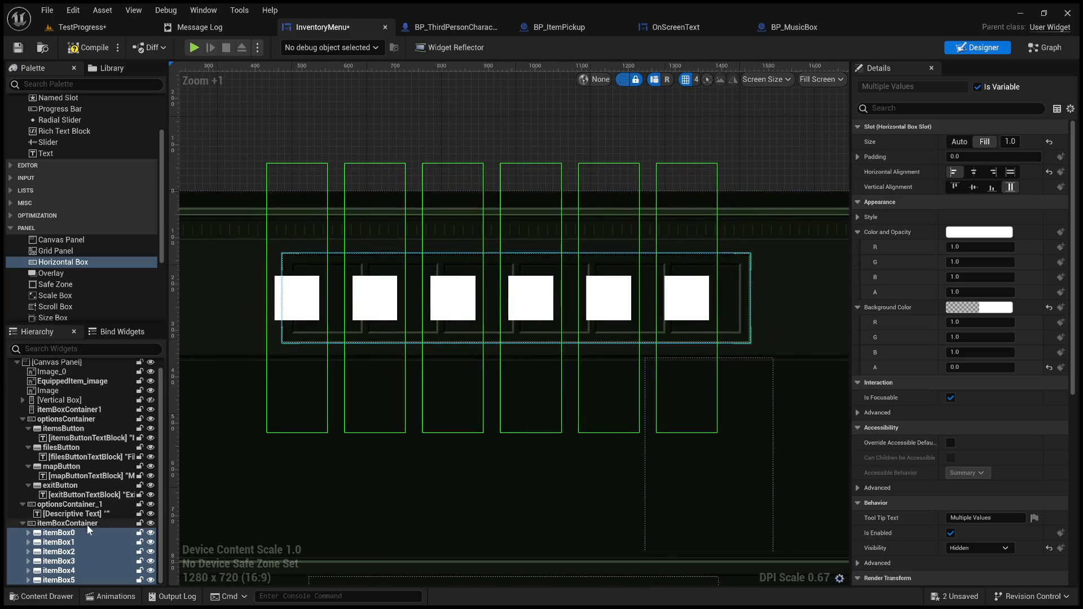
{"action": "left_click", "coordinate": [739, 282]}
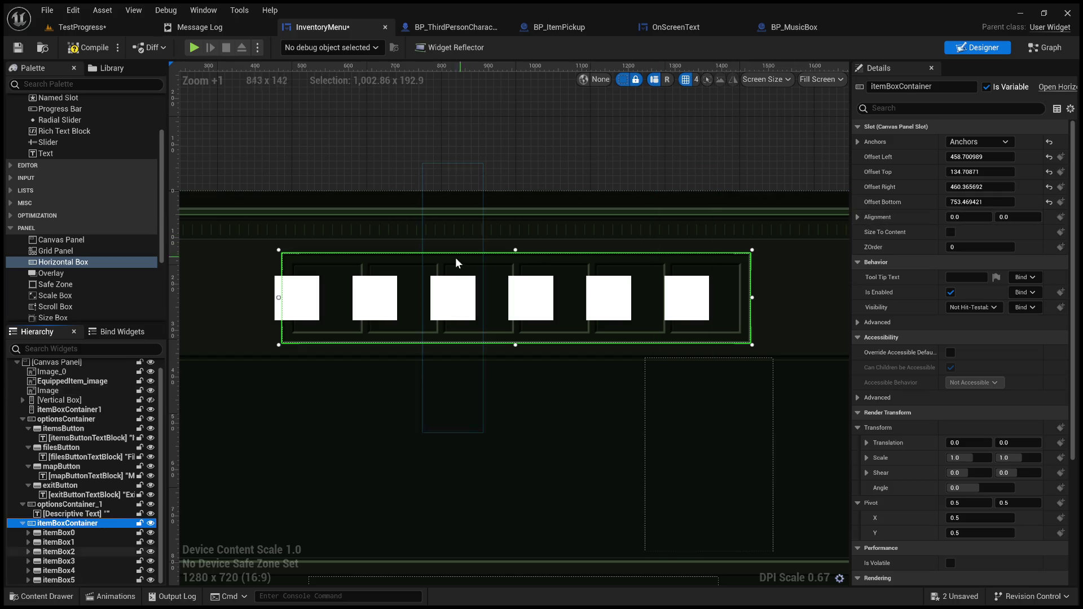
{"action": "left_click", "coordinate": [857, 217]}
{"action": "left_click_drag", "start_coordinate": [959, 232], "coordinate": [972, 247]}
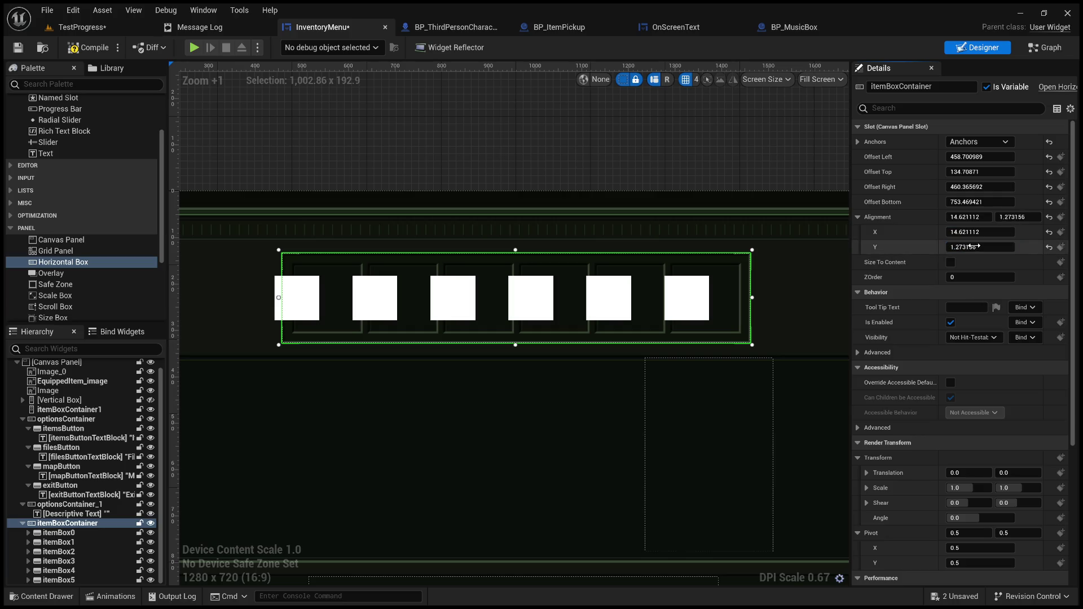
{"action": "left_click", "coordinate": [1049, 217]}
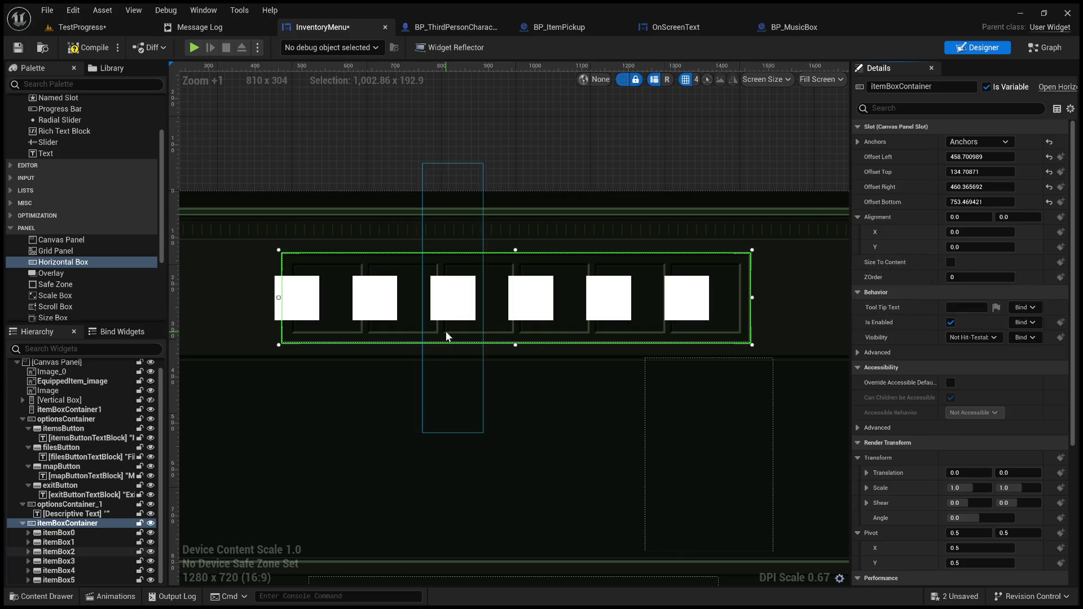
{"action": "left_click", "coordinate": [76, 533]}
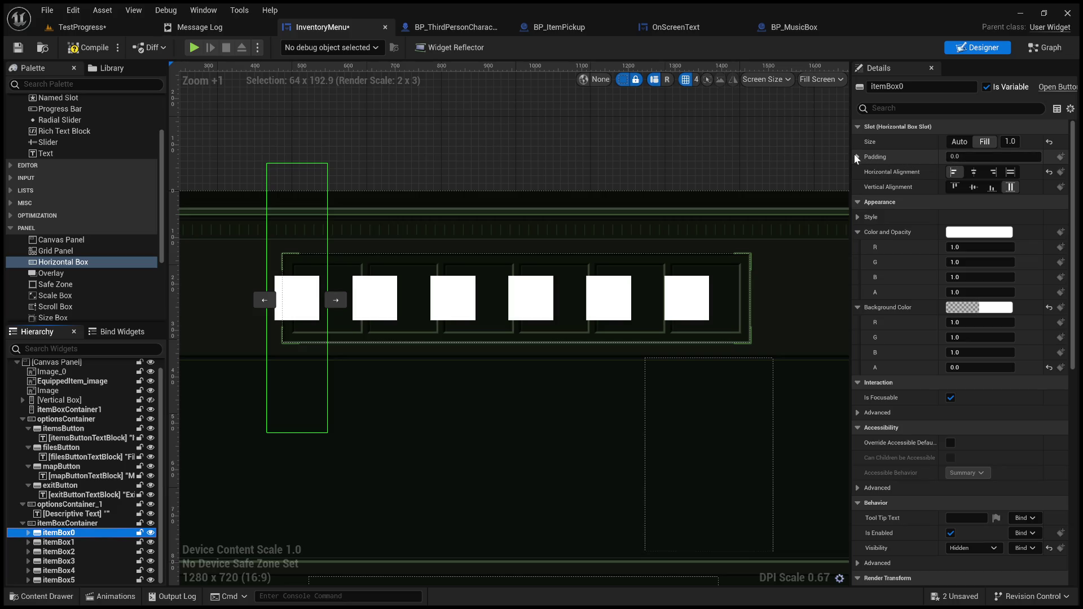
{"action": "left_click", "coordinate": [1010, 142]}
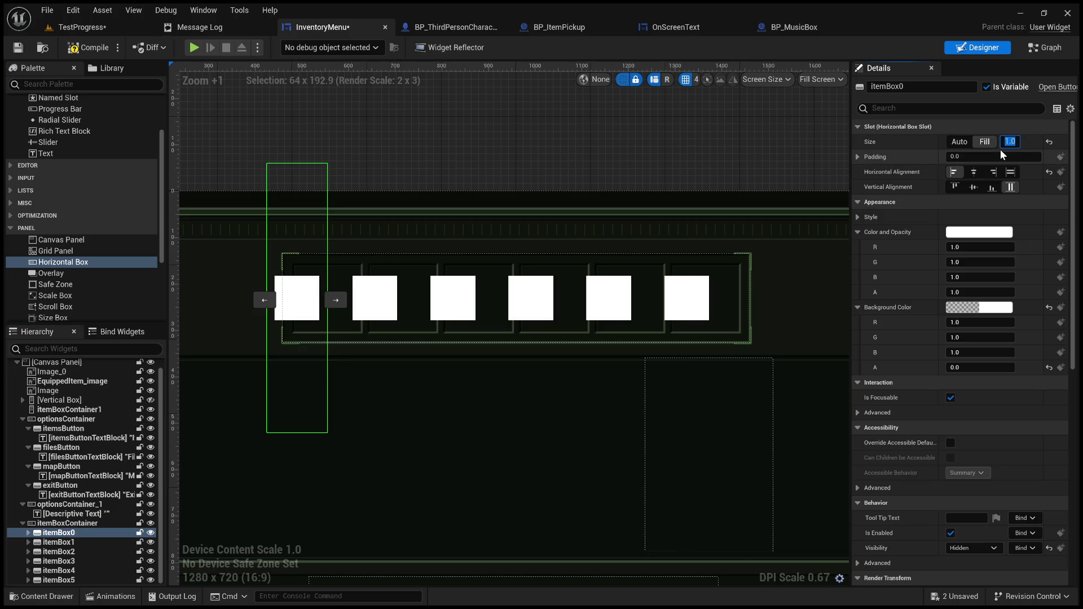
{"action": "type", "text": "1.5"}
{"action": "key", "text": "Return"}
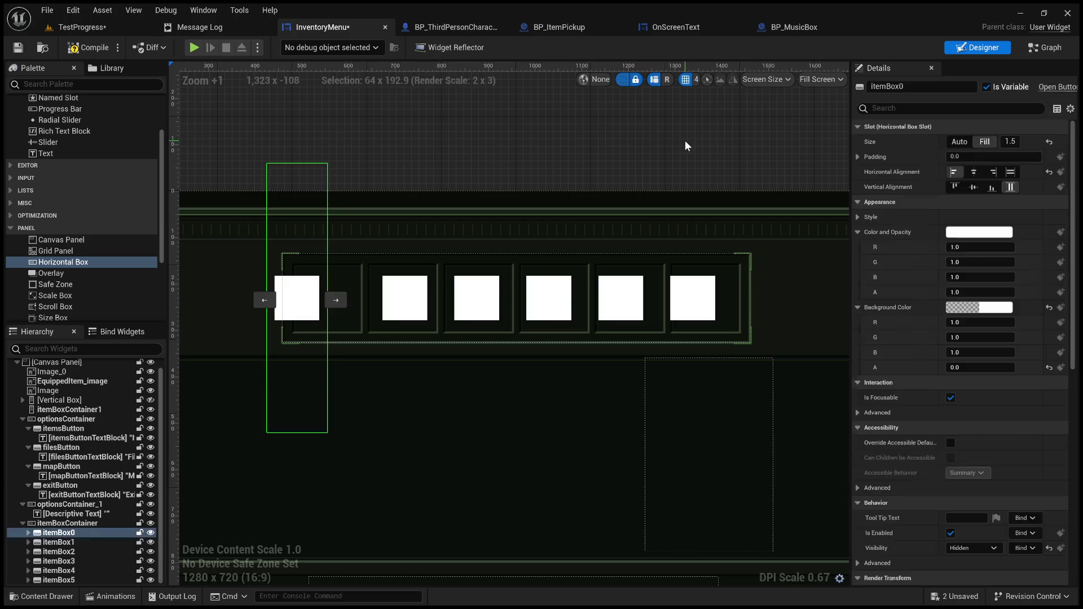
{"action": "key", "text": "ctrl+z"}
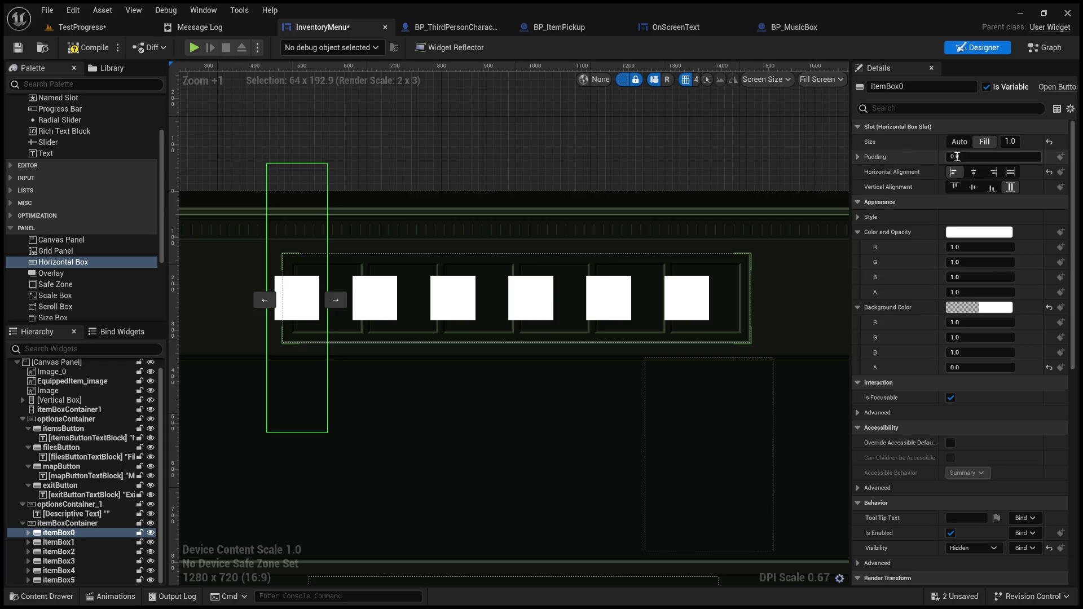
Step itemBox0's left Slot Padding down through 100, 90 and 80 to a final 70
{"action": "left_click", "coordinate": [858, 157]}
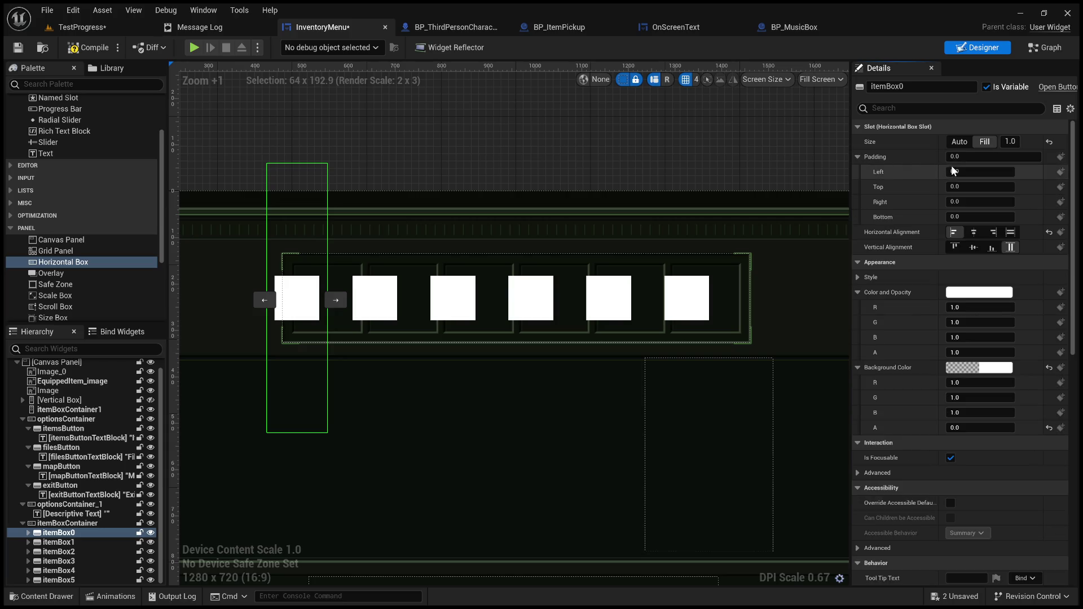
{"action": "left_click", "coordinate": [966, 170]}
{"action": "type", "text": "0"}
{"action": "key", "text": "Return"}
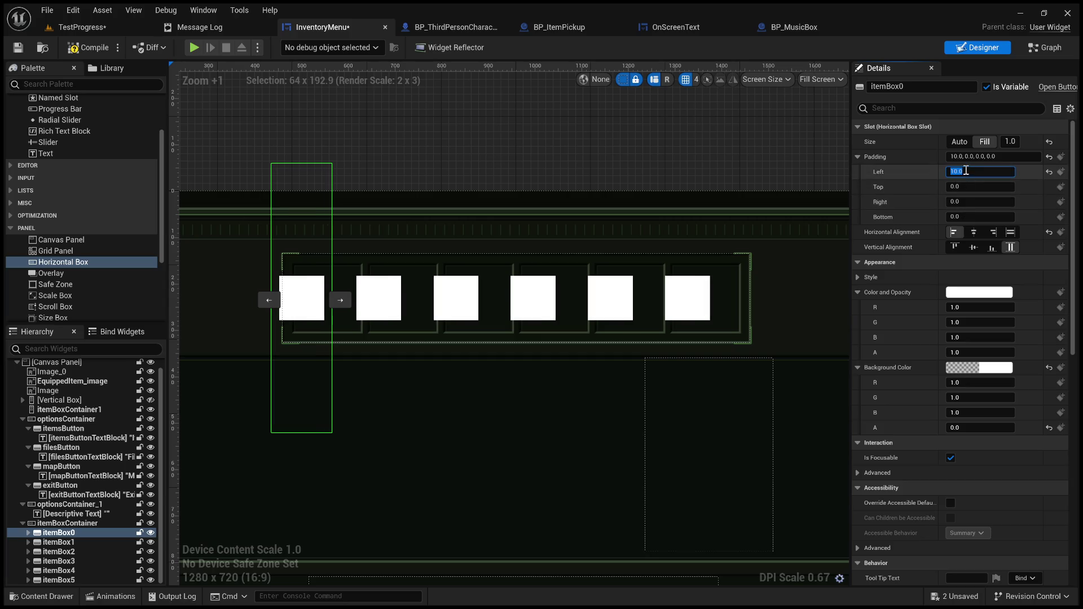
{"action": "type", "text": "100"}
{"action": "key", "text": "Return"}
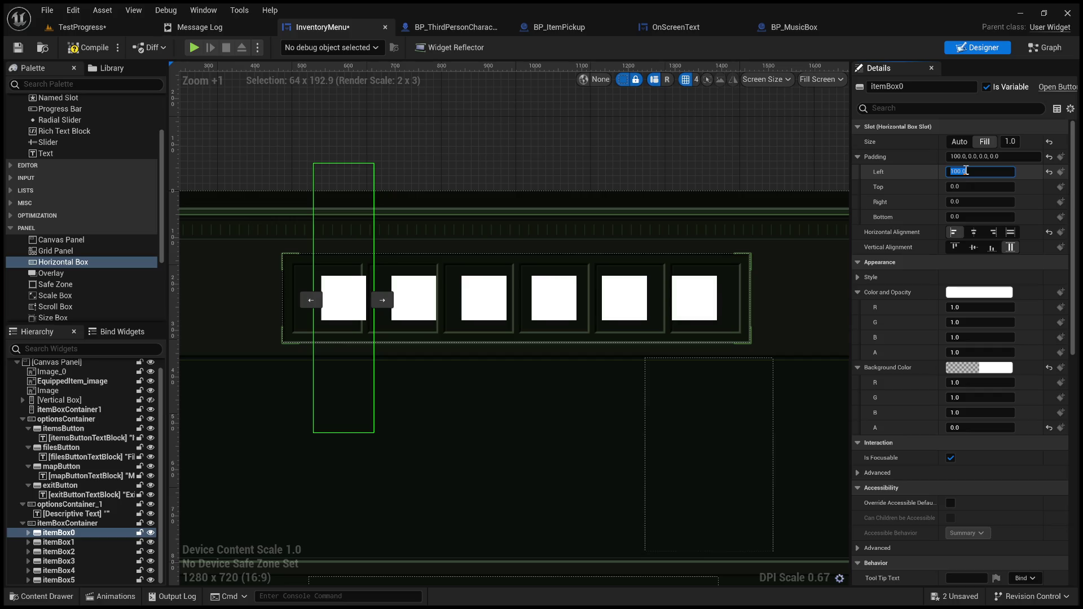
{"action": "type", "text": "90"}
{"action": "key", "text": "Return"}
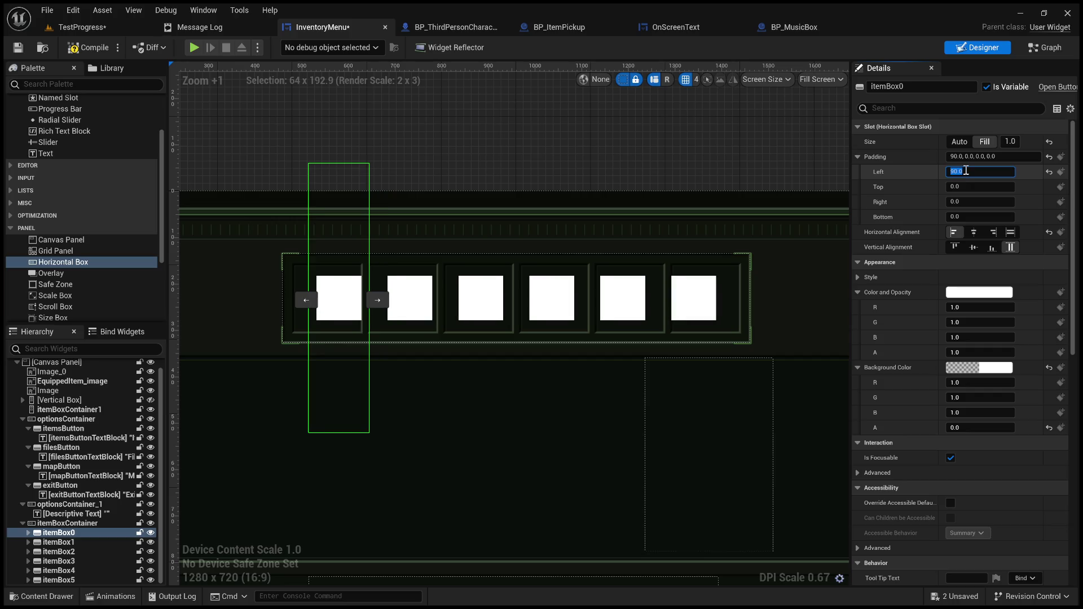
{"action": "key", "text": "Return"}
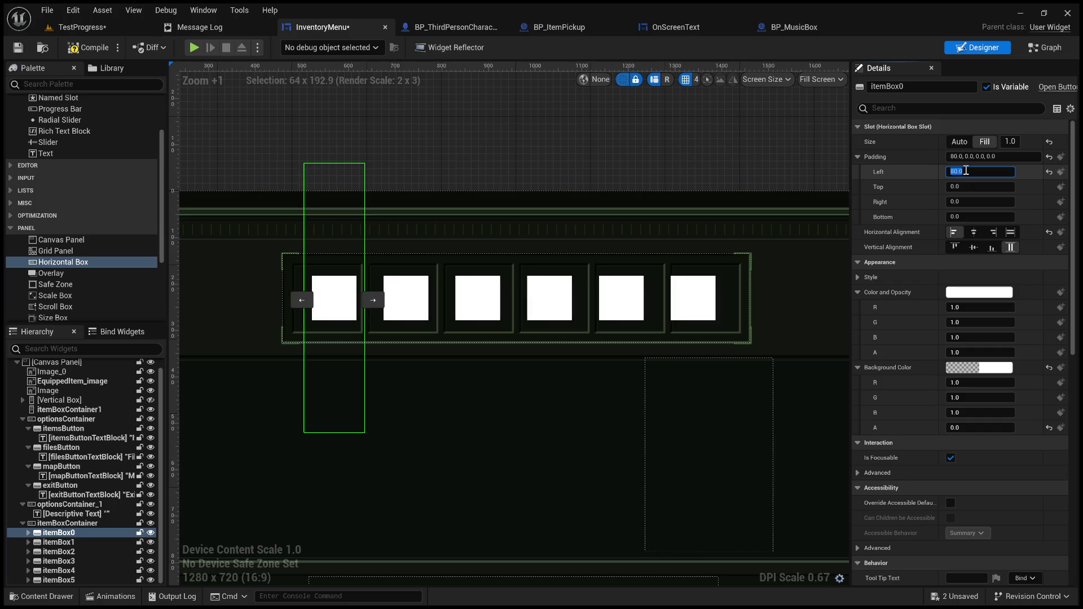
{"action": "key", "text": "Return"}
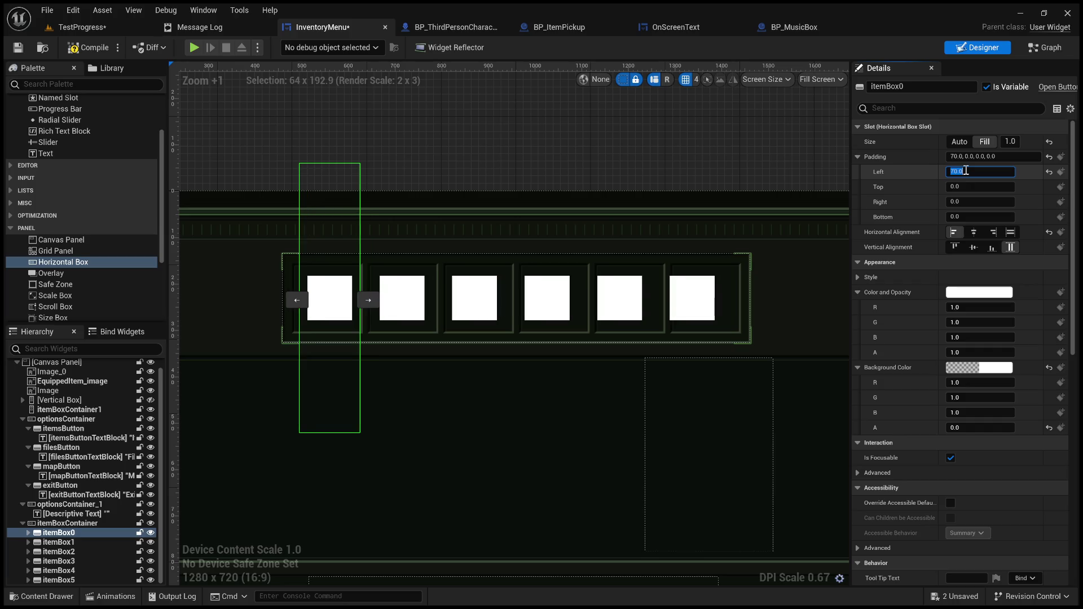
{"action": "scroll", "coordinate": [344, 348], "scroll_direction": "up", "scroll_amount": 7}
{"action": "mouse_move", "coordinate": [345, 348]}
{"action": "left_mouse_down"}
{"action": "mouse_move", "coordinate": [434, 348]}
{"action": "mouse_move", "coordinate": [387, 347]}
{"action": "left_mouse_up"}
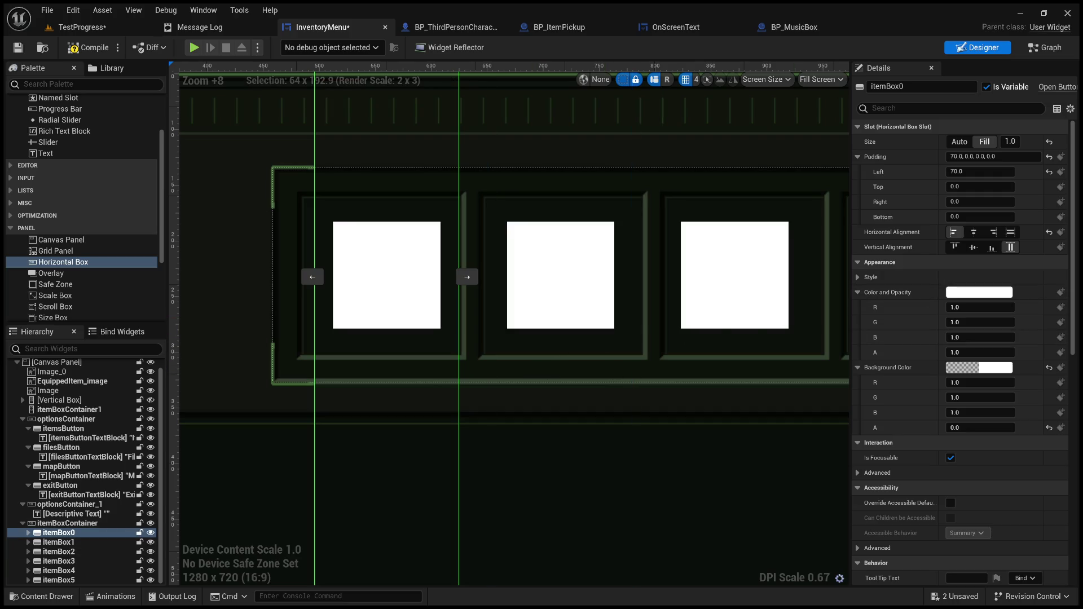
{"action": "scroll", "coordinate": [583, 374], "scroll_direction": "down", "scroll_amount": 4}
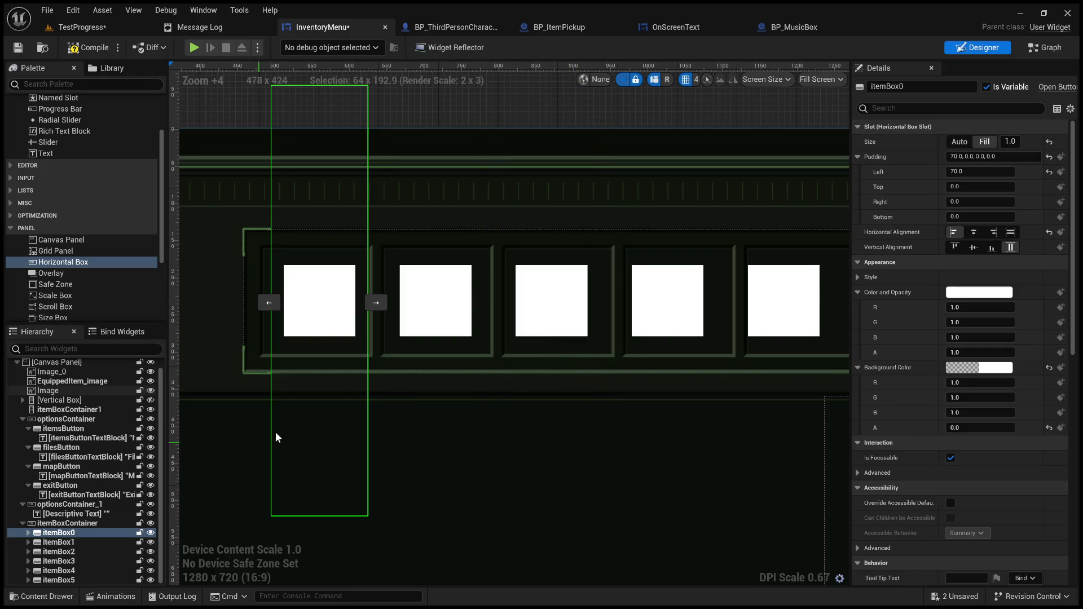
{"action": "left_click", "coordinate": [44, 580], "text": "shift"}
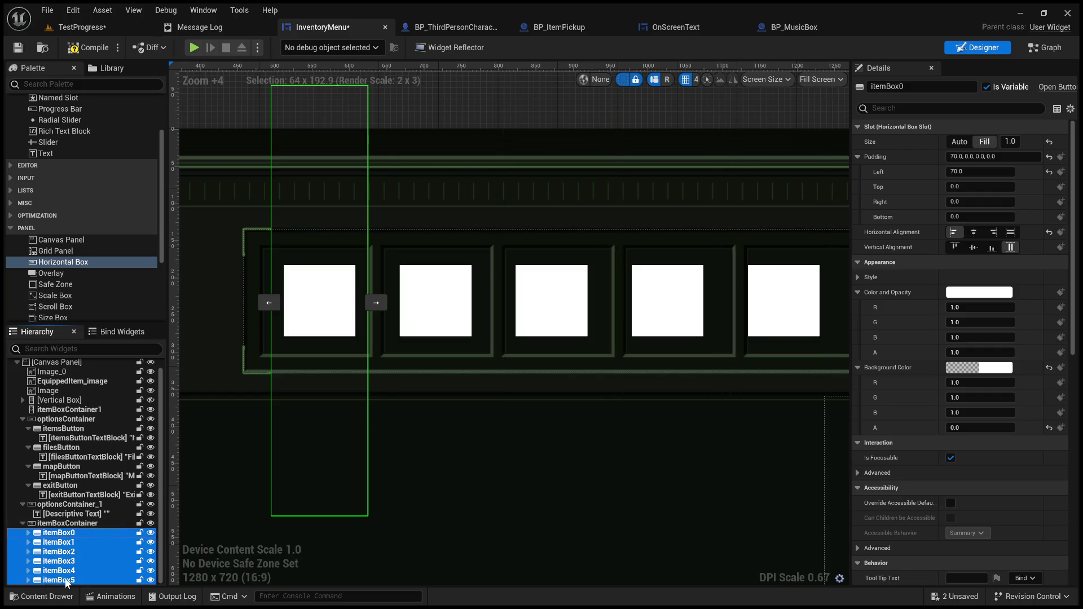
Try a shared Fill size of 1.1 on the selected slots, then check the fifth slot
{"action": "left_click", "coordinate": [1010, 141]}
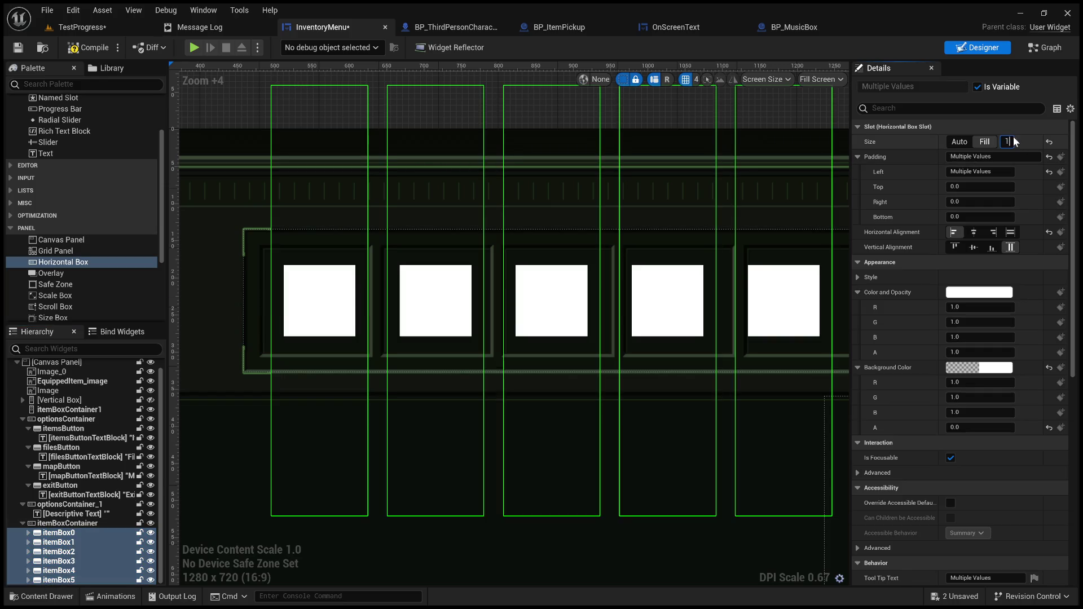
{"action": "double_click", "coordinate": [1014, 138]}
{"action": "type", "text": "1.1"}
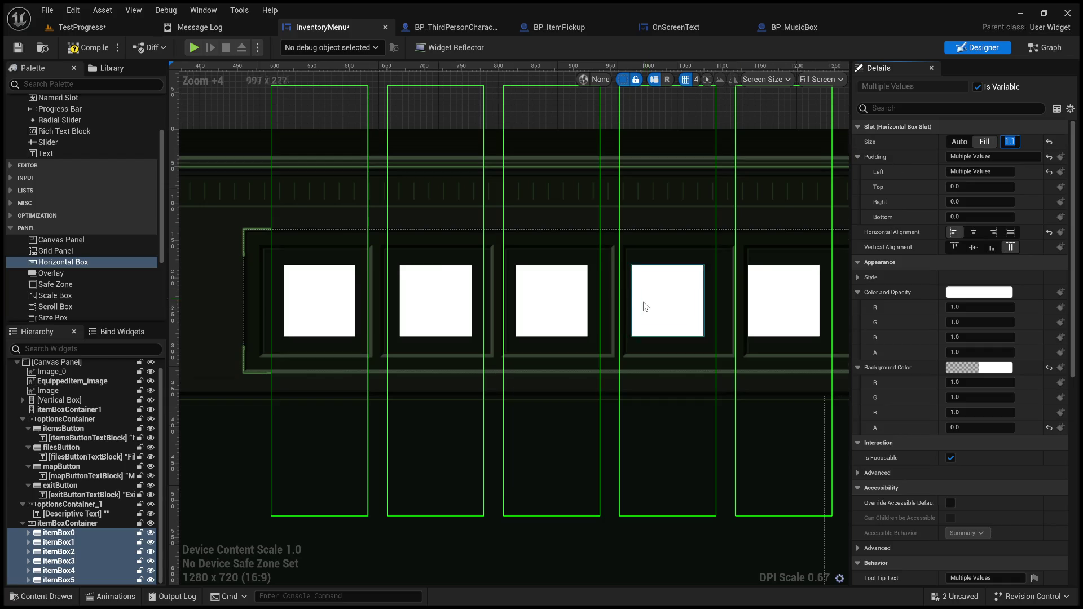
{"action": "scroll", "coordinate": [640, 307], "scroll_direction": "down", "scroll_amount": 5}
{"action": "double_click", "coordinate": [1013, 141]}
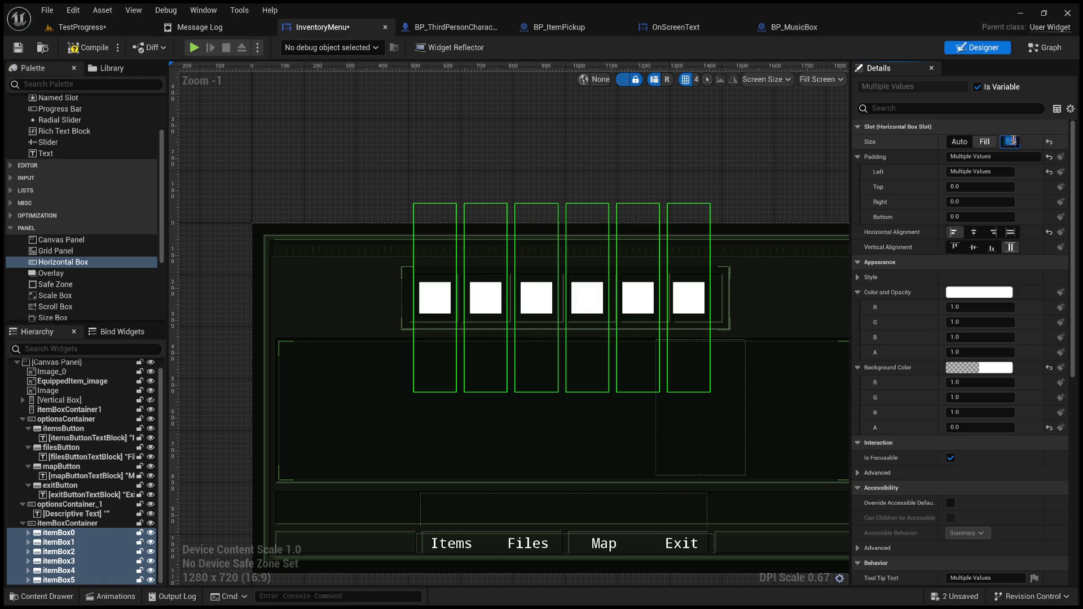
{"action": "key", "text": "Return"}
{"action": "left_click", "coordinate": [637, 283]}
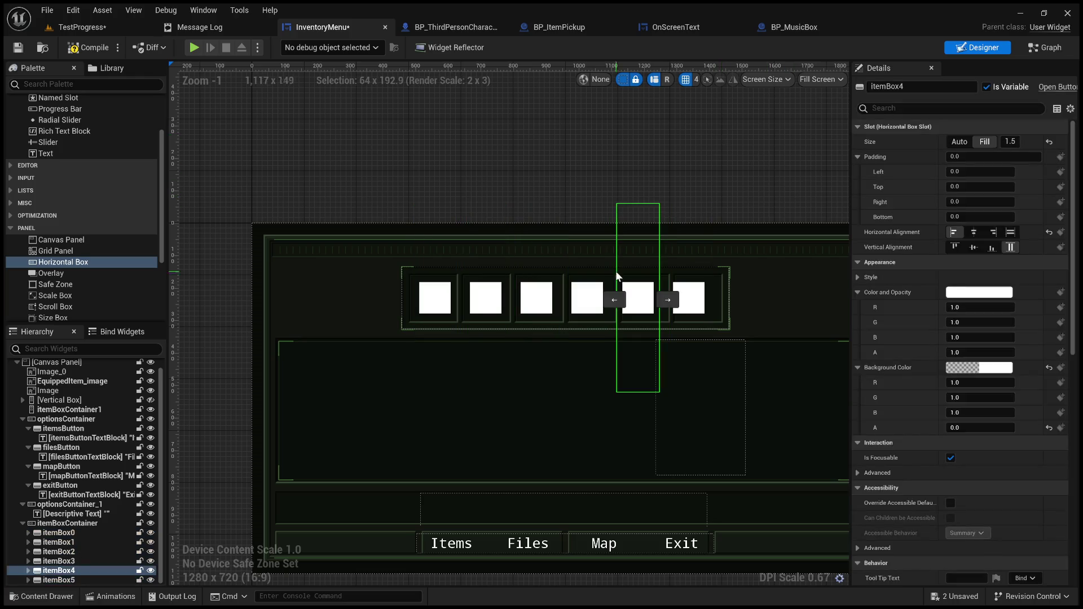
{"action": "scroll", "coordinate": [552, 338], "scroll_direction": "up", "scroll_amount": 3}
{"action": "left_click_drag", "start_coordinate": [567, 335], "coordinate": [505, 362]}
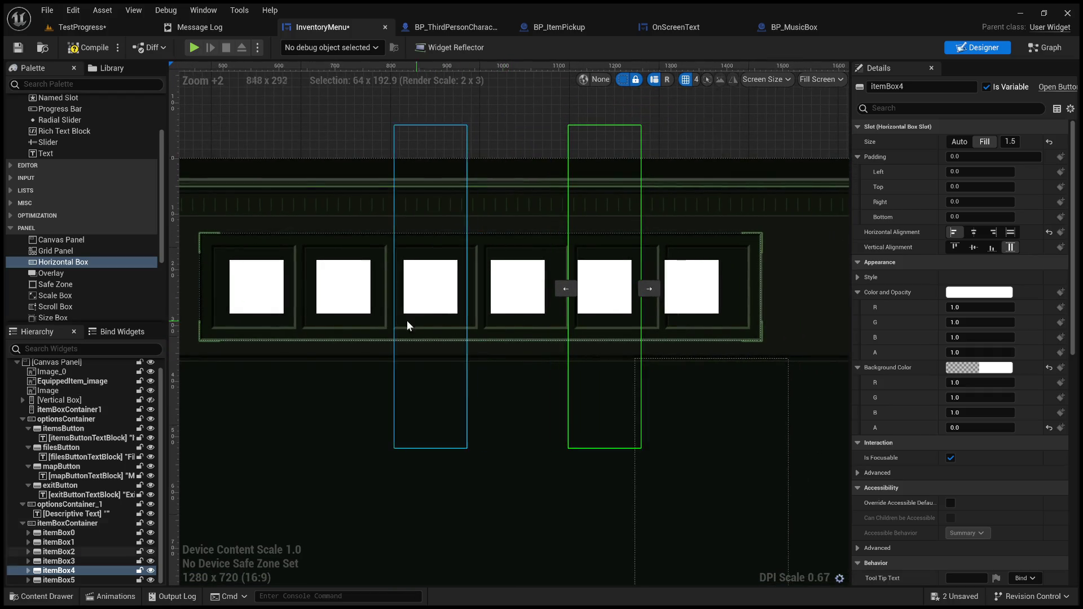
Reselect itemBox0–itemBox5 and apply a Fill size of 1.0 to every slot
{"action": "left_click", "coordinate": [59, 533]}
{"action": "left_click", "coordinate": [58, 580], "text": "shift"}
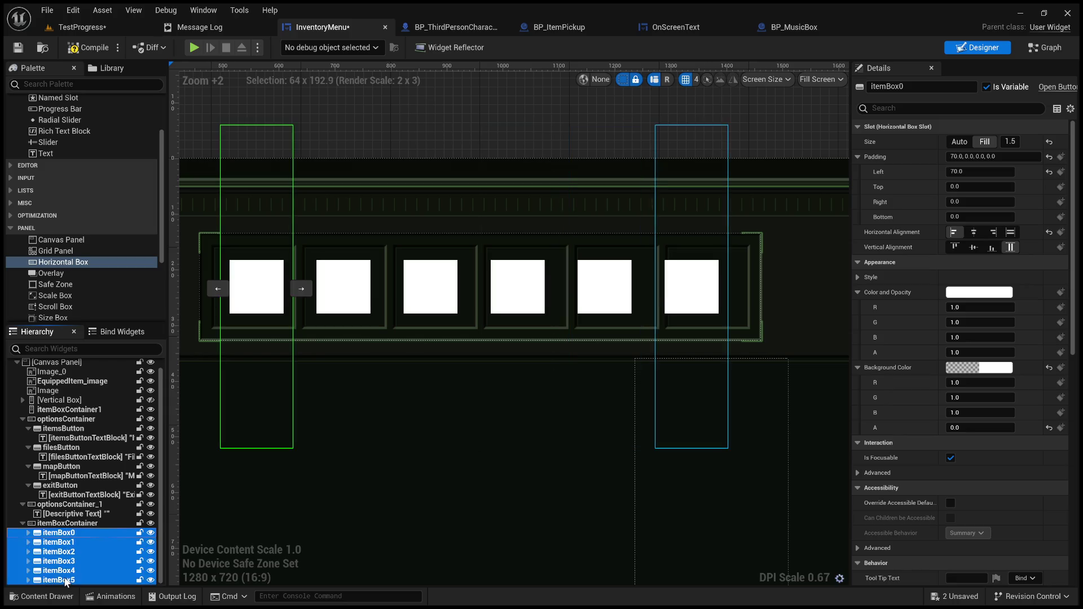
{"action": "left_click", "coordinate": [1011, 141]}
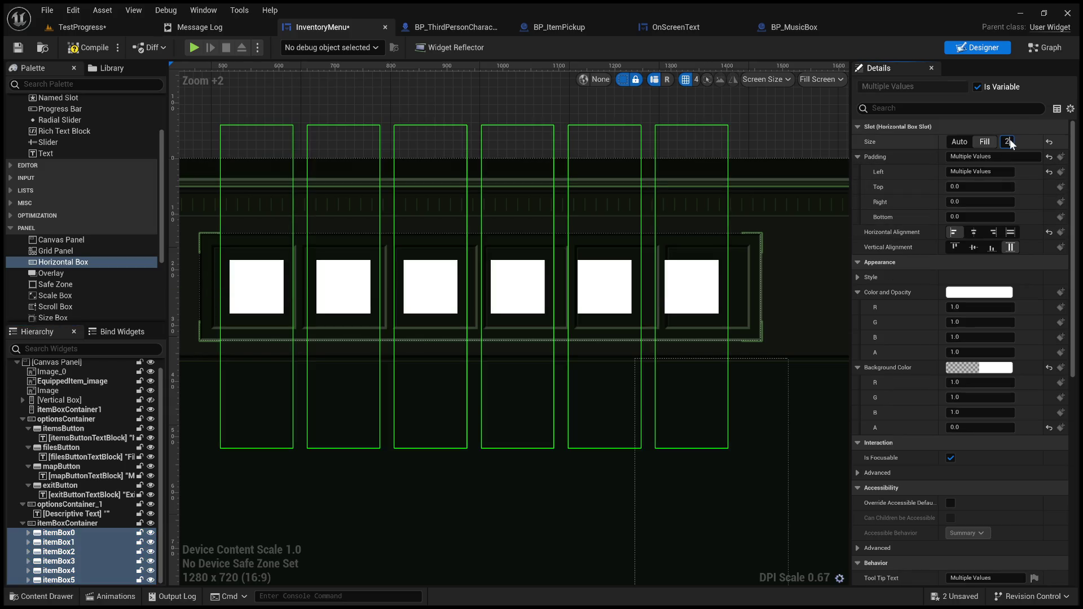
{"action": "left_click", "coordinate": [794, 127]}
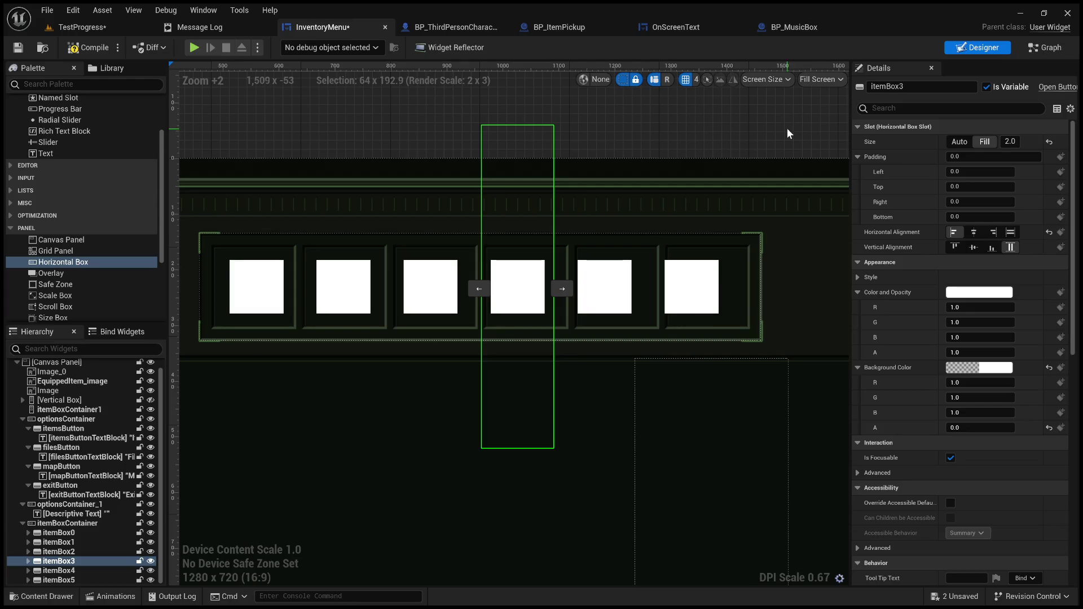
{"action": "left_click", "coordinate": [59, 533]}
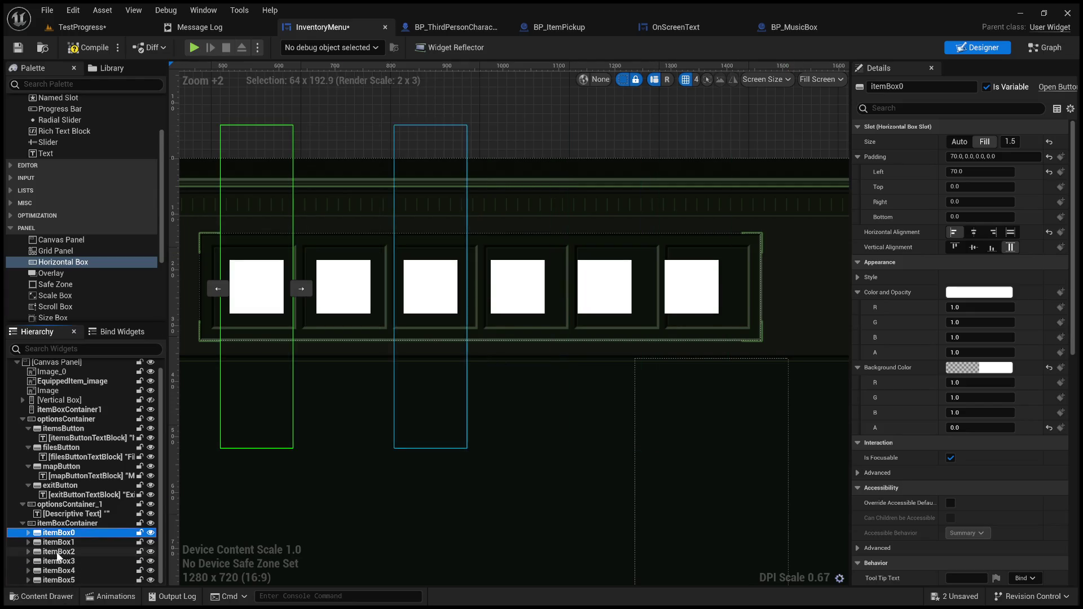
{"action": "left_click", "coordinate": [64, 580], "text": "shift"}
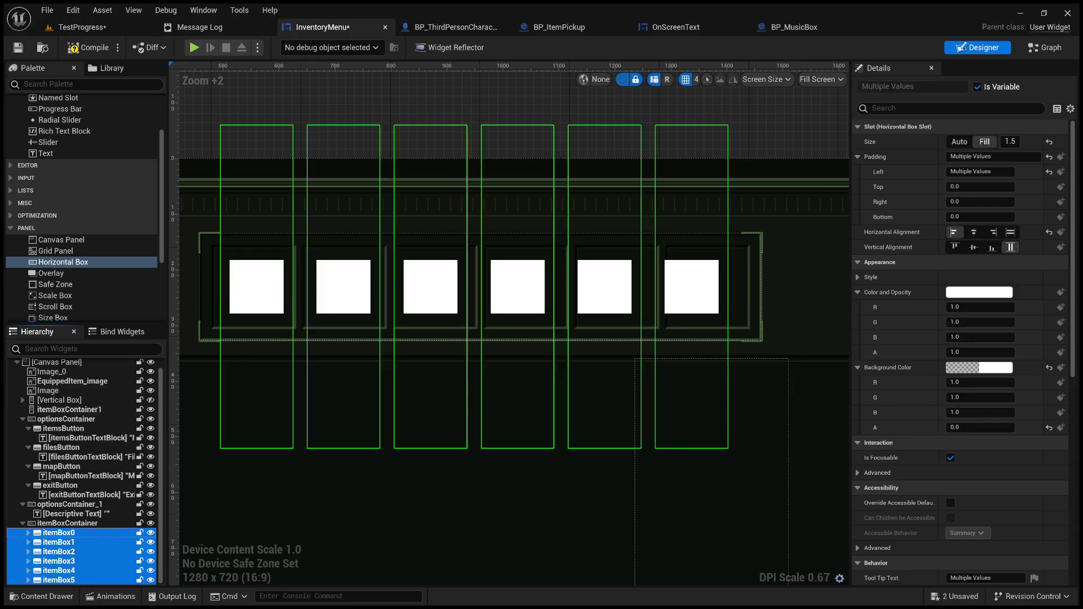
{"action": "left_click", "coordinate": [1010, 142]}
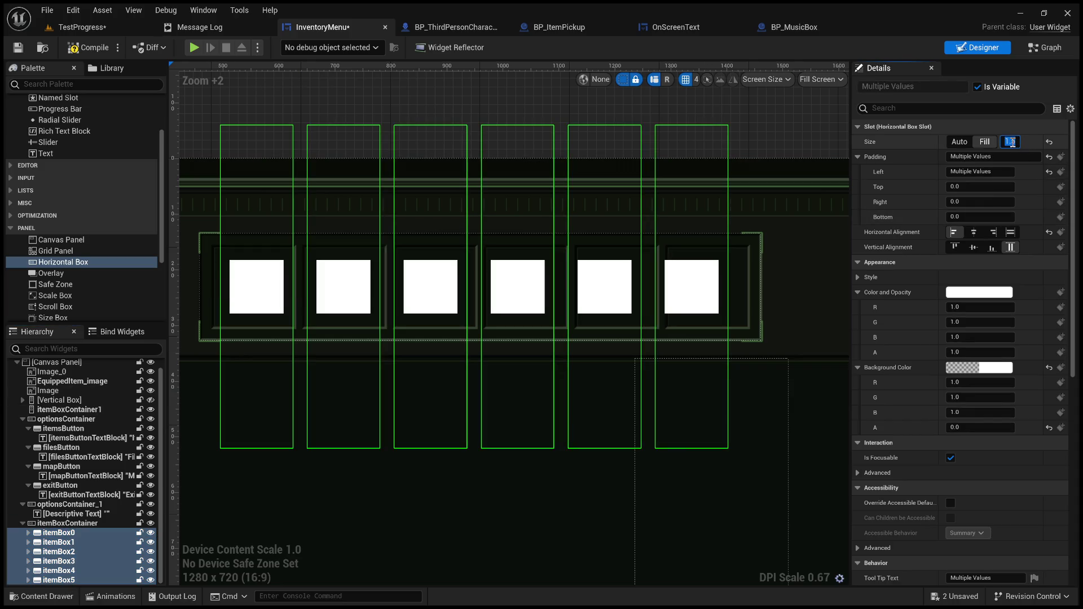
{"action": "key", "text": "Return"}
{"action": "scroll", "coordinate": [429, 294], "scroll_direction": "up", "scroll_amount": 2}
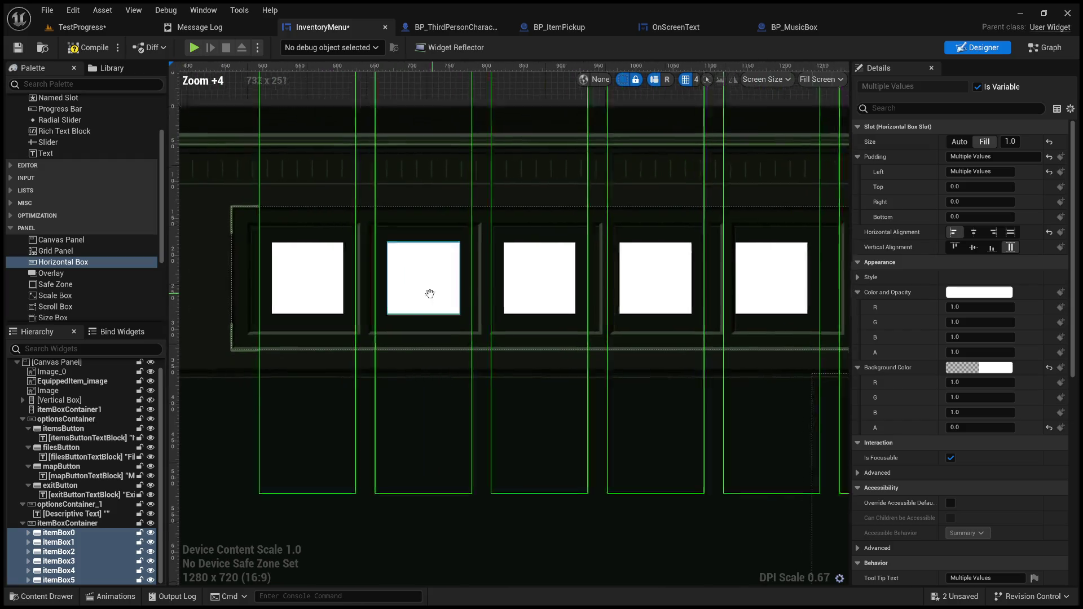
{"action": "scroll", "coordinate": [613, 284], "scroll_direction": "down", "scroll_amount": 3}
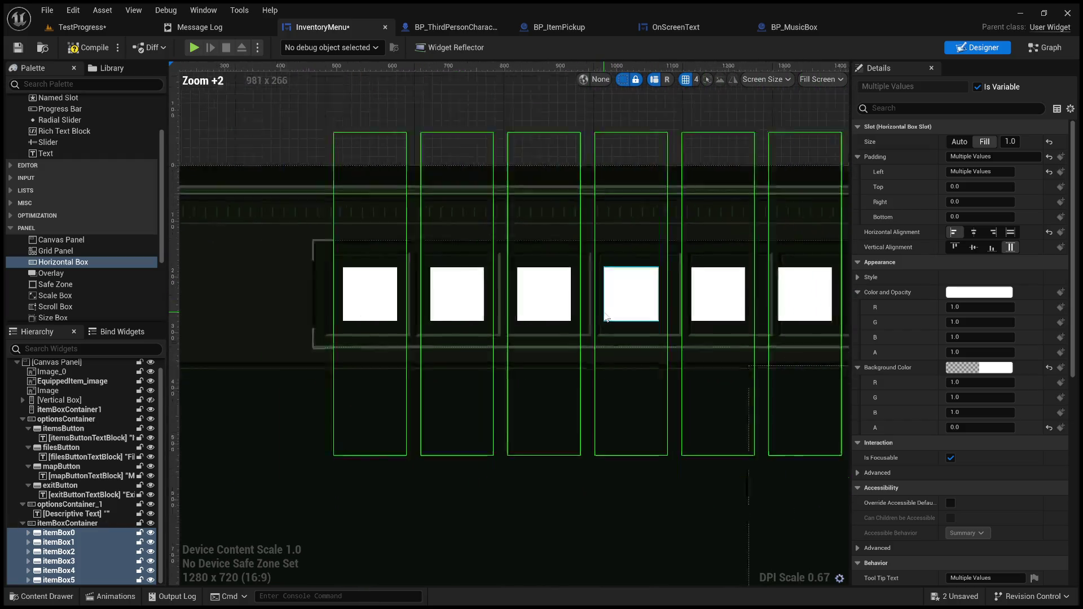
{"action": "left_click_drag", "start_coordinate": [614, 293], "coordinate": [577, 293]}
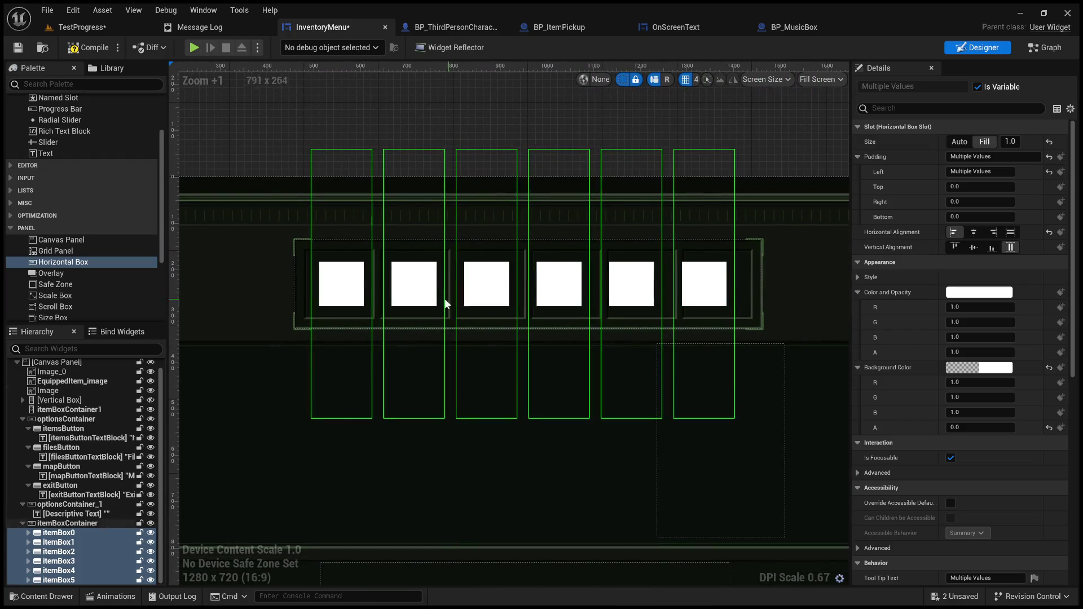
{"action": "scroll", "coordinate": [536, 304], "scroll_direction": "up", "scroll_amount": 3}
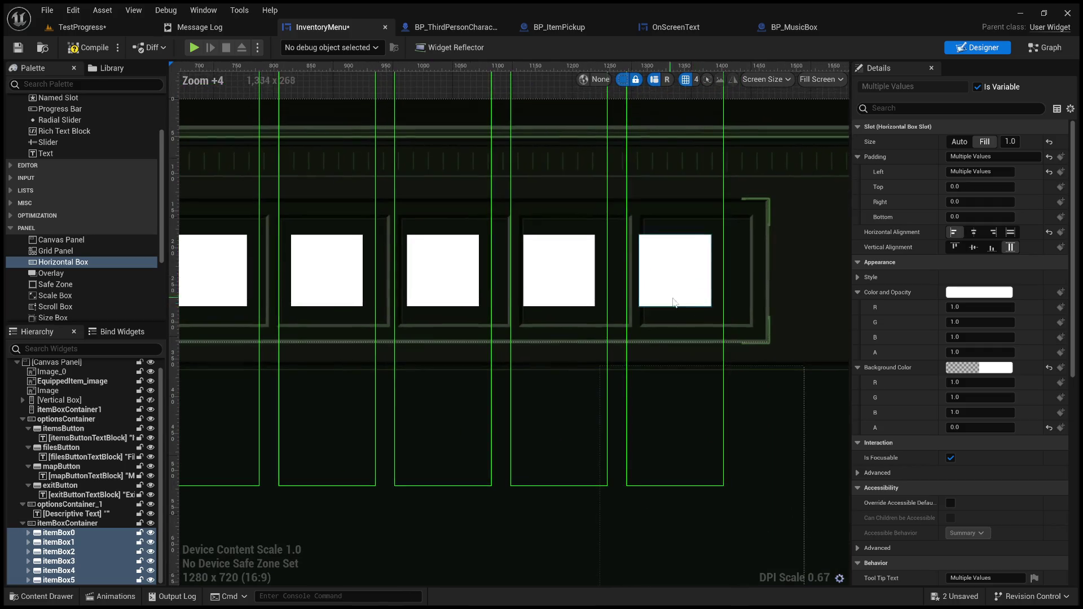
Bring the five item slots into view and select the third slot, itemBox2
{"action": "left_click_drag", "start_coordinate": [625, 285], "coordinate": [721, 273]}
{"action": "left_click", "coordinate": [423, 270]}
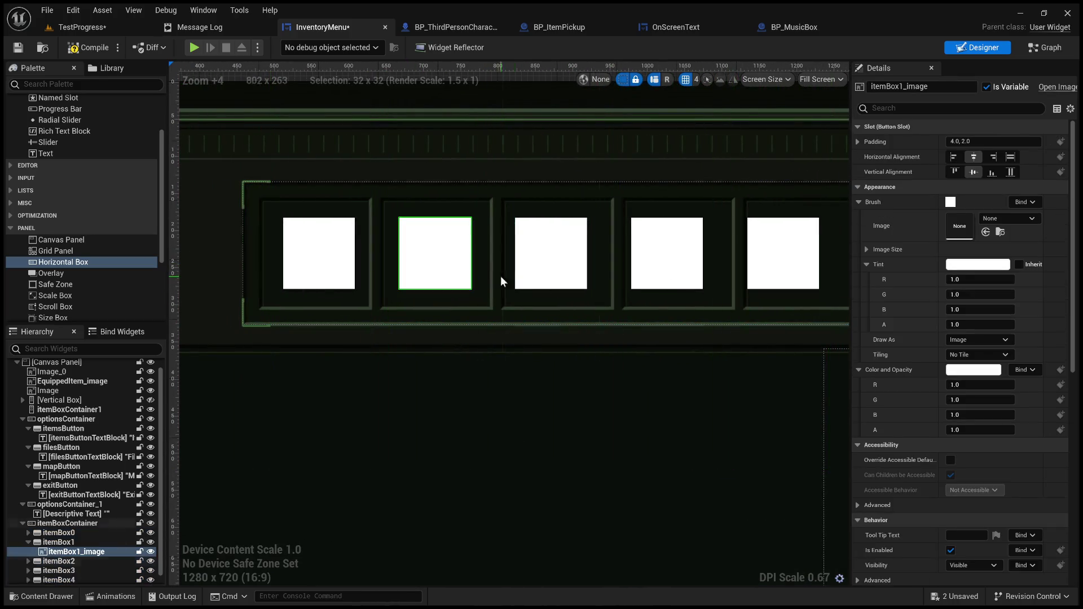
{"action": "left_click", "coordinate": [567, 282]}
{"action": "scroll", "coordinate": [591, 365], "scroll_direction": "down", "scroll_amount": 1}
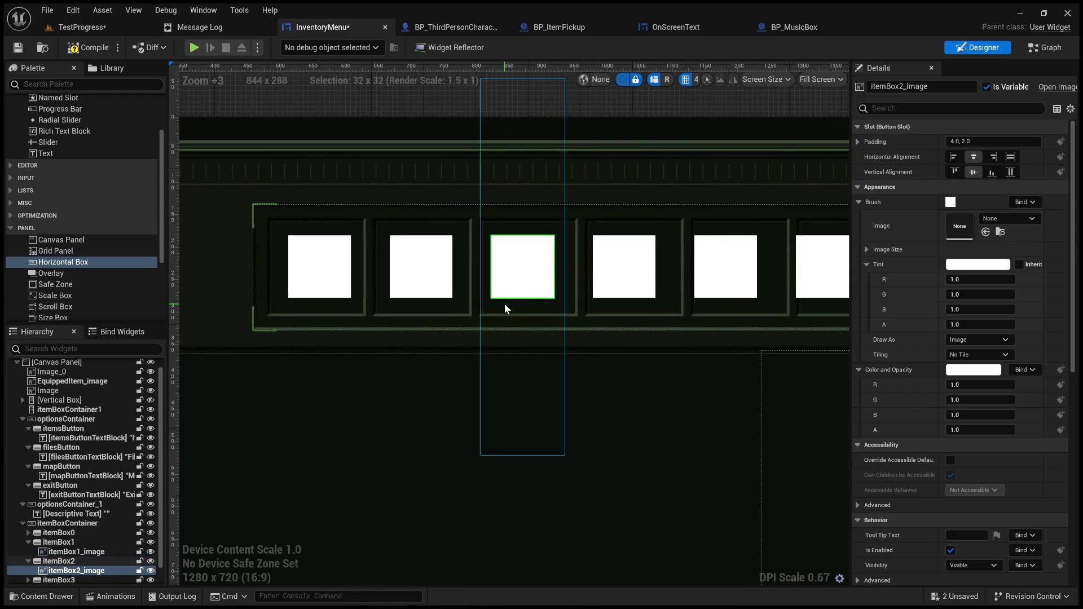
{"action": "left_click", "coordinate": [95, 562]}
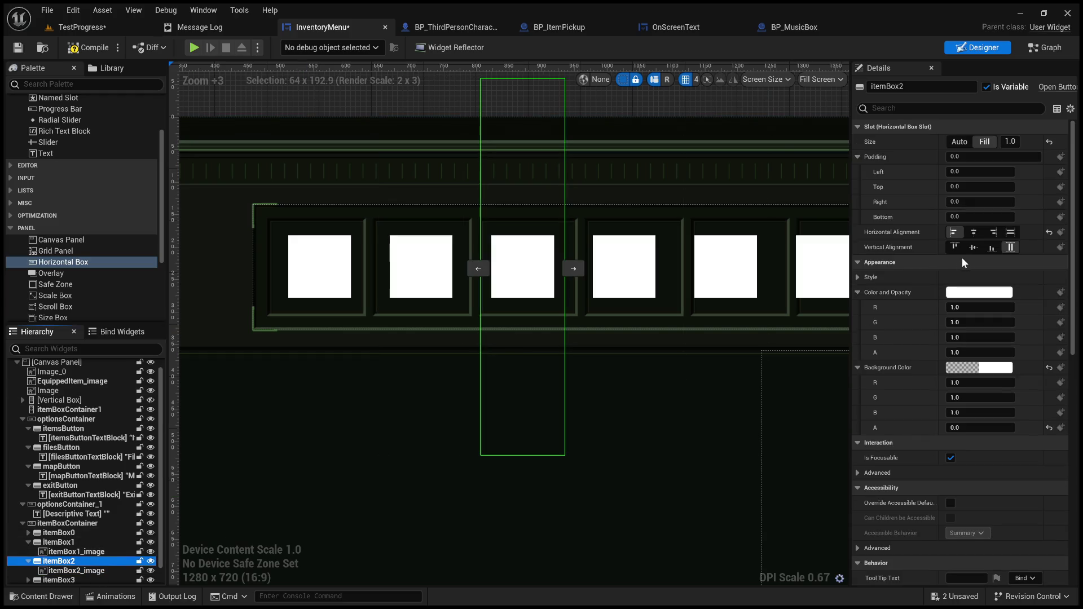
Drag itemBox2's vertical render scale to 1.45, reset it, then undo the reset
{"action": "scroll", "coordinate": [910, 361], "scroll_direction": "down", "scroll_amount": 3}
{"action": "scroll", "coordinate": [913, 390], "scroll_direction": "down", "scroll_amount": 3}
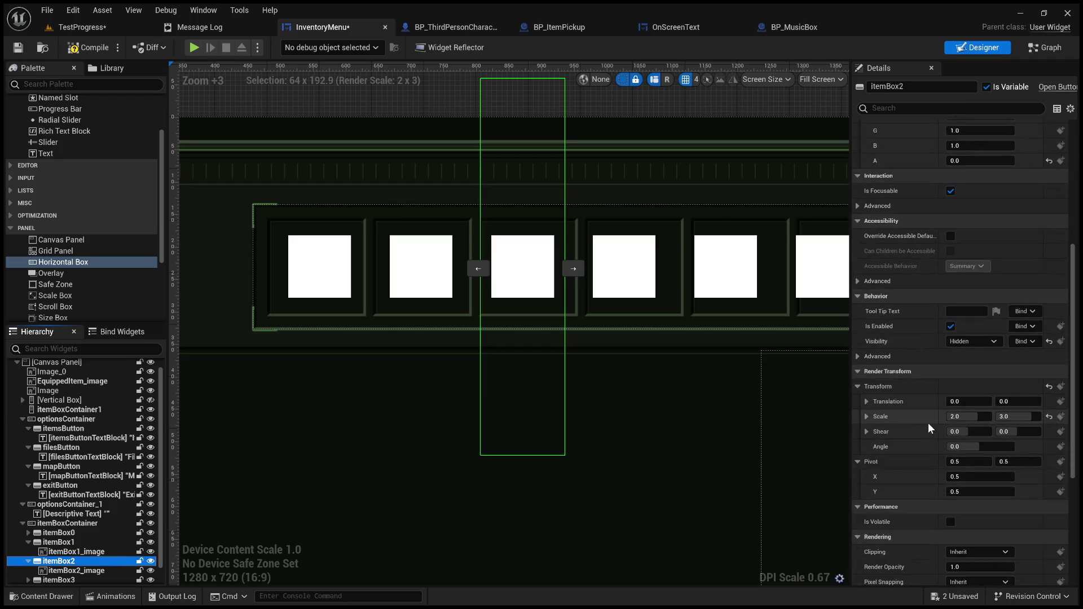
{"action": "left_click_drag", "start_coordinate": [1001, 418], "coordinate": [1025, 420]}
{"action": "left_click", "coordinate": [1050, 420]}
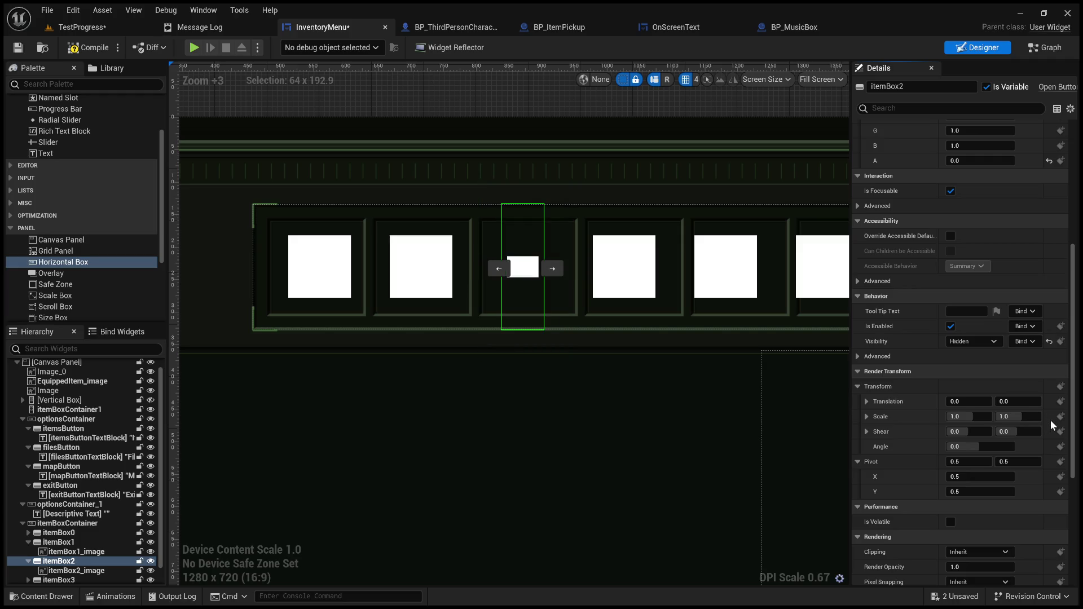
{"action": "key", "text": "ctrl+z"}
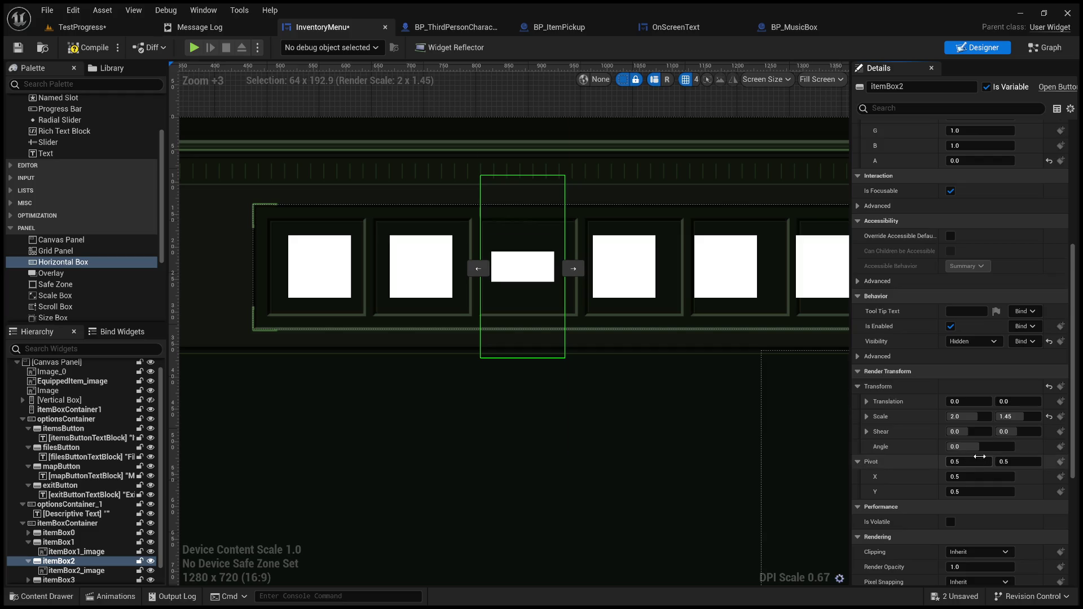
Try vertical scales of 1.95 and 3.0 on itemBox2, then reset its scale to 1.0 by 1.0
{"action": "left_click", "coordinate": [1009, 417]}
{"action": "type", "text": "1.95"}
{"action": "key", "text": "Return"}
{"action": "left_click_drag", "start_coordinate": [1010, 417], "coordinate": [1016, 419]}
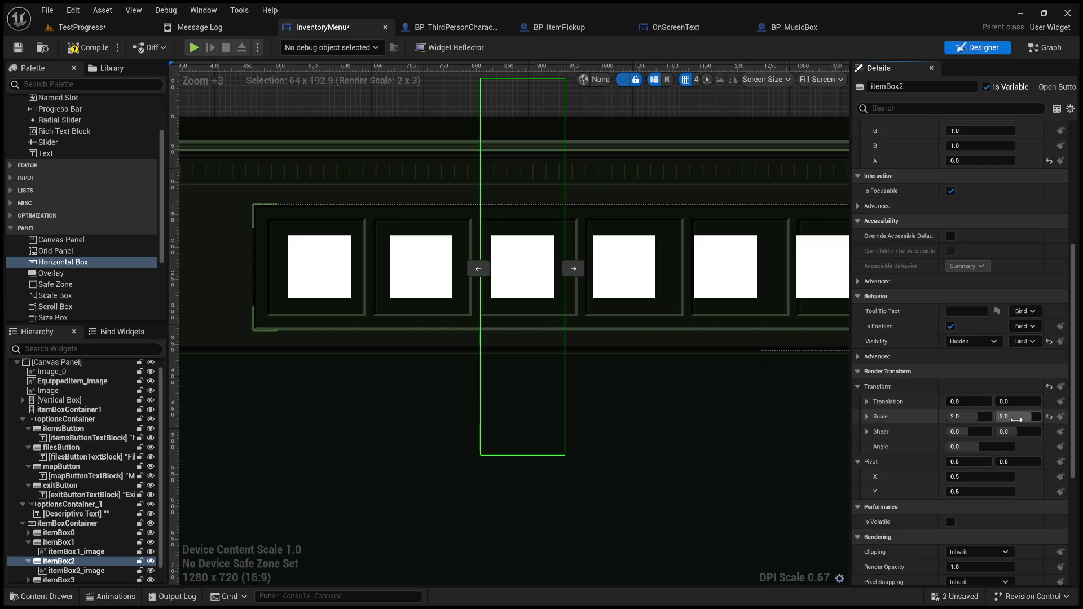
{"action": "left_click", "coordinate": [1050, 416]}
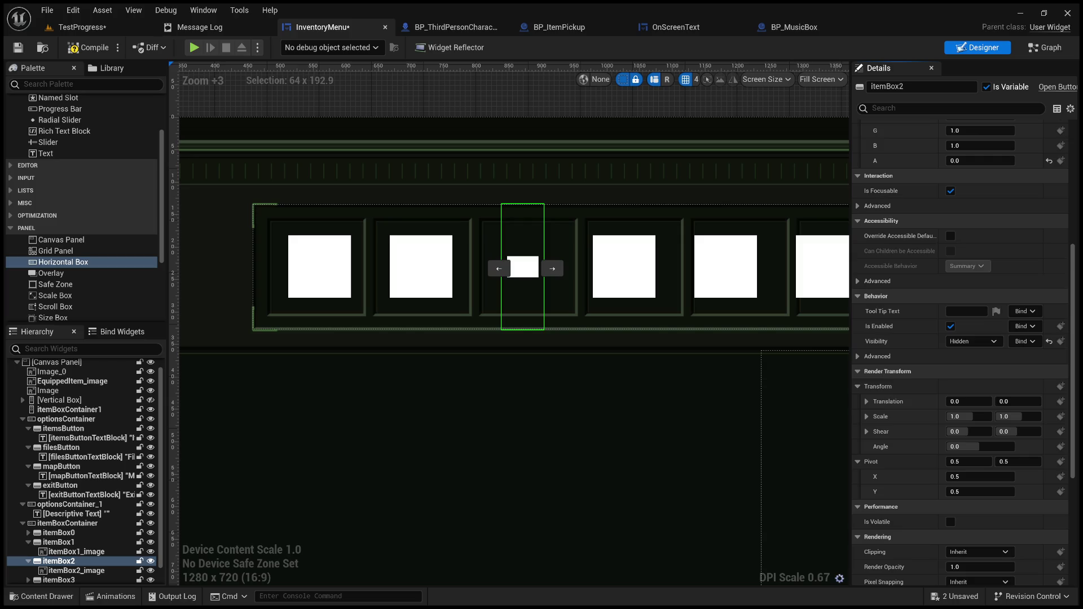
{"action": "left_click_drag", "start_coordinate": [512, 366], "coordinate": [588, 375]}
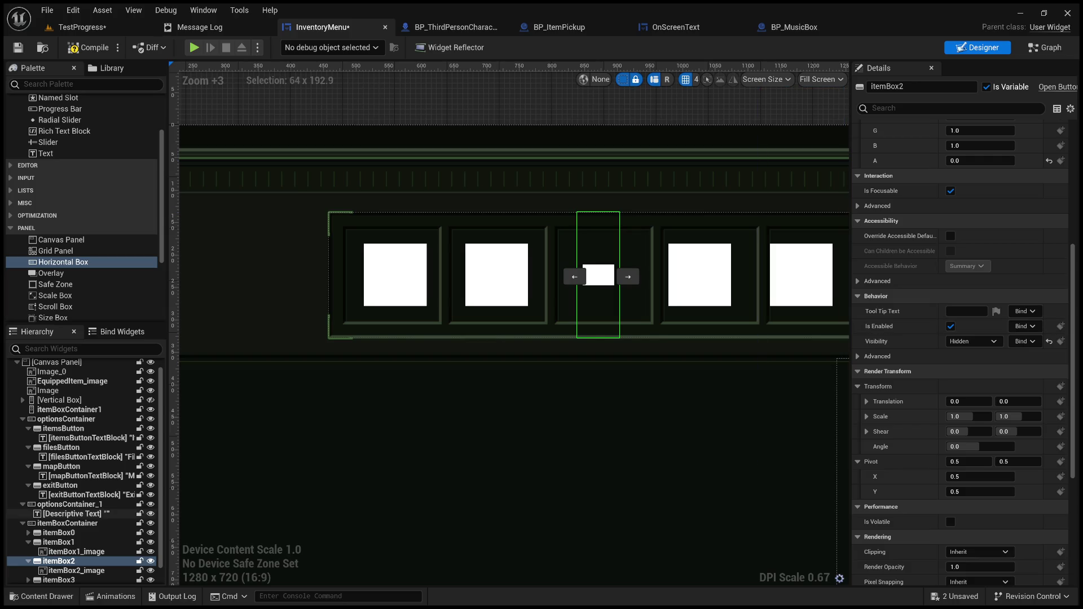
{"action": "left_click", "coordinate": [72, 534]}
Give itemBox0 a left padding of 17 and set its slot size to Auto
{"action": "scroll", "coordinate": [903, 208], "scroll_direction": "up", "scroll_amount": 5}
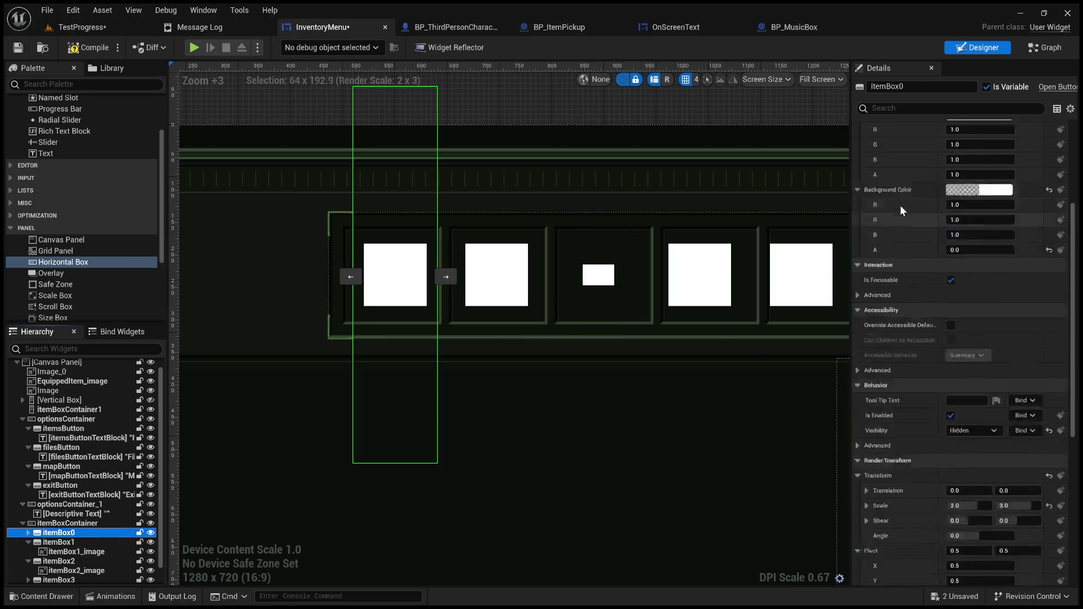
{"action": "left_click", "coordinate": [993, 171]}
{"action": "type", "text": "17"}
{"action": "key", "text": "Return"}
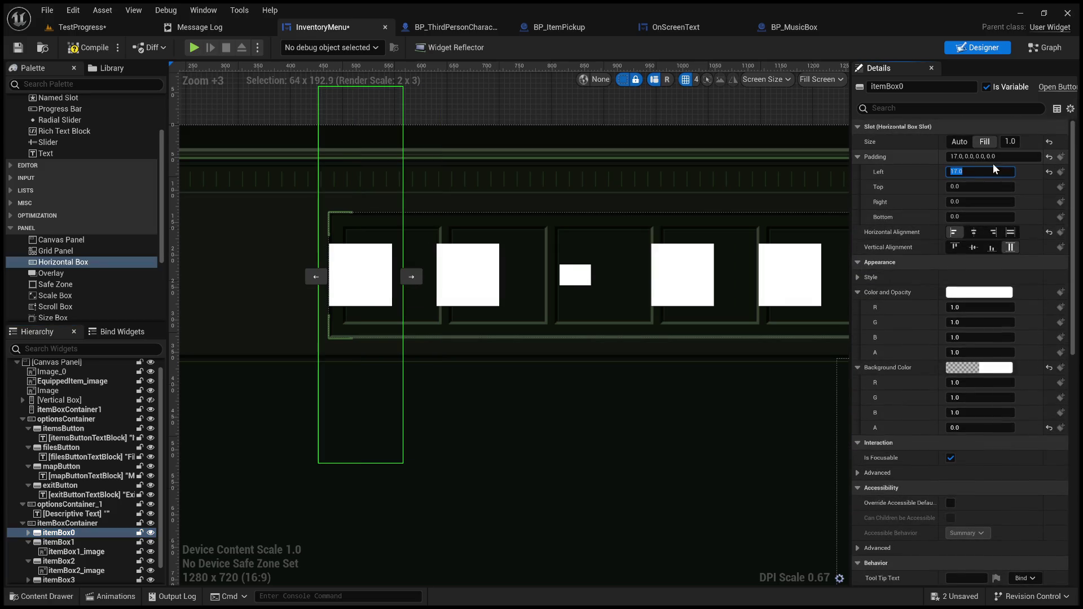
{"action": "left_click", "coordinate": [960, 141]}
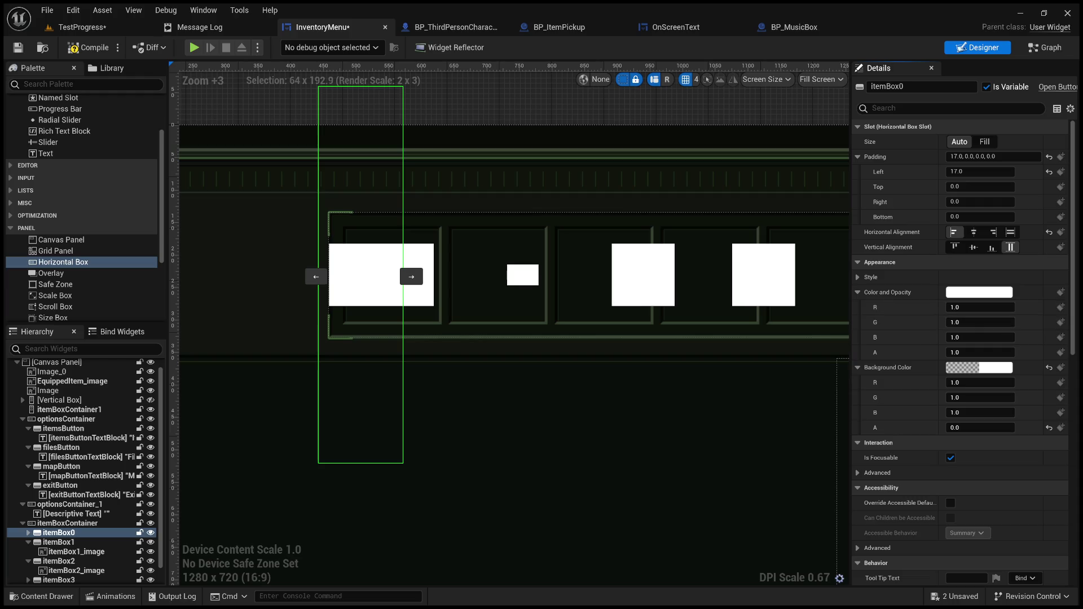
Apply a 49,1 render translation and 3.3 by 3.5 scale to itemBox0
{"action": "left_click", "coordinate": [879, 262]}
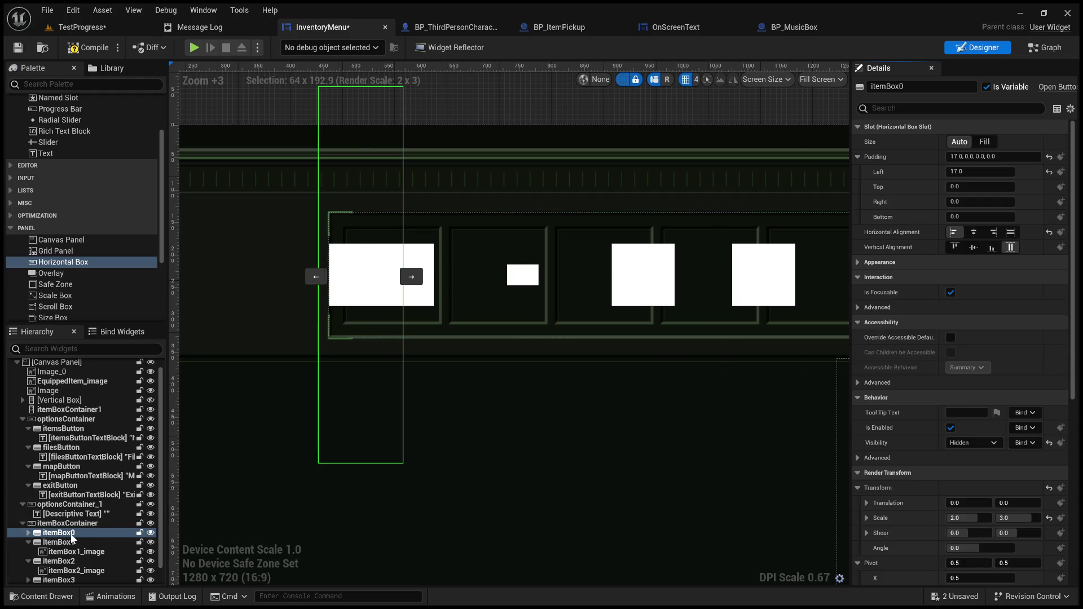
{"action": "scroll", "coordinate": [906, 441], "scroll_direction": "down", "scroll_amount": 2}
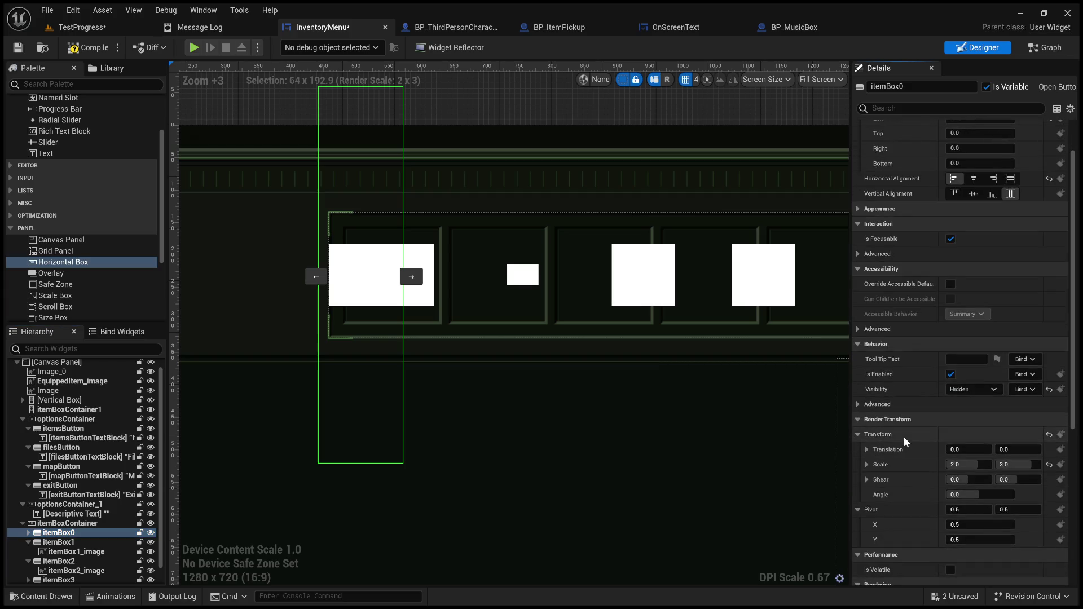
{"action": "key", "text": "ctrl+z"}
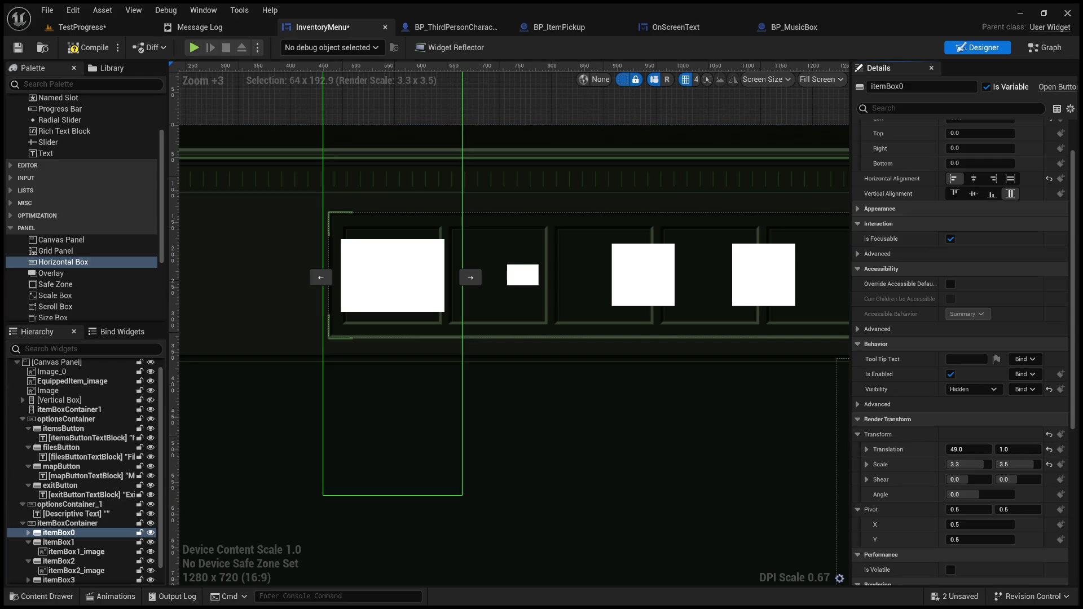
{"action": "left_click", "coordinate": [88, 543]}
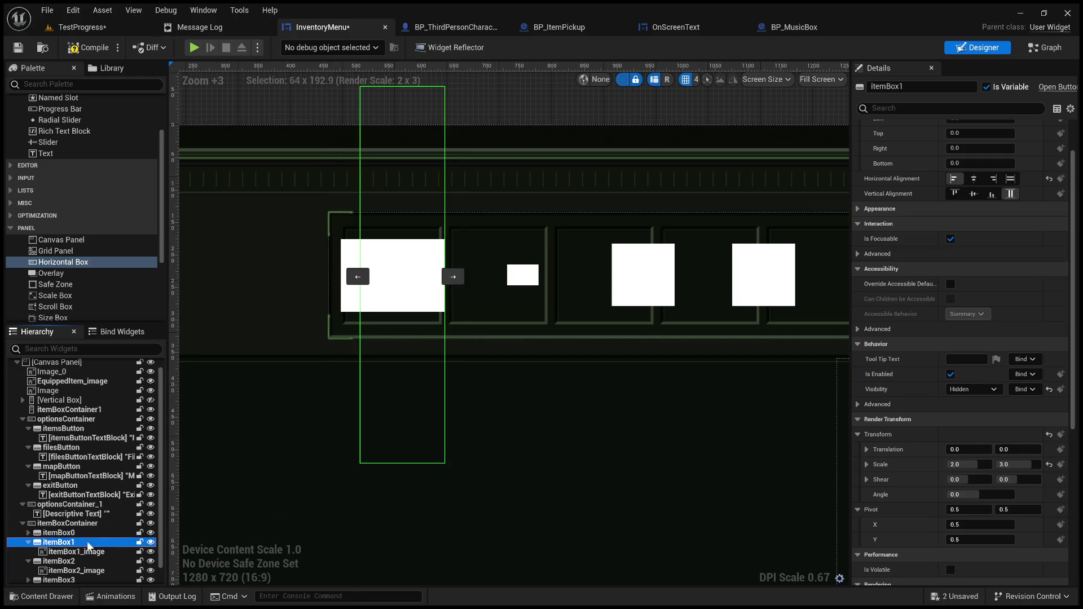
Give itemBox1 the 49,1 translation, 3.3 by 3.5 scale, and padding 84, 0, 0, 0
{"action": "left_click", "coordinate": [902, 435], "text": "shift"}
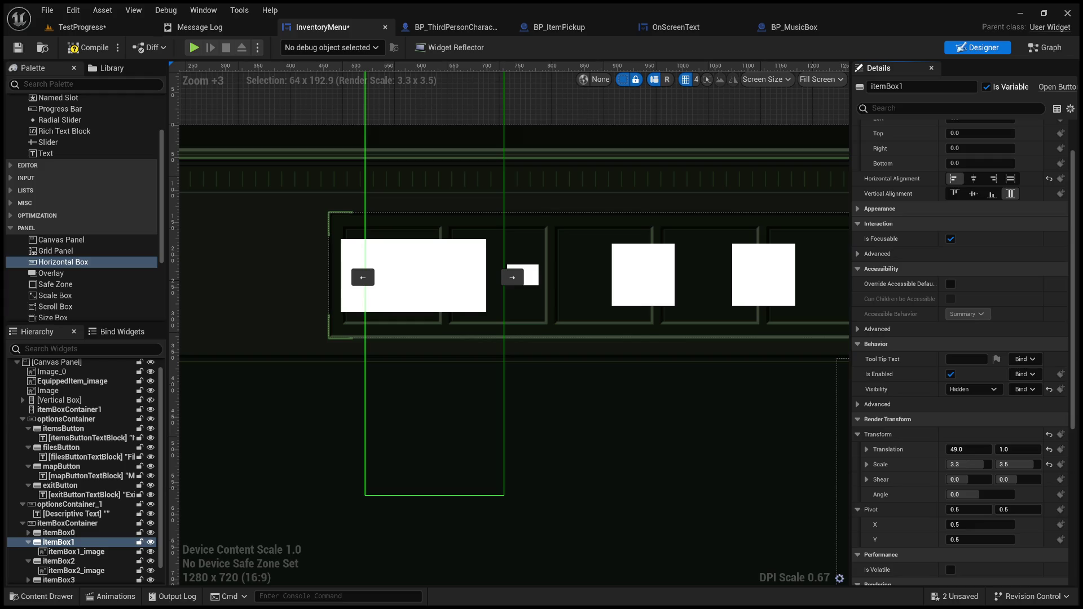
{"action": "scroll", "coordinate": [902, 217], "scroll_direction": "up", "scroll_amount": 2}
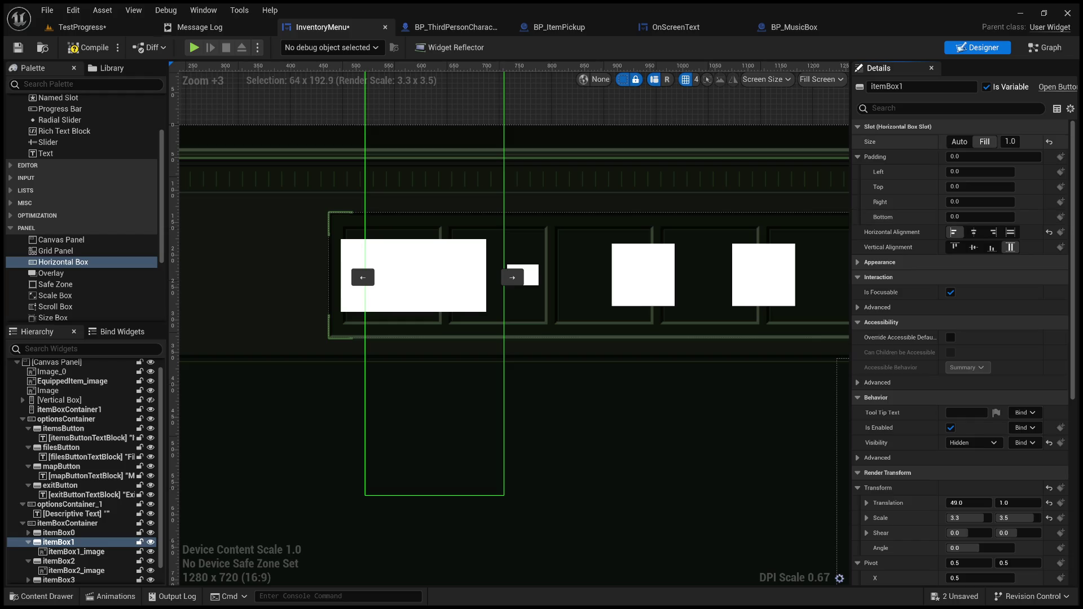
{"action": "key", "text": "ctrl+z"}
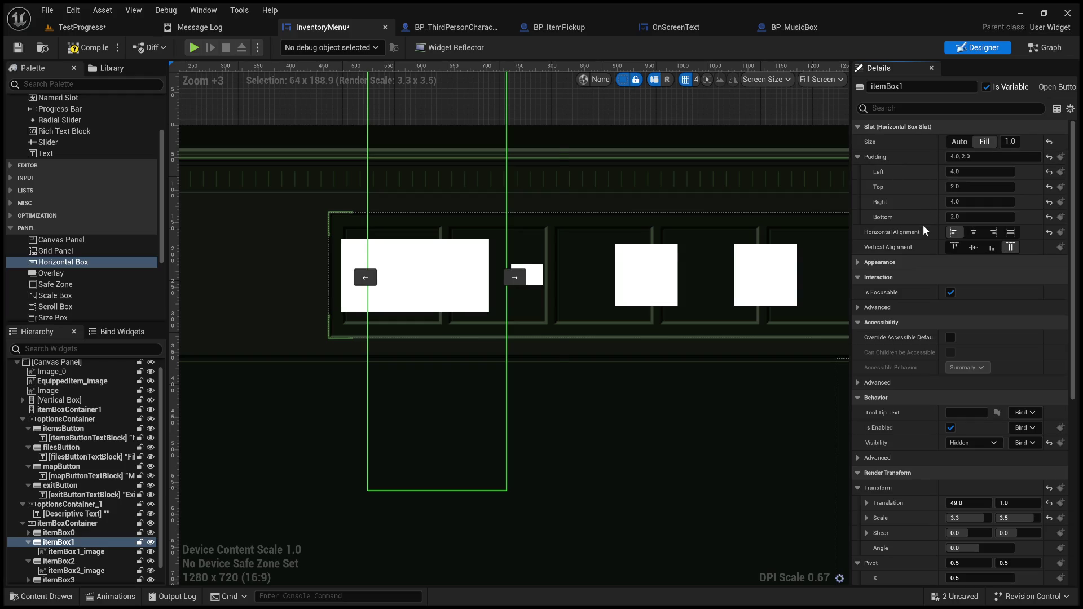
{"action": "key", "text": "ctrl+z"}
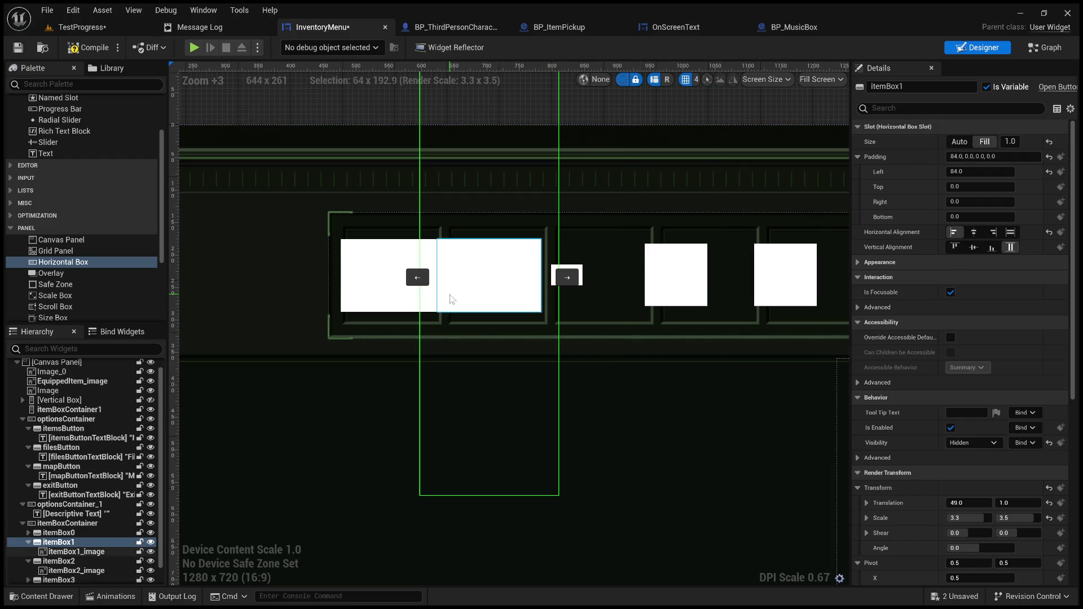
{"action": "left_click", "coordinate": [420, 301]}
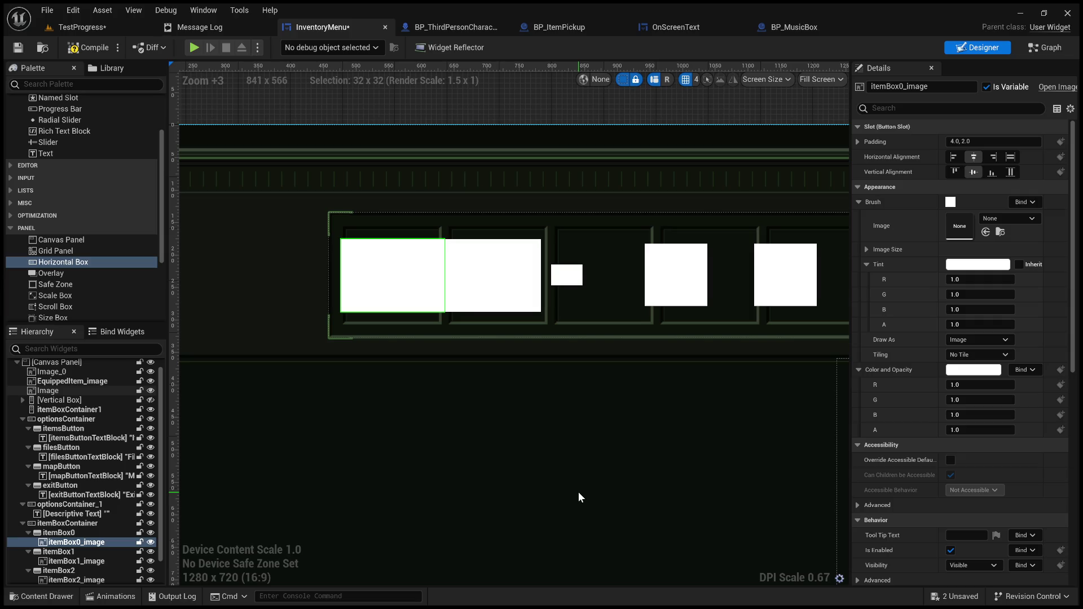
{"action": "right_click", "coordinate": [556, 494]}
{"action": "left_click_drag", "start_coordinate": [558, 494], "coordinate": [575, 487]}
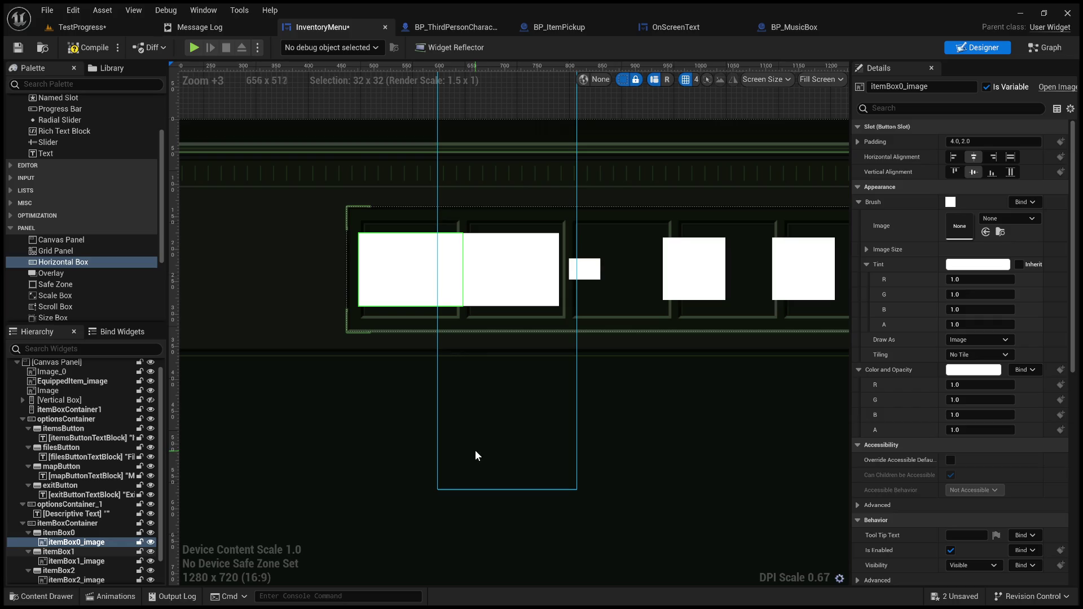
{"action": "left_click_drag", "start_coordinate": [475, 450], "coordinate": [450, 423]}
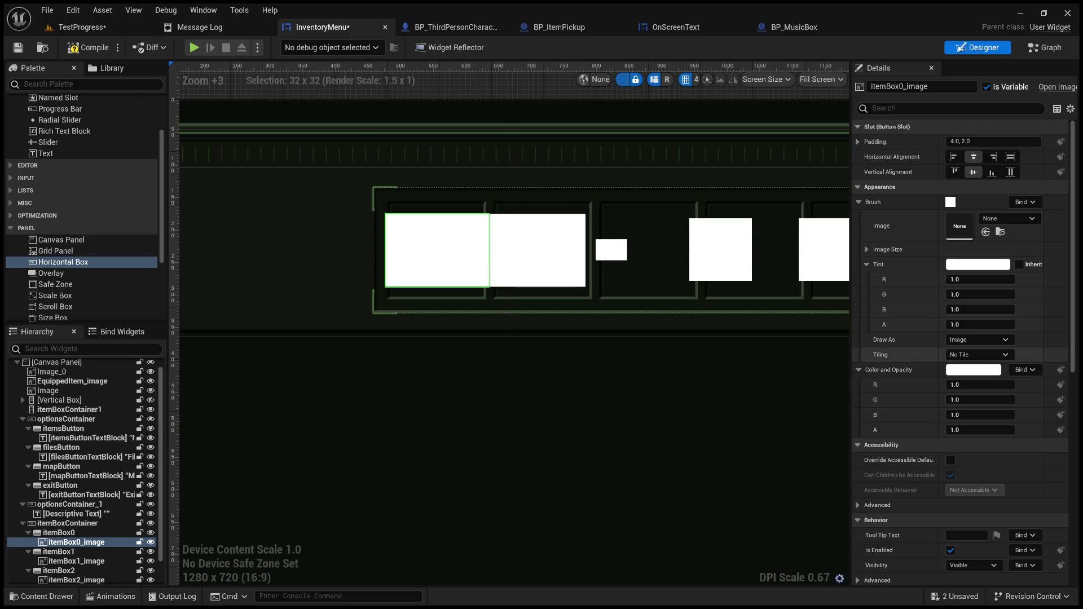
{"action": "scroll", "coordinate": [903, 423], "scroll_direction": "down", "scroll_amount": 5}
{"action": "scroll", "coordinate": [902, 424], "scroll_direction": "down", "scroll_amount": 1}
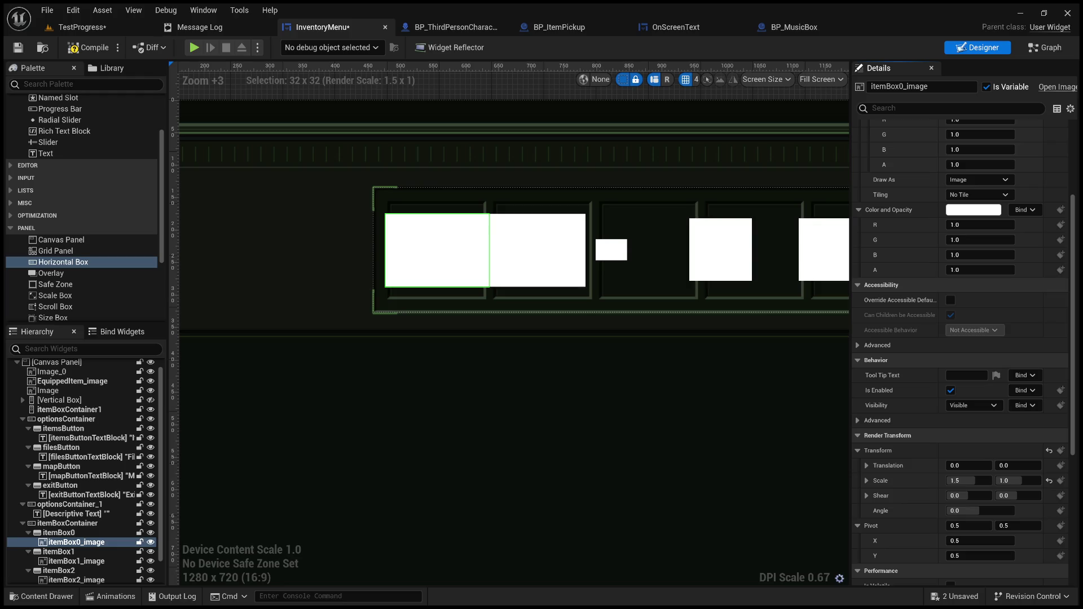
{"action": "scroll", "coordinate": [959, 299], "scroll_direction": "up", "scroll_amount": 3}
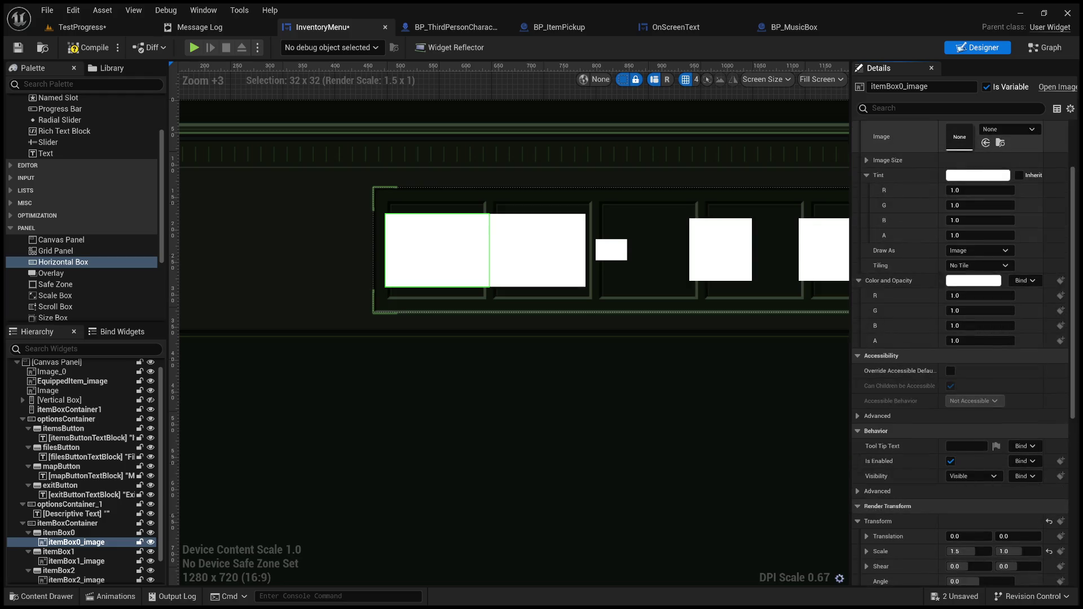
{"action": "scroll", "coordinate": [959, 299], "scroll_direction": "up", "scroll_amount": 3}
{"action": "scroll", "coordinate": [871, 144], "scroll_direction": "up", "scroll_amount": 1}
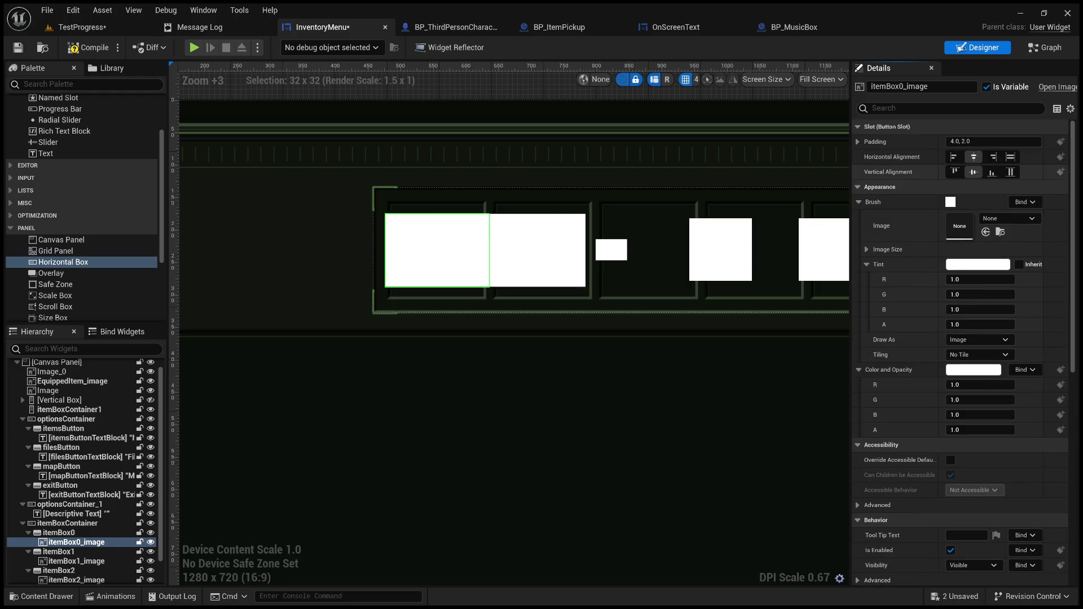
{"action": "left_click", "coordinate": [871, 142]}
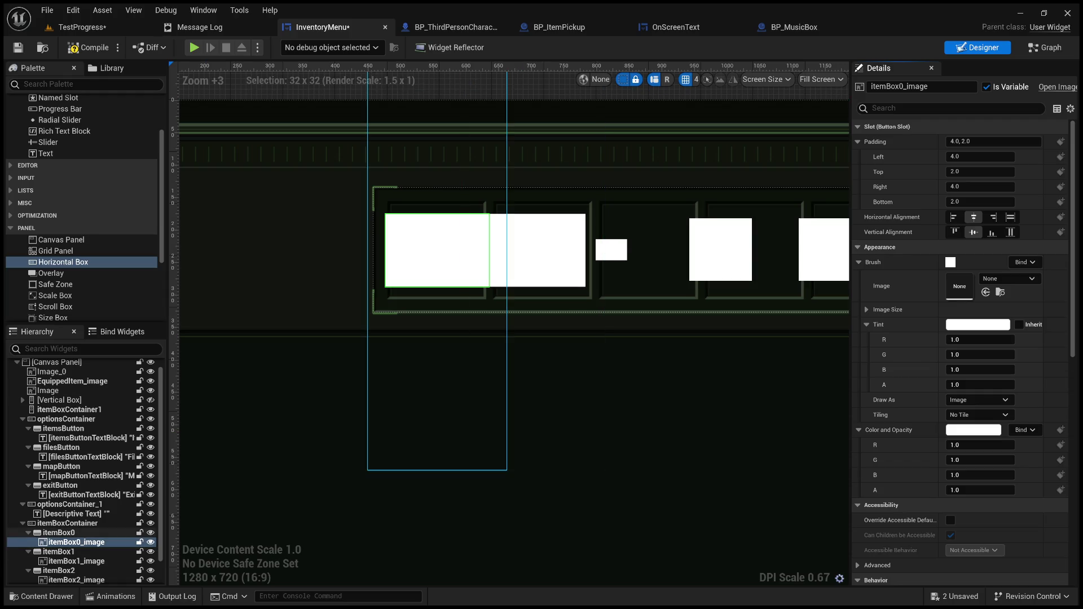
{"action": "left_click", "coordinate": [440, 249]}
{"action": "left_click", "coordinate": [904, 163]}
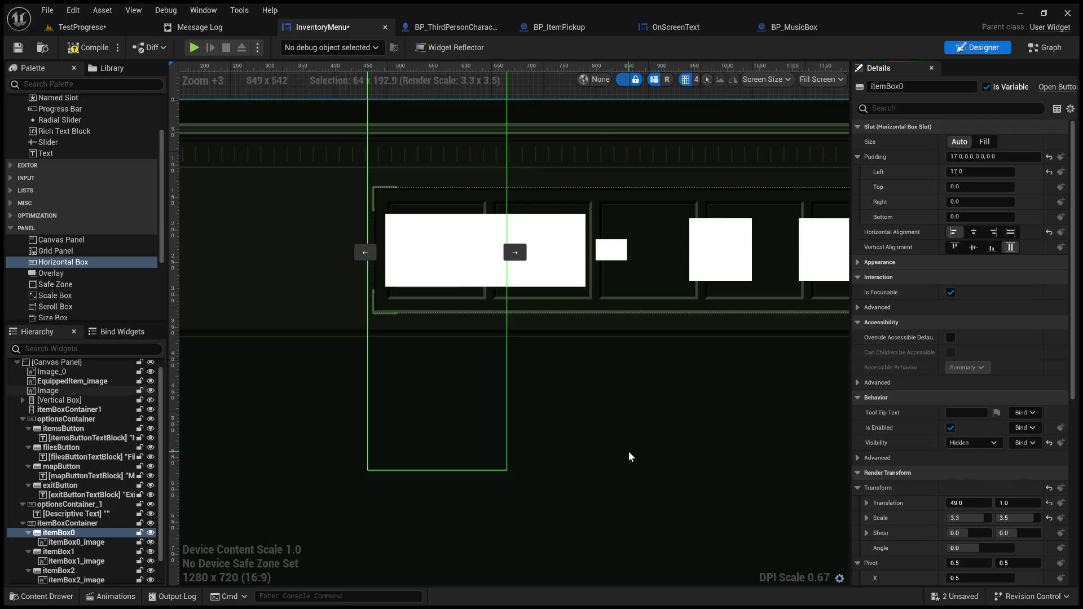
{"action": "left_click", "coordinate": [460, 272]}
{"action": "left_click", "coordinate": [460, 272]}
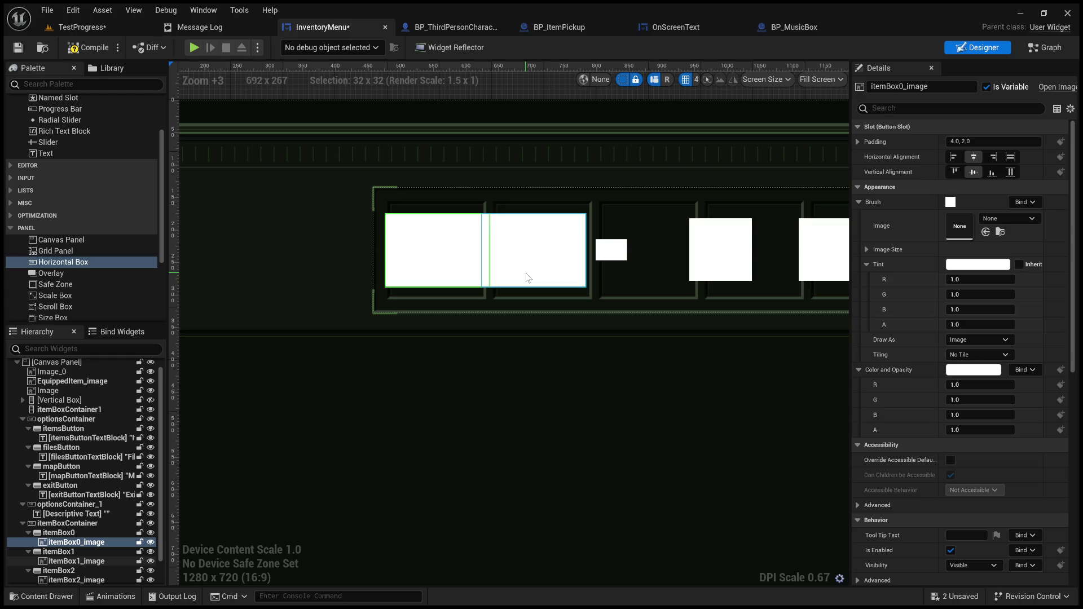
{"action": "mouse_move", "coordinate": [736, 401]}
{"action": "left_mouse_down"}
{"action": "mouse_move", "coordinate": [607, 398]}
{"action": "mouse_move", "coordinate": [653, 363]}
{"action": "mouse_move", "coordinate": [681, 367]}
{"action": "left_mouse_up"}
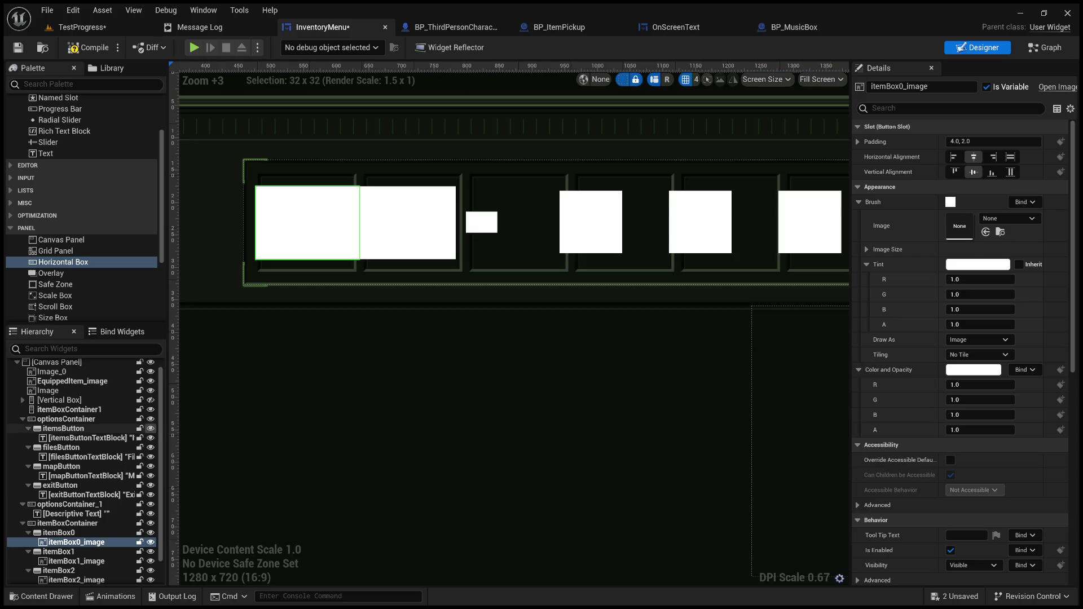
Select itemBox0, the button holding the first slot's image
{"action": "left_click", "coordinate": [66, 524]}
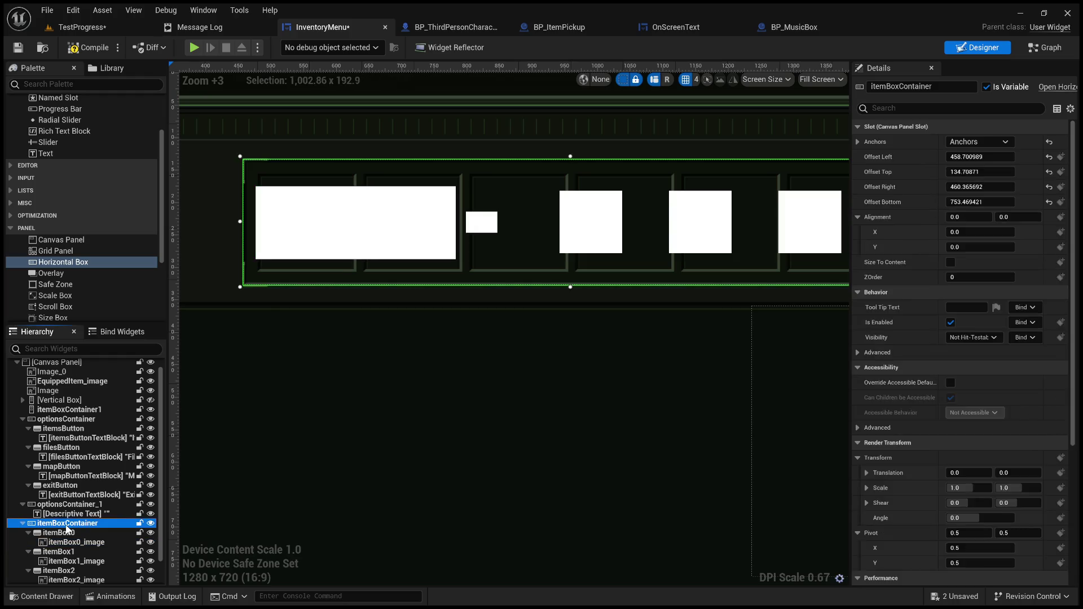
{"action": "scroll", "coordinate": [608, 408], "scroll_direction": "down", "scroll_amount": 3}
{"action": "scroll", "coordinate": [440, 316], "scroll_direction": "up", "scroll_amount": 3}
{"action": "left_click", "coordinate": [439, 266]}
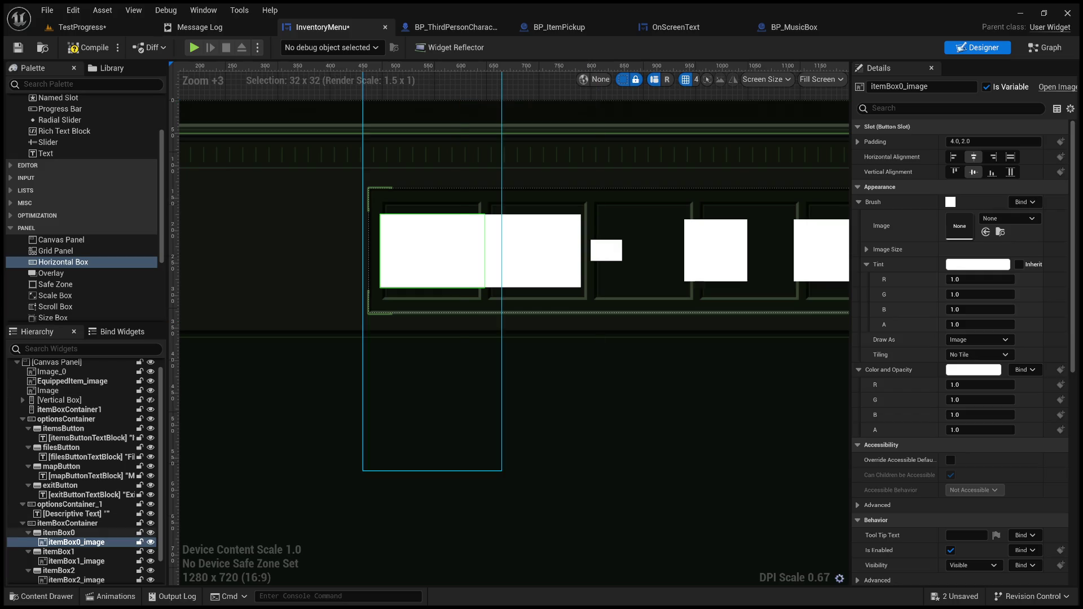
{"action": "left_click", "coordinate": [507, 231]}
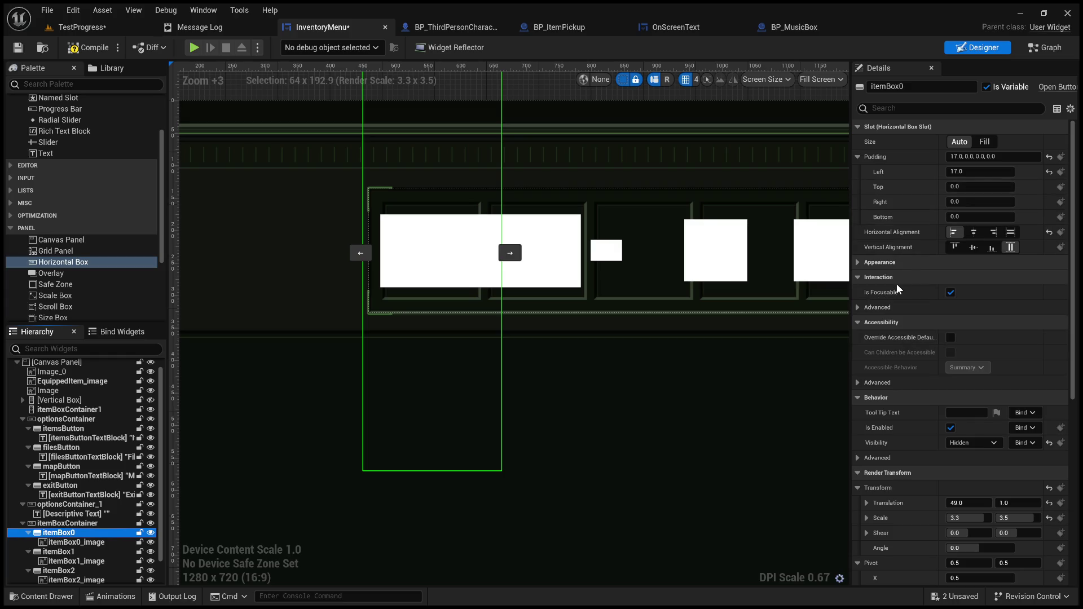
Center itemBox0 horizontally and vertically and shrink its render scale to 2.3 by 3.45
{"action": "left_click", "coordinate": [973, 231]}
{"action": "left_click", "coordinate": [973, 247]}
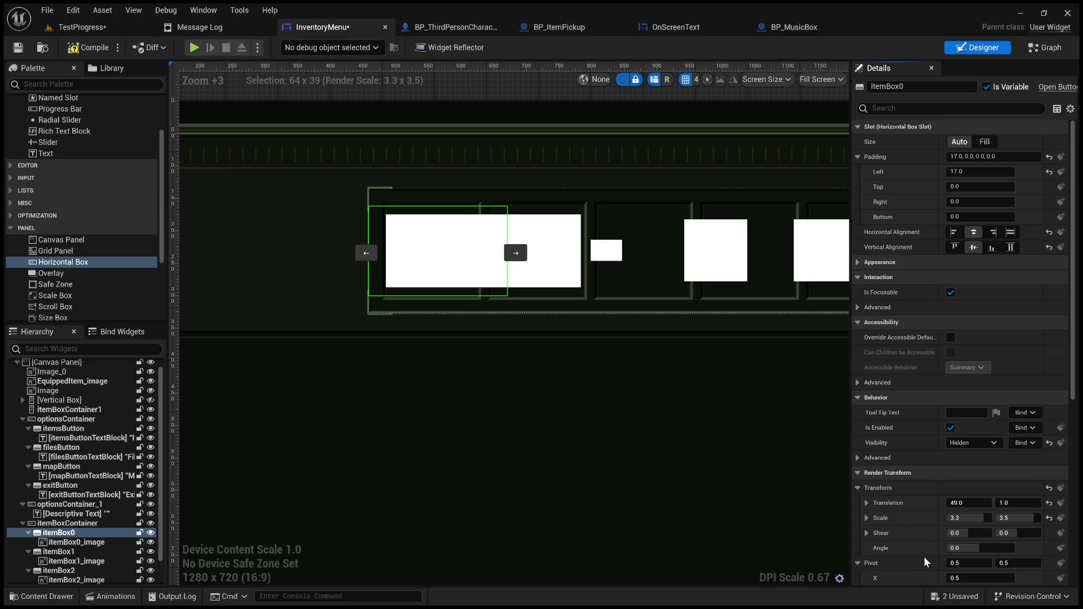
{"action": "left_click_drag", "start_coordinate": [1015, 518], "coordinate": [960, 518]}
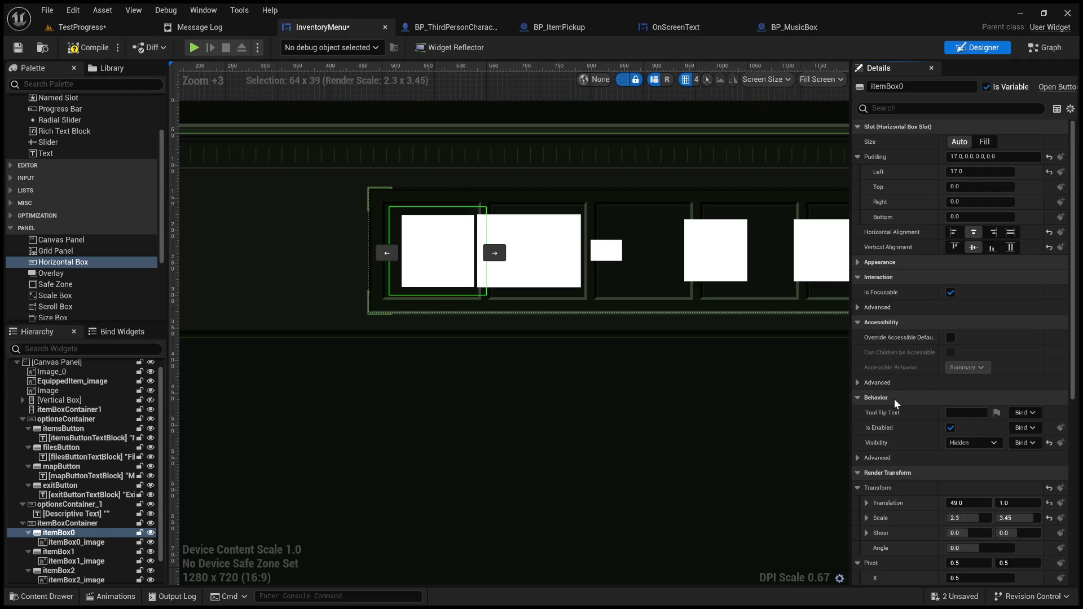
{"action": "scroll", "coordinate": [901, 401], "scroll_direction": "down", "scroll_amount": 2}
{"action": "scroll", "coordinate": [901, 399], "scroll_direction": "up", "scroll_amount": 2}
{"action": "scroll", "coordinate": [428, 389], "scroll_direction": "up", "scroll_amount": 1}
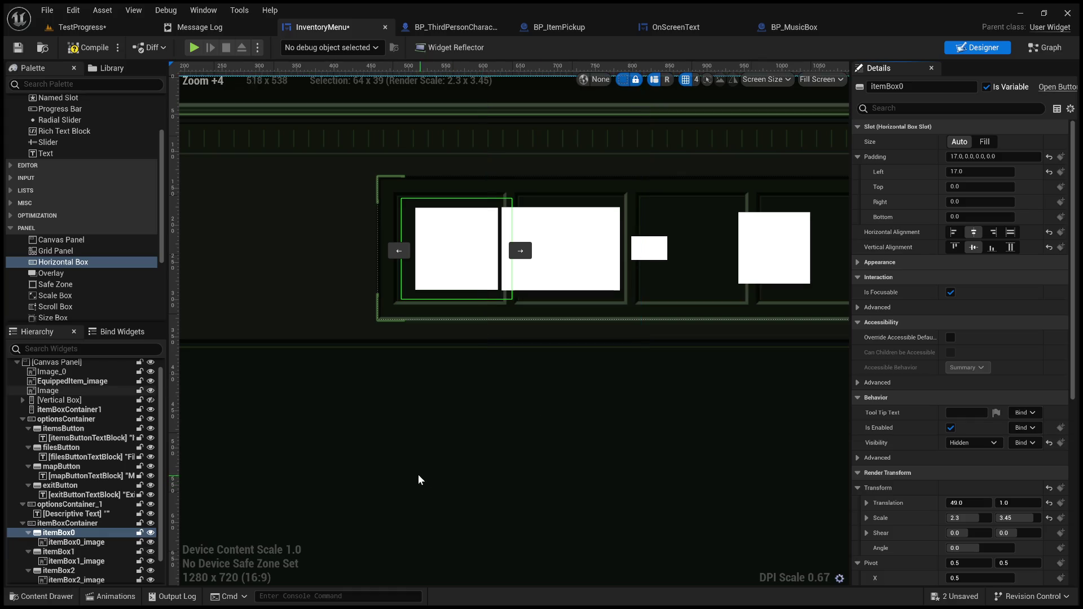
{"action": "key", "text": "ctrl+z"}
{"action": "key", "text": "ctrl+z"}
{"action": "key", "text": "ctrl+z"}
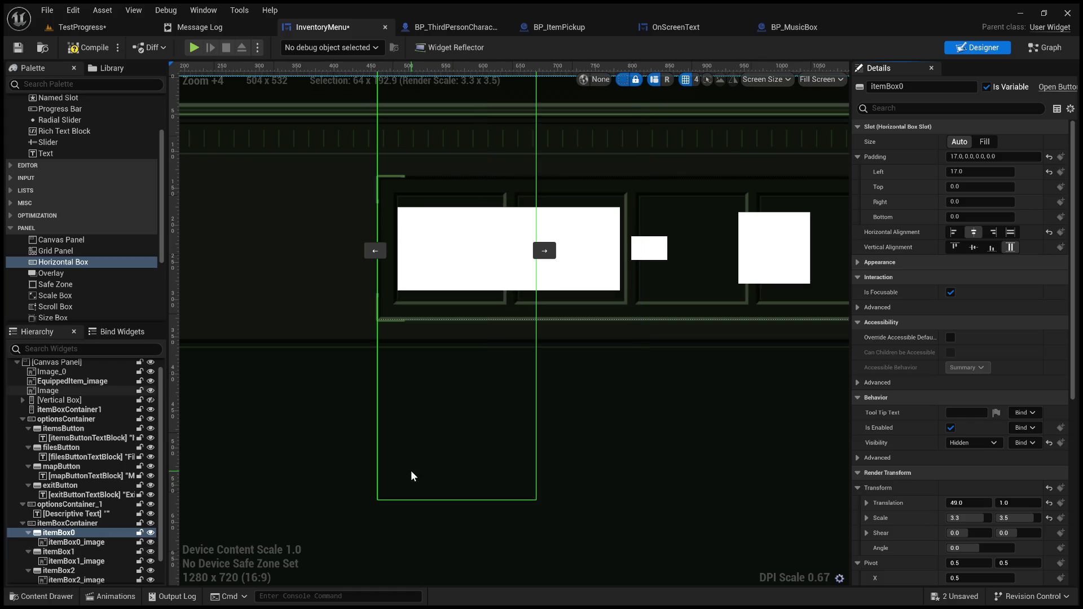
{"action": "key", "text": "ctrl+z"}
{"action": "key", "text": "ctrl+z"}
{"action": "key", "text": "ctrl+z"}
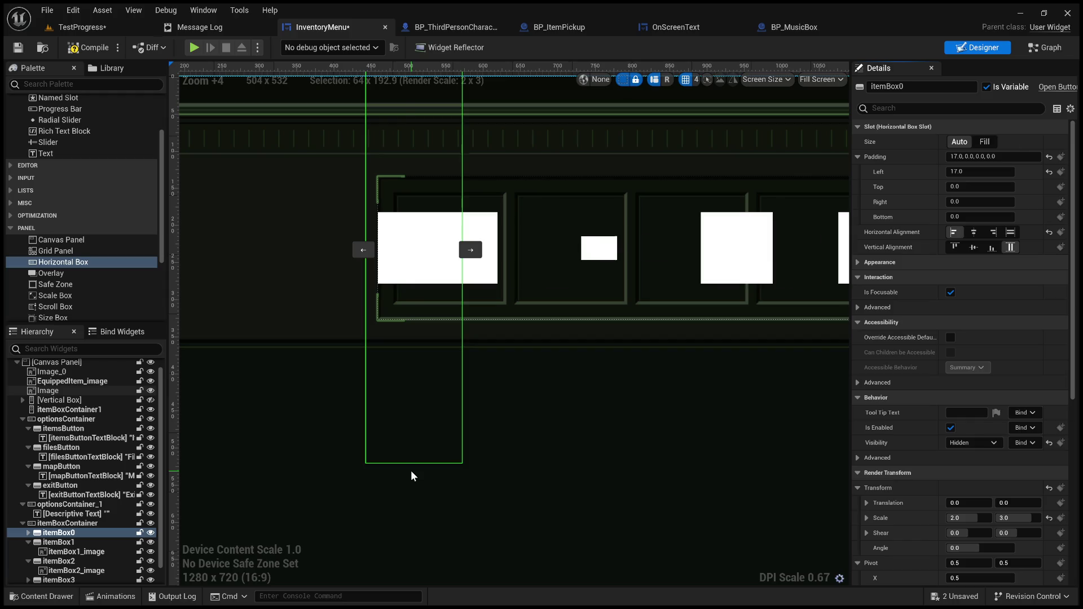
{"action": "scroll", "coordinate": [411, 470], "scroll_direction": "down", "scroll_amount": 1}
{"action": "scroll", "coordinate": [455, 443], "scroll_direction": "down", "scroll_amount": 2}
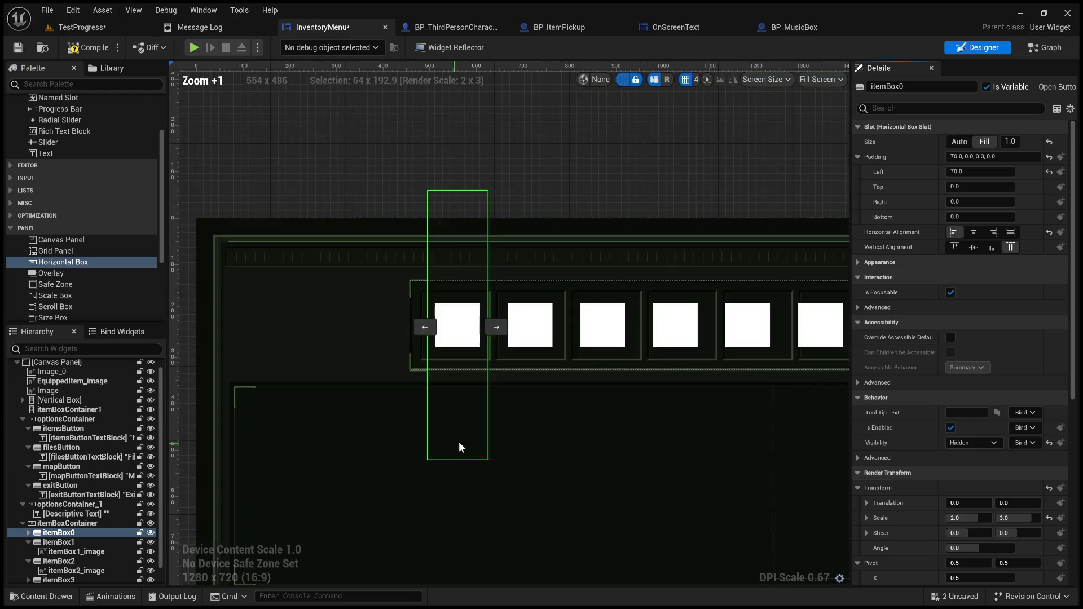
{"action": "left_click_drag", "start_coordinate": [586, 388], "coordinate": [475, 392]}
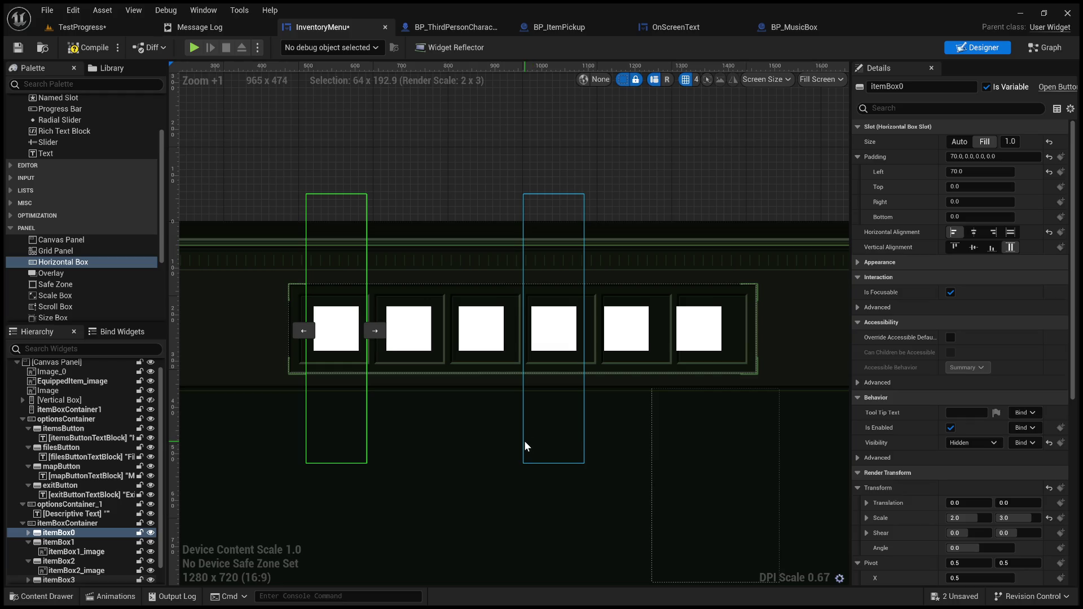
{"action": "mouse_move", "coordinate": [511, 450]}
{"action": "left_mouse_down"}
{"action": "mouse_move", "coordinate": [561, 442]}
{"action": "mouse_move", "coordinate": [612, 414]}
{"action": "mouse_move", "coordinate": [597, 415]}
{"action": "left_mouse_up"}
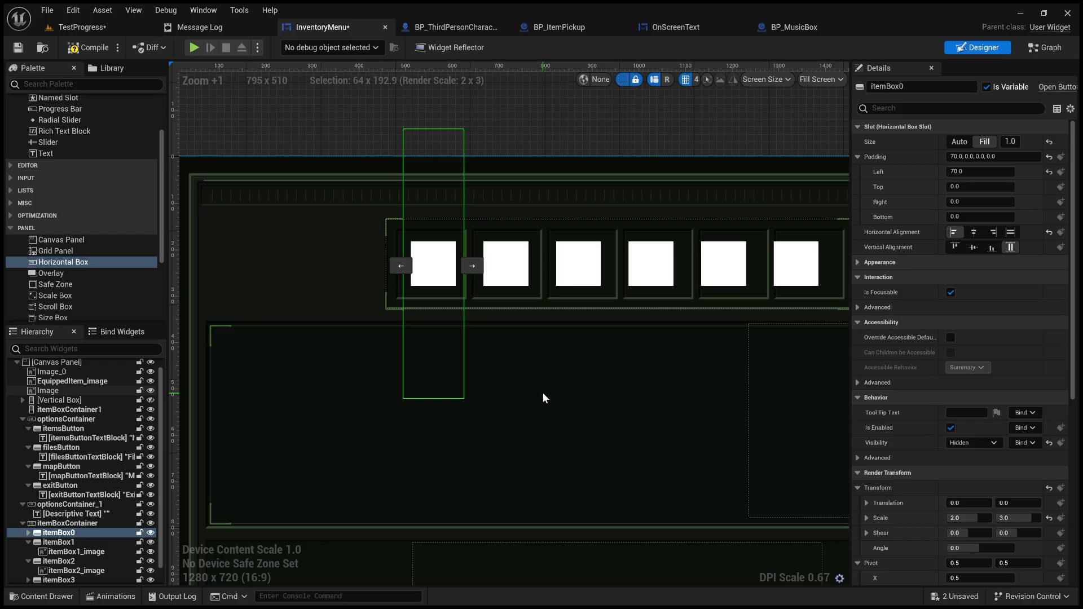
{"action": "left_click", "coordinate": [544, 110]}
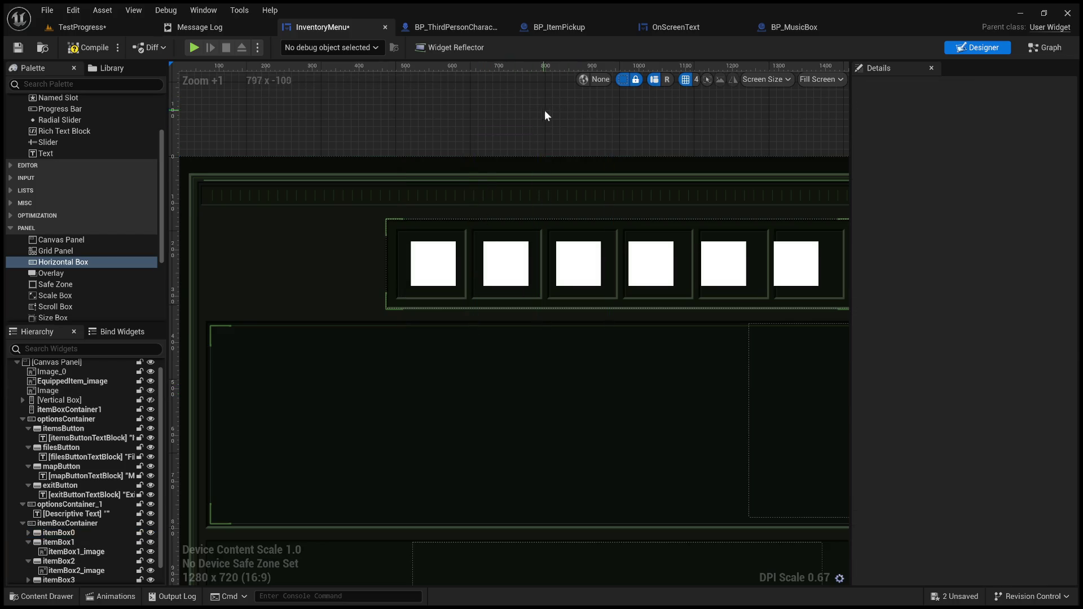
{"action": "mouse_move", "coordinate": [547, 111]}
{"action": "left_mouse_down"}
{"action": "mouse_move", "coordinate": [562, 165]}
{"action": "mouse_move", "coordinate": [600, 189]}
{"action": "left_mouse_up"}
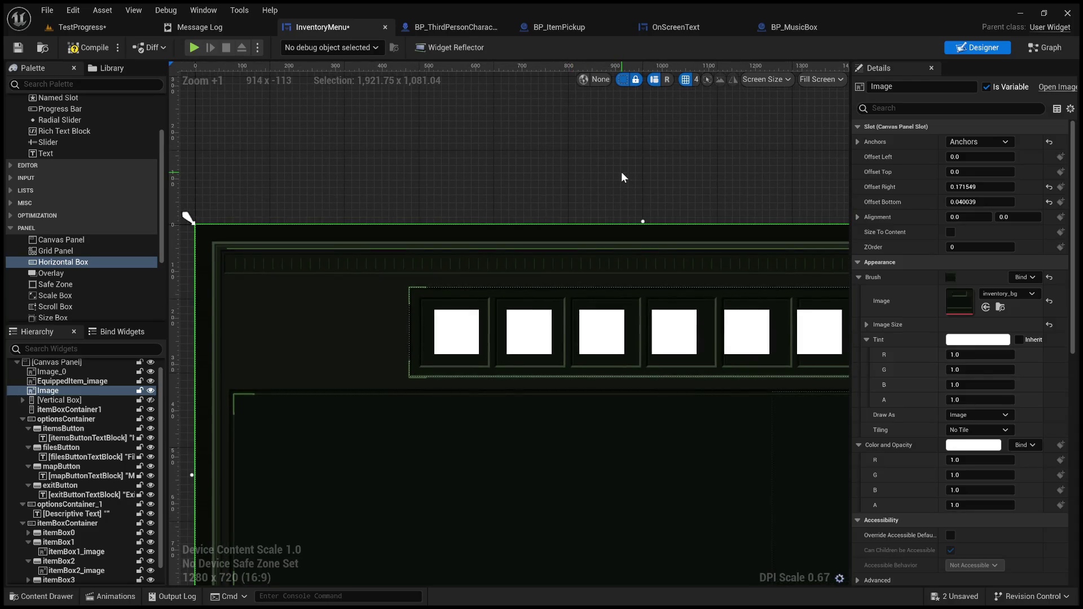
{"action": "left_click_drag", "start_coordinate": [592, 174], "coordinate": [568, 164]}
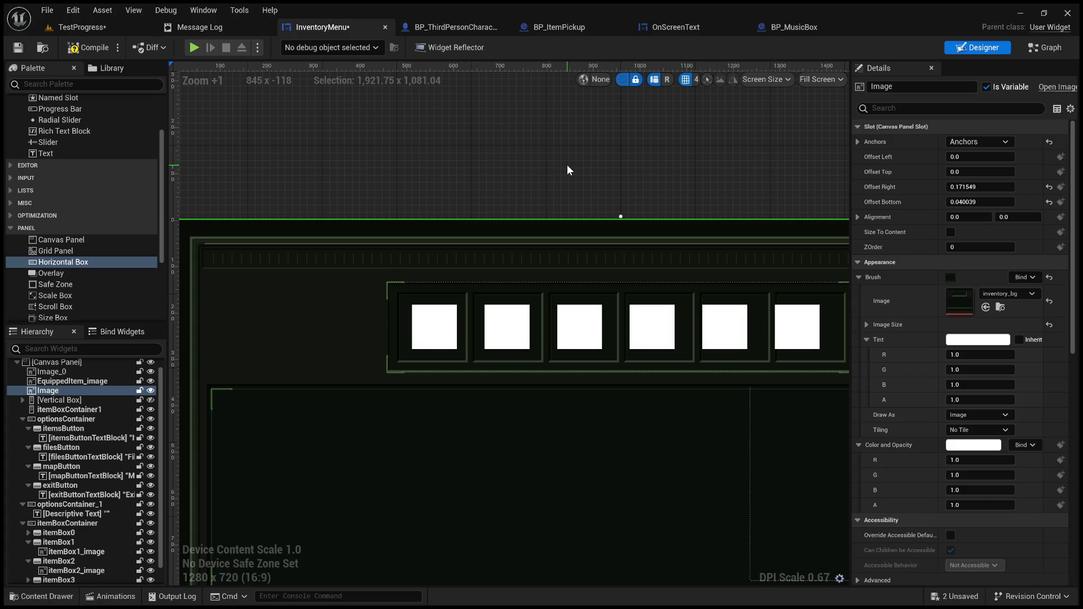
{"action": "left_click_drag", "start_coordinate": [567, 164], "coordinate": [558, 155]}
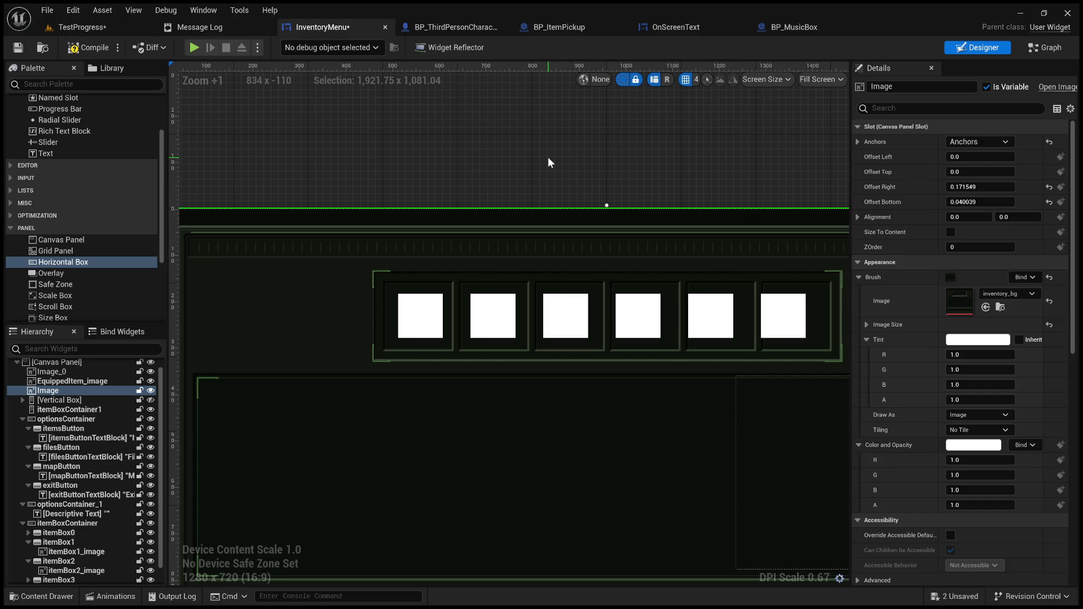
{"action": "left_click_drag", "start_coordinate": [507, 141], "coordinate": [526, 146]}
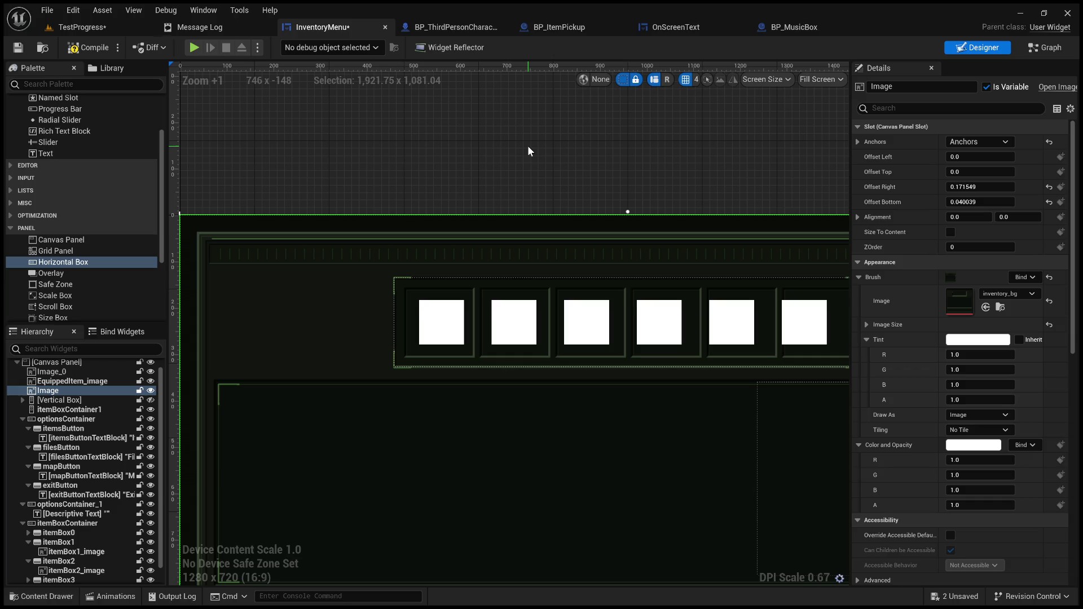
{"action": "scroll", "coordinate": [527, 146], "scroll_direction": "up", "scroll_amount": 2}
{"action": "left_click", "coordinate": [394, 389]}
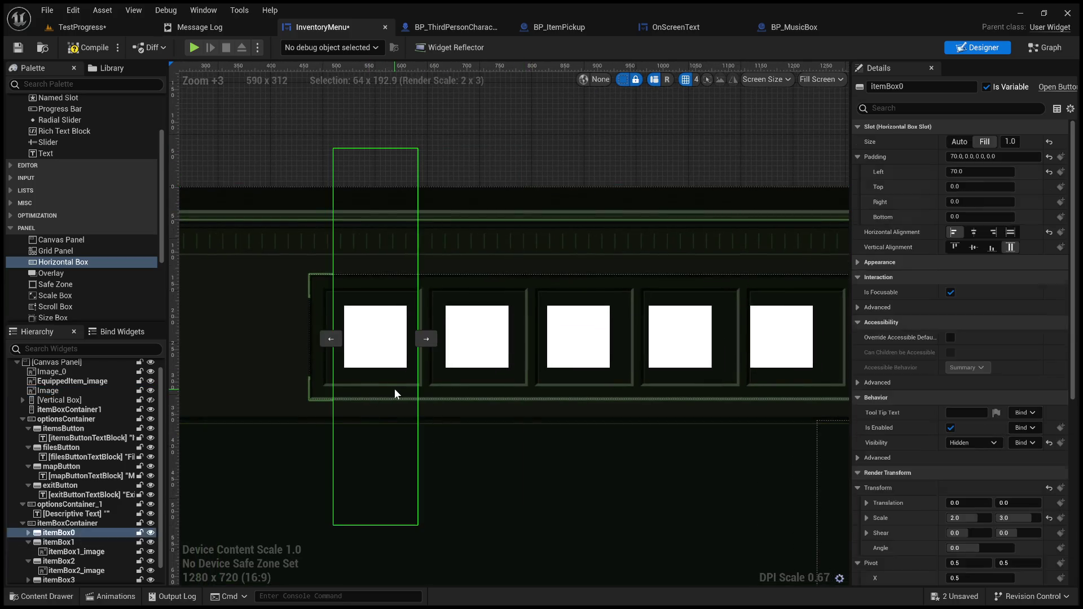
{"action": "left_click", "coordinate": [489, 356]}
{"action": "left_click", "coordinate": [504, 308]}
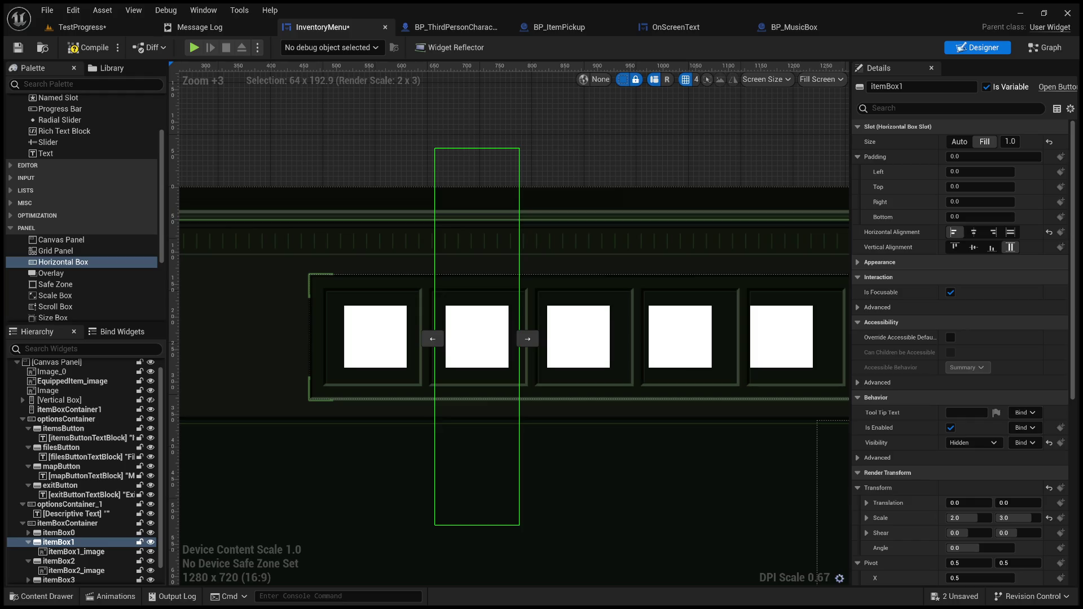
{"action": "left_click", "coordinate": [597, 121]}
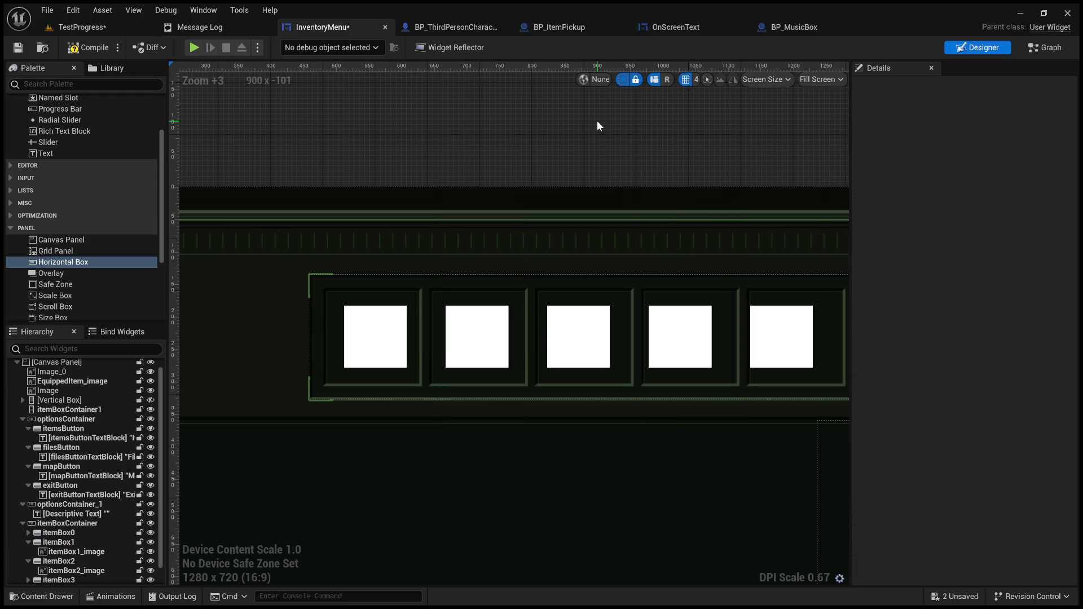
{"action": "scroll", "coordinate": [520, 178], "scroll_direction": "up", "scroll_amount": 4}
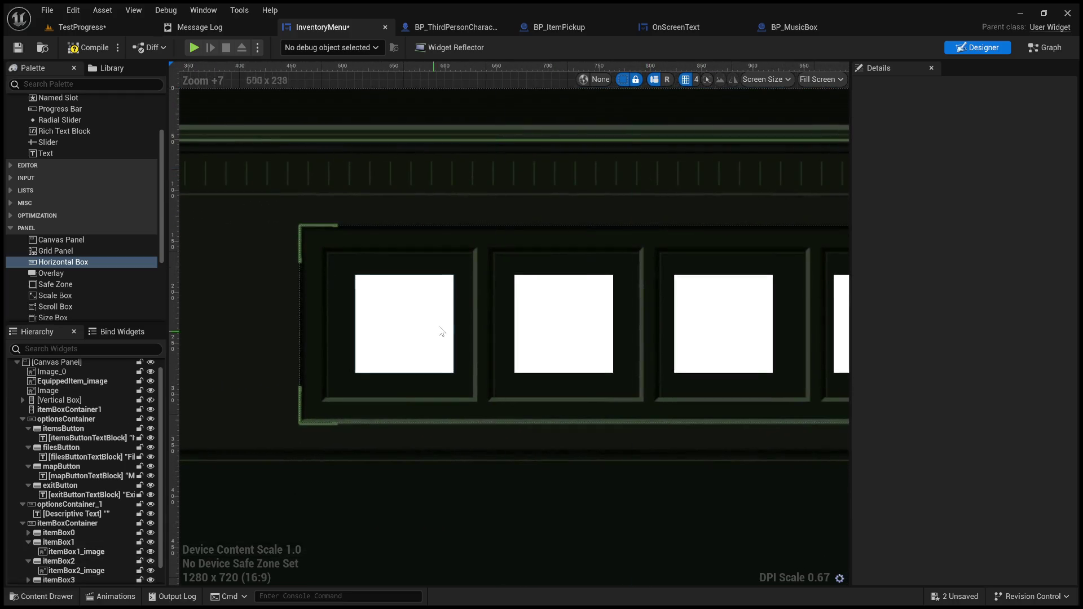
{"action": "left_click", "coordinate": [407, 314]}
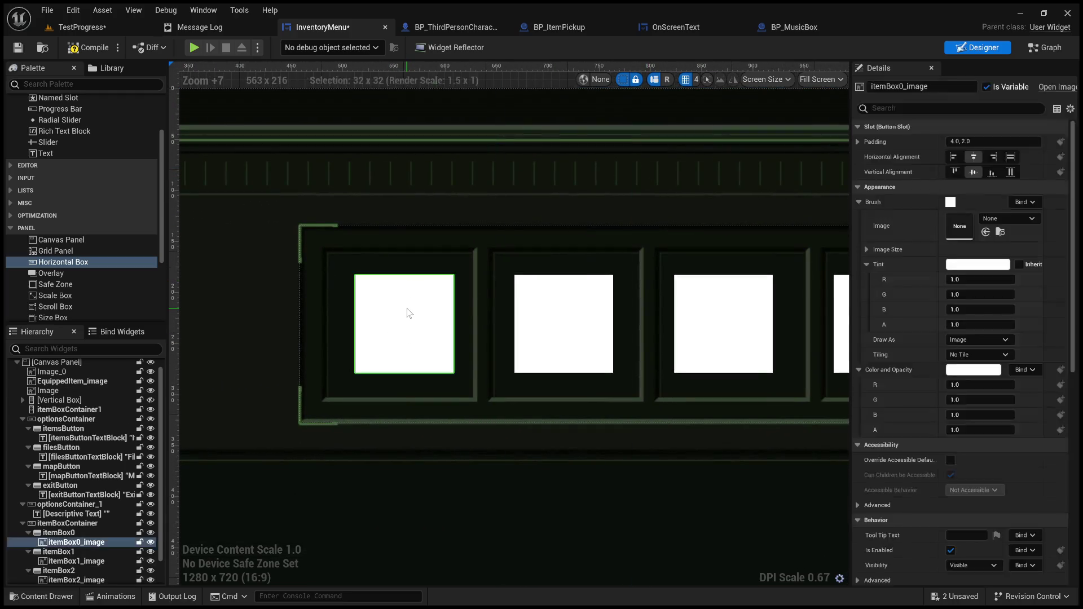
{"action": "left_click_drag", "start_coordinate": [543, 167], "coordinate": [536, 411]}
{"action": "left_click", "coordinate": [536, 411]}
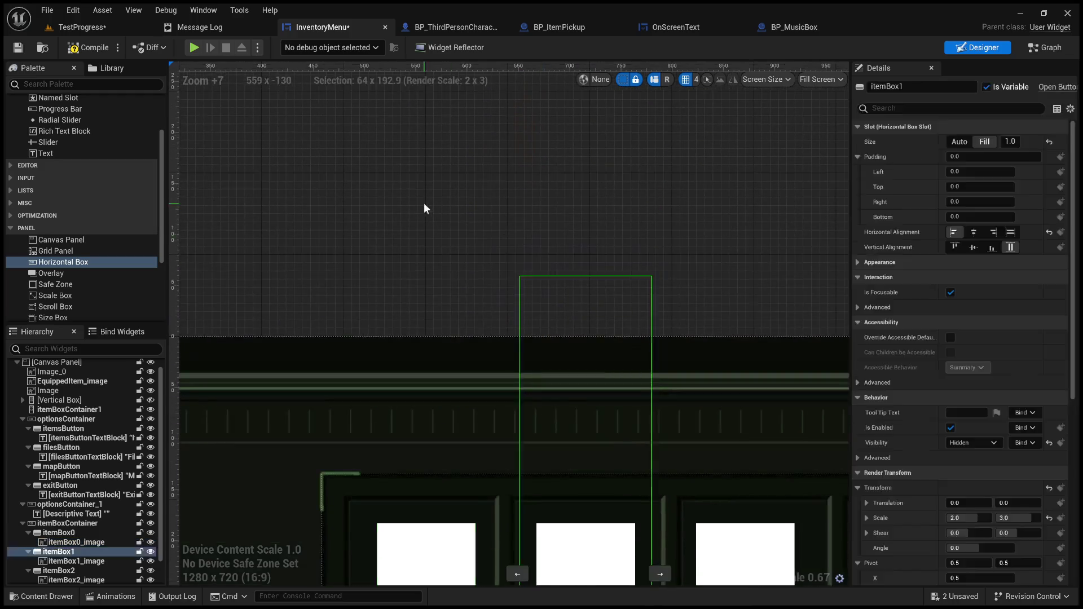
{"action": "scroll", "coordinate": [522, 261], "scroll_direction": "down", "scroll_amount": 4}
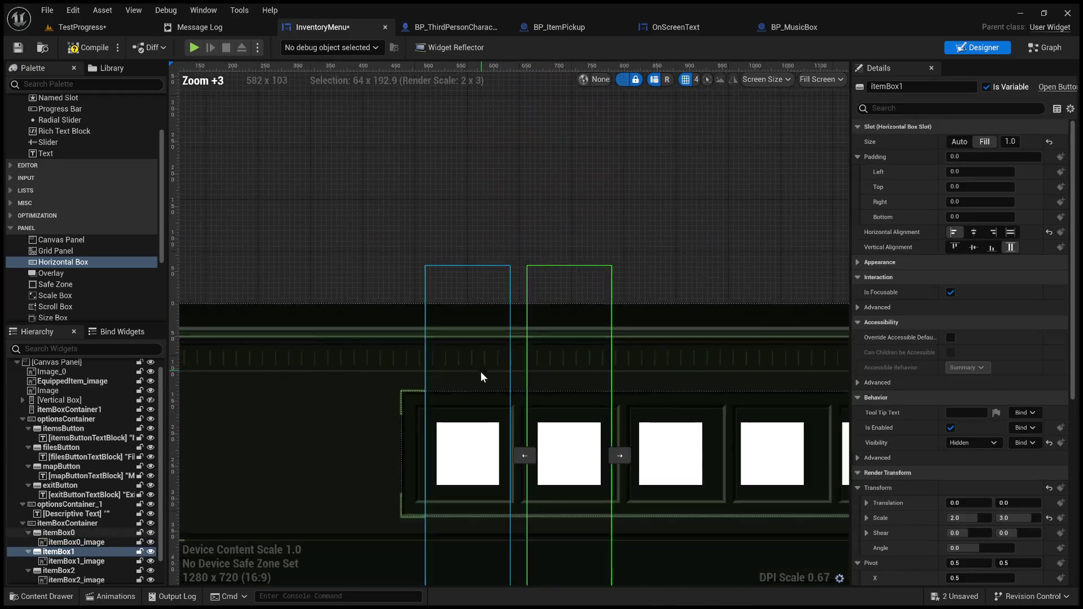
{"action": "left_click", "coordinate": [462, 288]}
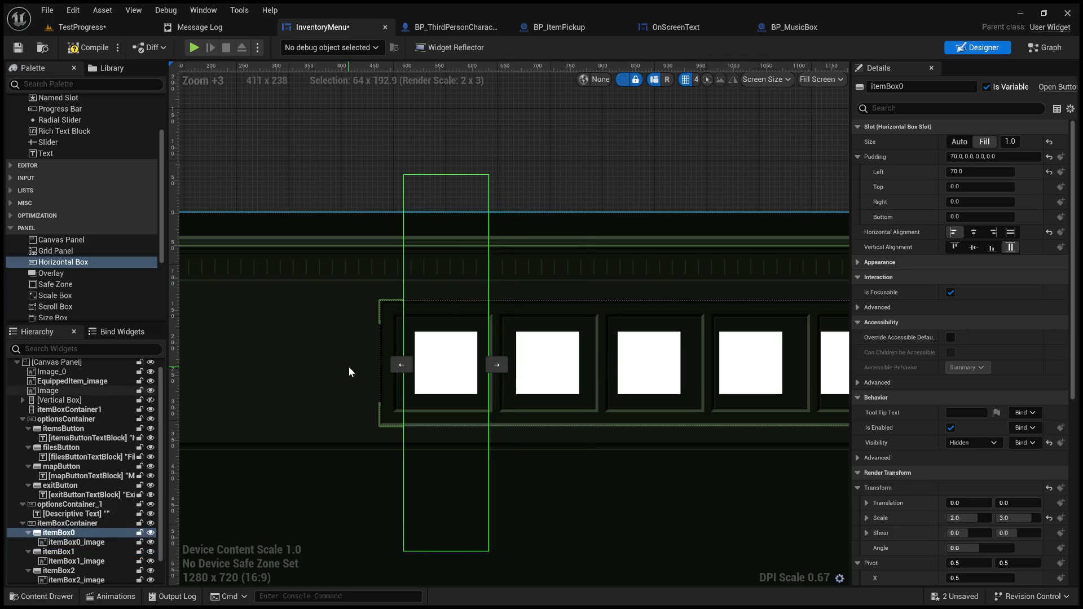
{"action": "mouse_move", "coordinate": [484, 327]}
{"action": "left_mouse_down"}
{"action": "mouse_move", "coordinate": [419, 269]}
{"action": "mouse_move", "coordinate": [474, 274]}
{"action": "left_mouse_up"}
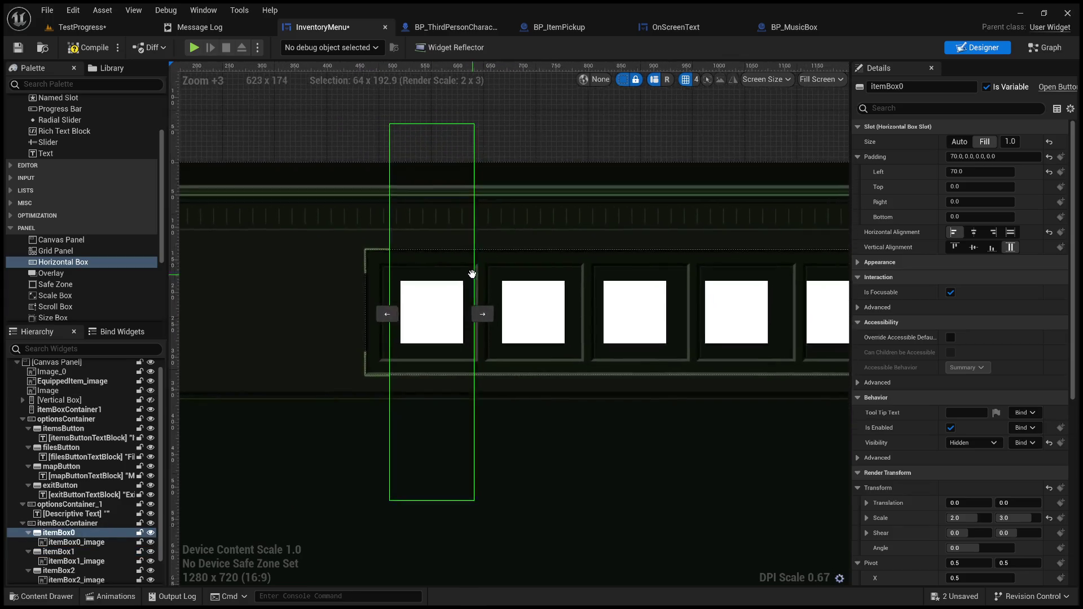
{"action": "left_click", "coordinate": [66, 542]}
{"action": "left_click", "coordinate": [62, 533]}
{"action": "left_click_drag", "start_coordinate": [567, 247], "coordinate": [508, 293]}
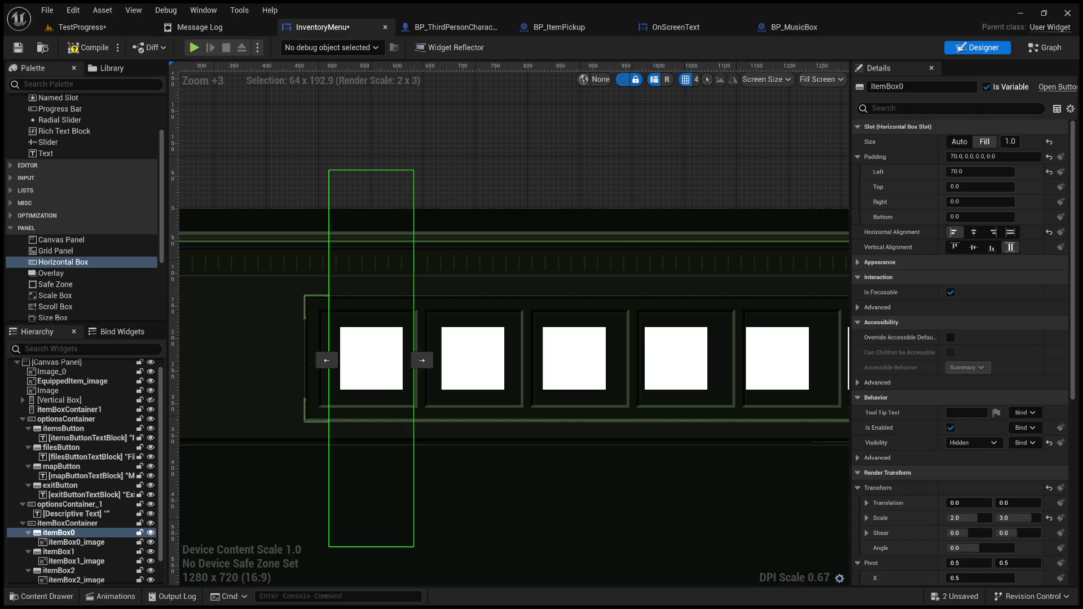
Set itemBox0's slot size to Auto and collapse optionsContainer and optionsContainer_1
{"action": "left_click", "coordinate": [964, 141]}
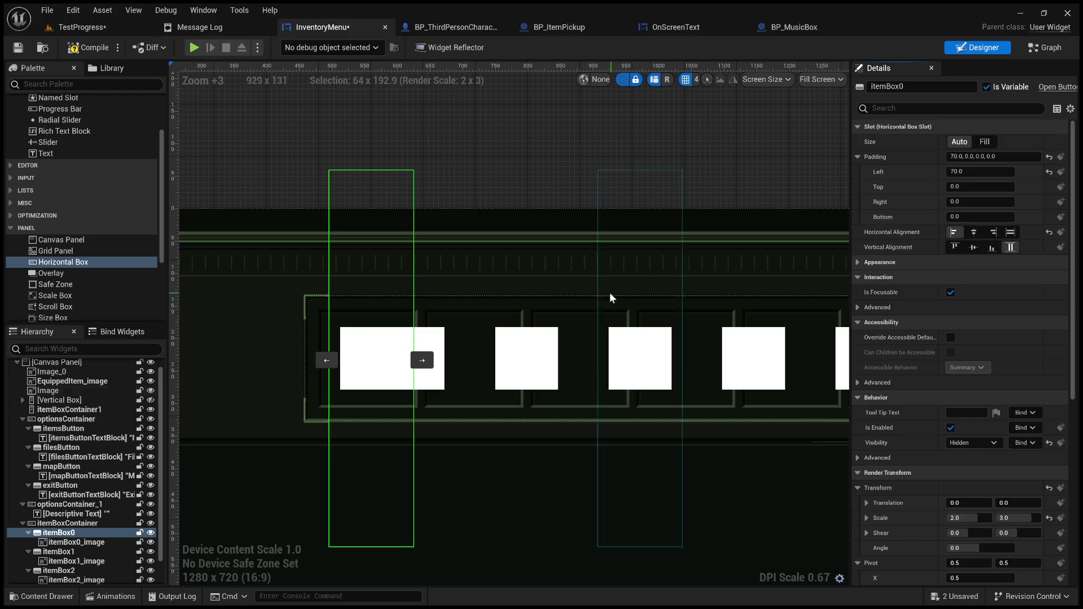
{"action": "left_click", "coordinate": [473, 421]}
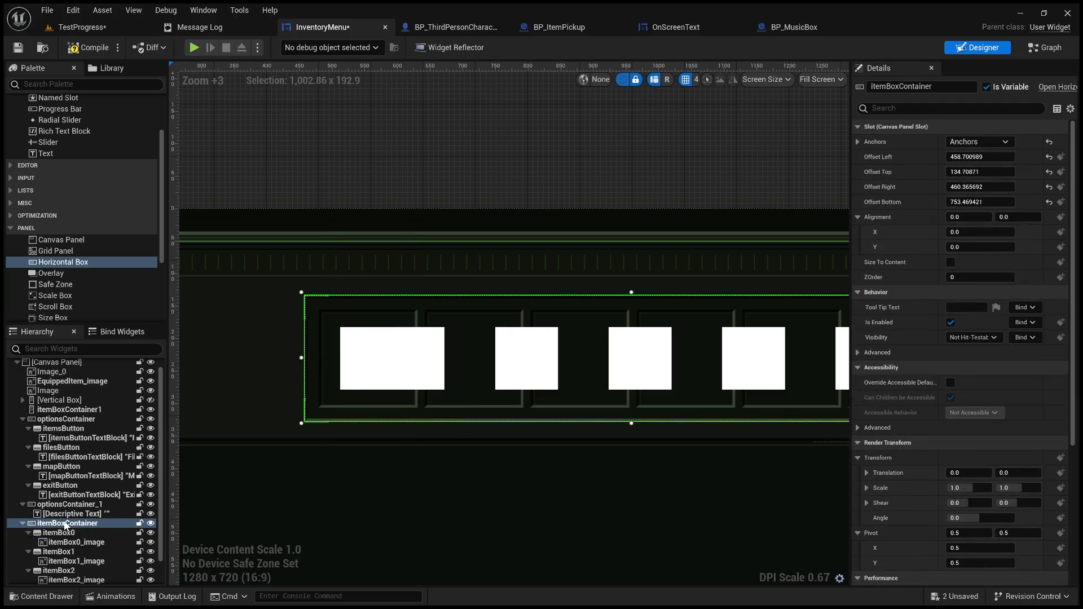
{"action": "left_click", "coordinate": [23, 419]}
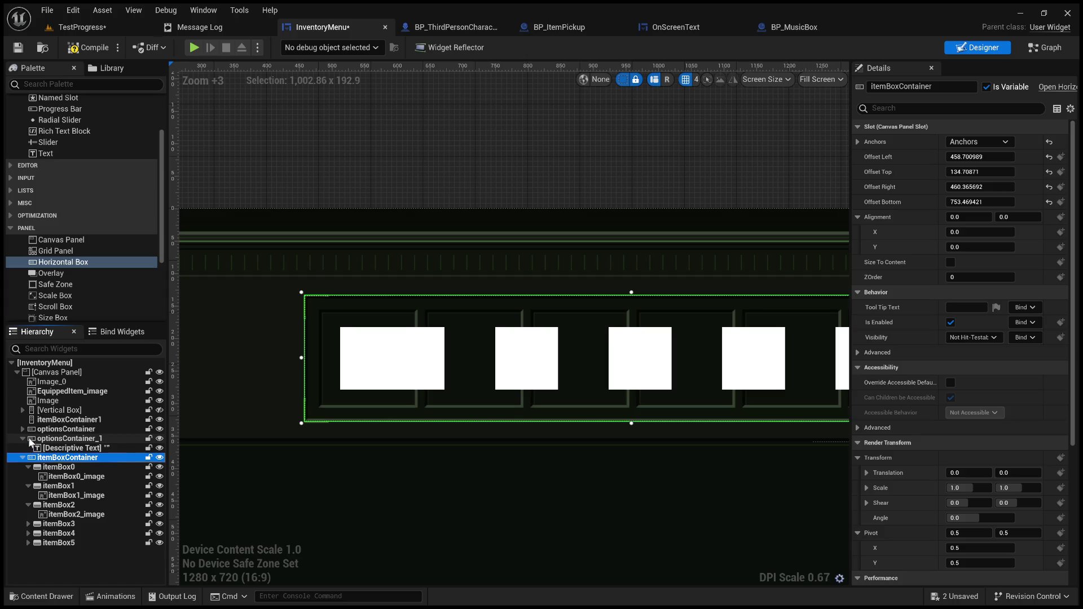
{"action": "left_click", "coordinate": [26, 438]}
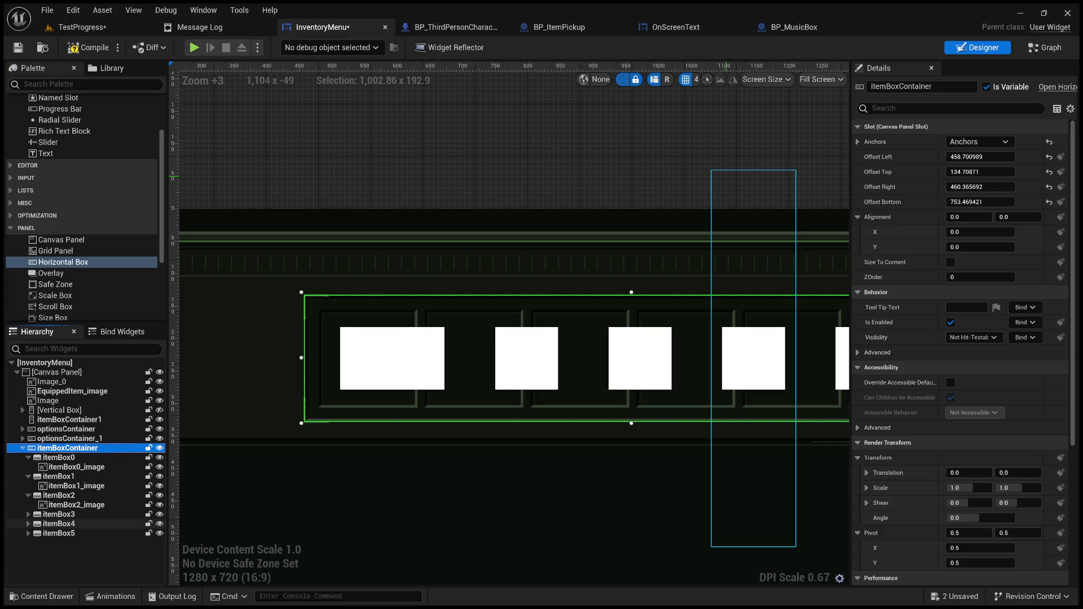
Pan across the slot bar to check the first slot and its image
{"action": "mouse_move", "coordinate": [661, 155]}
{"action": "left_mouse_down"}
{"action": "mouse_move", "coordinate": [625, 136]}
{"action": "mouse_move", "coordinate": [623, 116]}
{"action": "left_mouse_up"}
{"action": "mouse_move", "coordinate": [501, 303]}
{"action": "left_mouse_down"}
{"action": "mouse_move", "coordinate": [571, 268]}
{"action": "mouse_move", "coordinate": [516, 285]}
{"action": "left_mouse_up"}
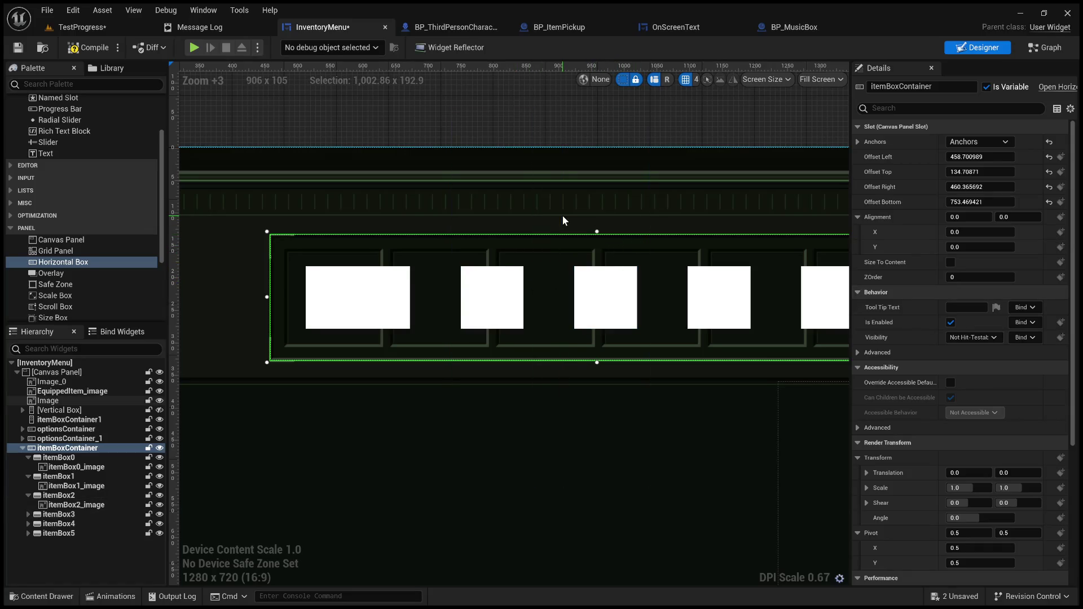
{"action": "mouse_move", "coordinate": [538, 240]}
{"action": "left_mouse_down"}
{"action": "mouse_move", "coordinate": [592, 233]}
{"action": "mouse_move", "coordinate": [605, 248]}
{"action": "left_mouse_up"}
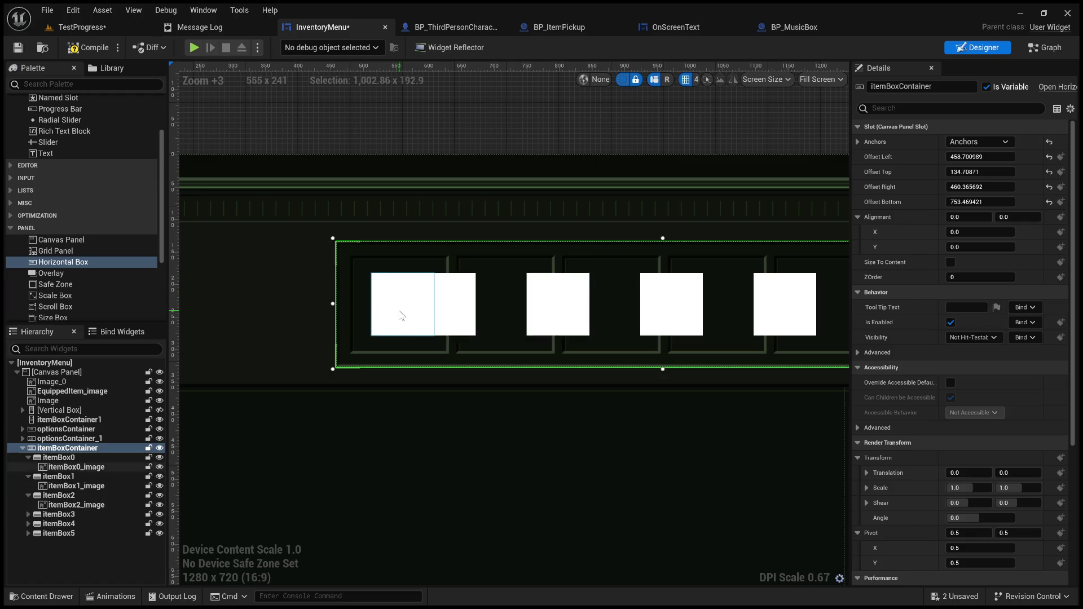
{"action": "left_click", "coordinate": [76, 456]}
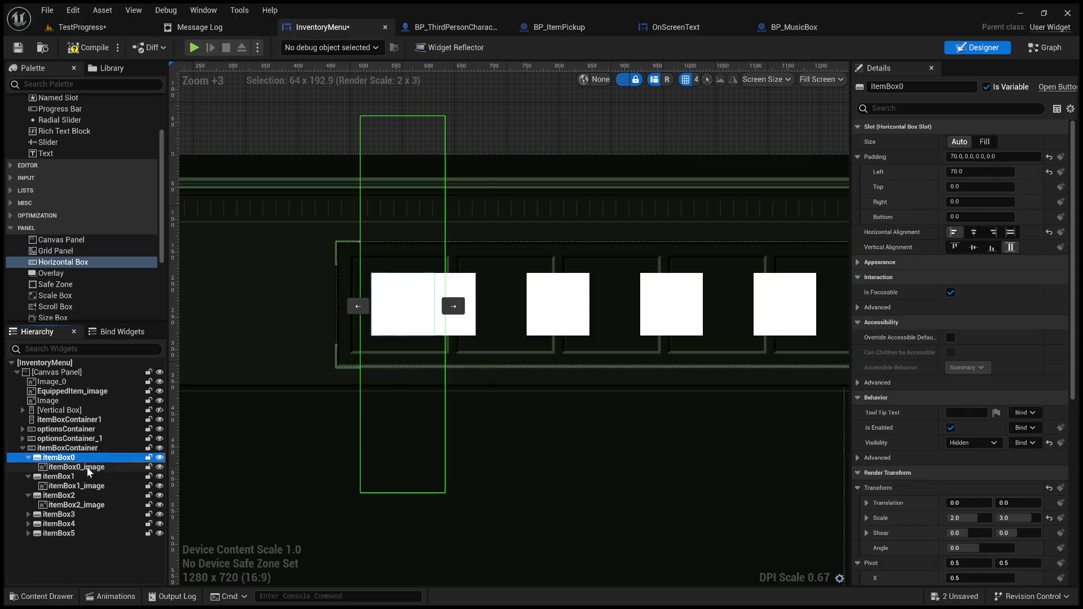
{"action": "left_click", "coordinate": [87, 468]}
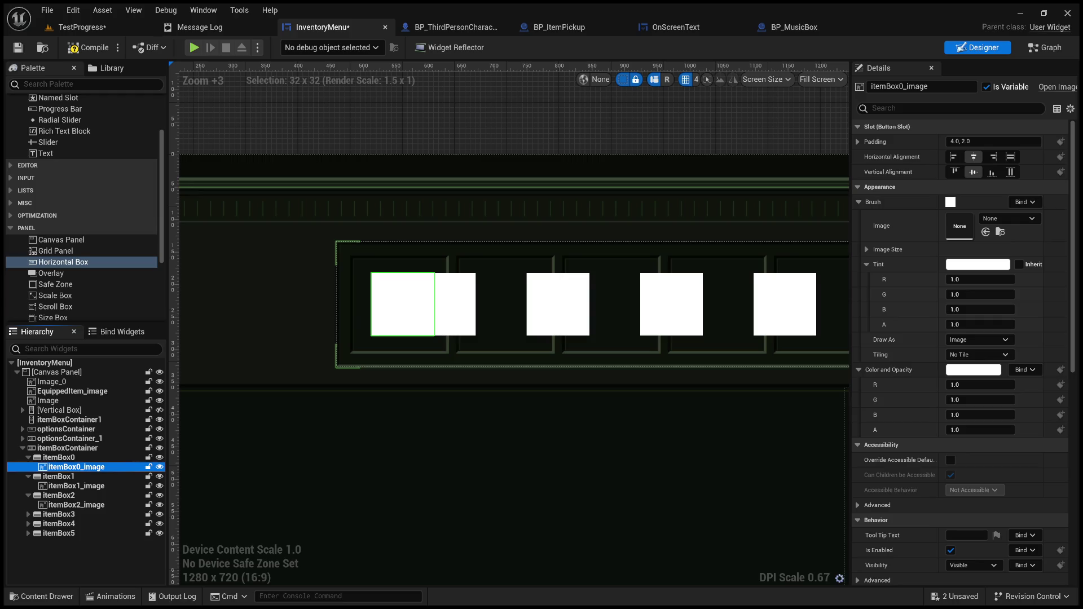
{"action": "left_click", "coordinate": [66, 365]}
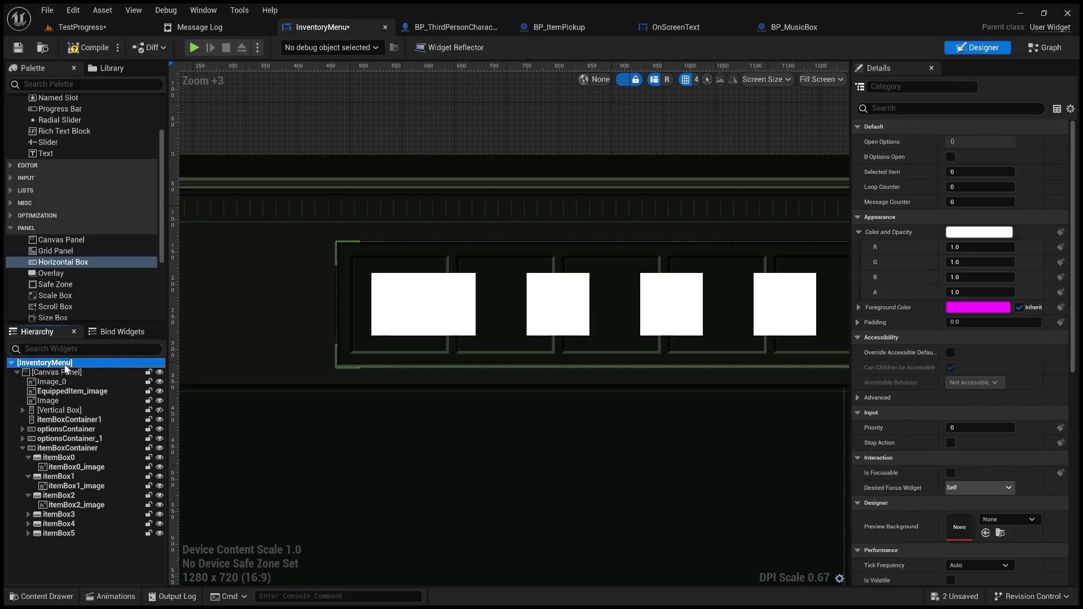
Paste a copy of the slot container, ItemBoxContainer_1, into the Canvas Panel
{"action": "left_click", "coordinate": [66, 372]}
{"action": "key", "text": "ctrl+v"}
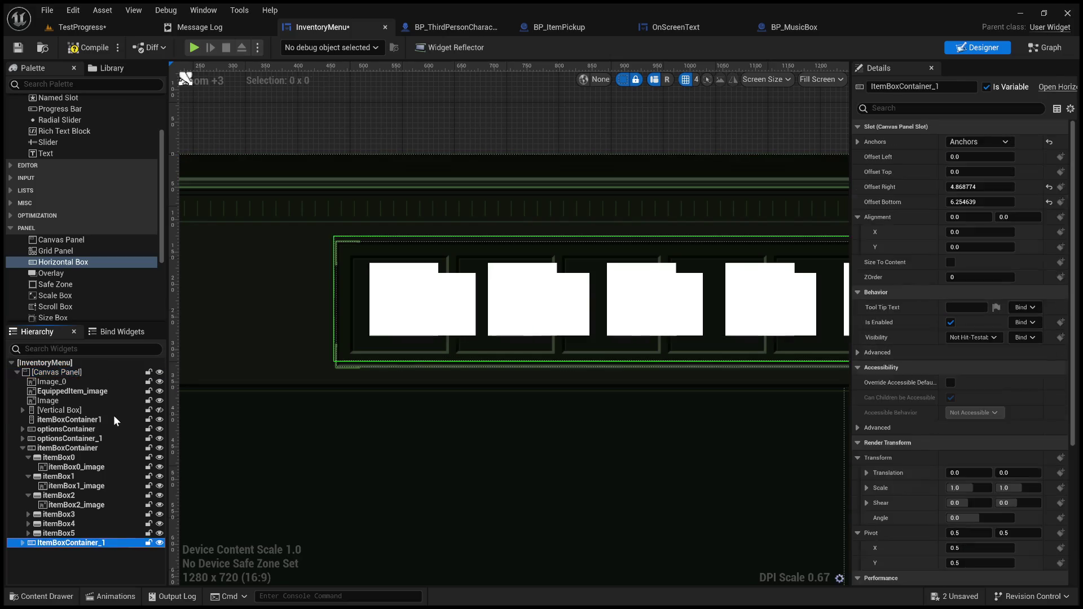
{"action": "scroll", "coordinate": [231, 455], "scroll_direction": "down", "scroll_amount": 3}
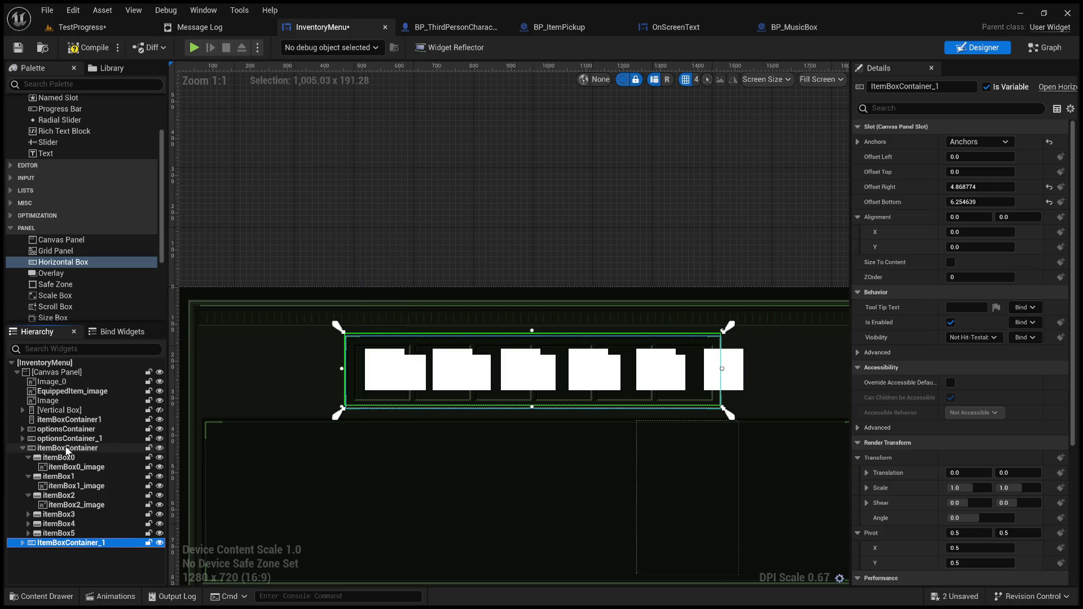
Move itemBox0 through itemBox5 from the original container into itemBoxContainer1
{"action": "left_click", "coordinate": [29, 458]}
{"action": "left_click", "coordinate": [28, 467]}
{"action": "left_click", "coordinate": [28, 476]}
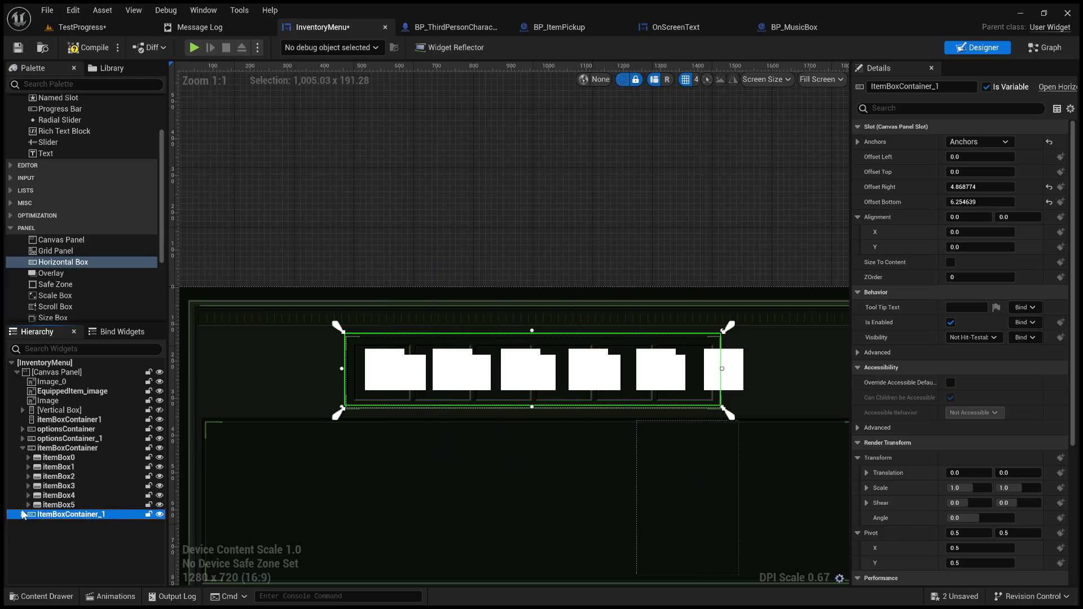
{"action": "left_click", "coordinate": [23, 515]}
{"action": "left_click", "coordinate": [59, 457]}
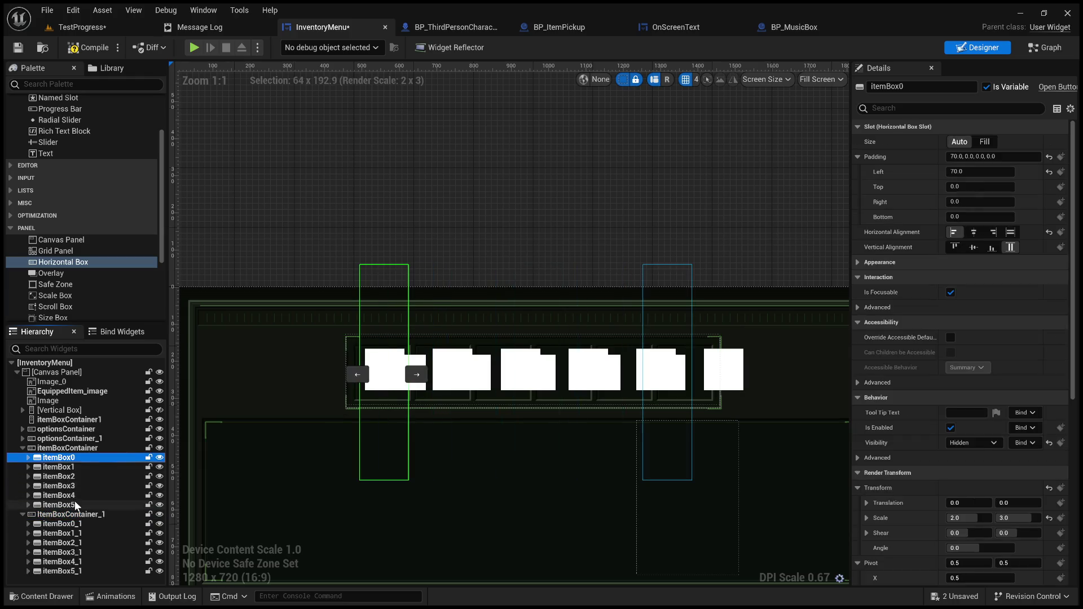
{"action": "left_click", "coordinate": [75, 505], "text": "shift"}
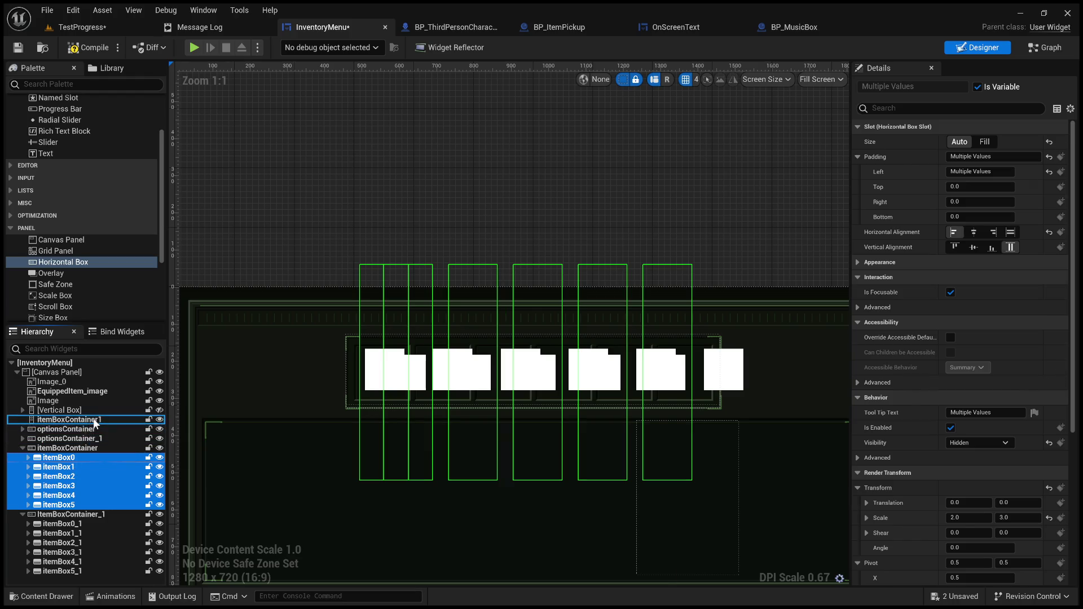
{"action": "left_click_drag", "start_coordinate": [95, 424], "coordinate": [95, 424]}
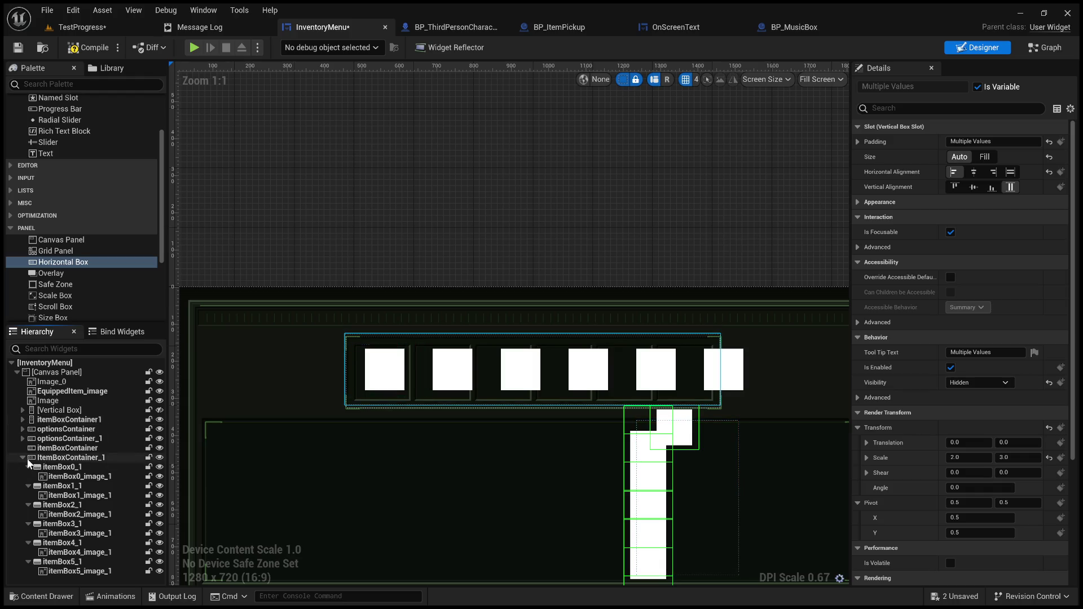
Inspect ItemBoxContainer_1's six white slots across the top bar, then collapse its itemBox children
{"action": "left_click", "coordinate": [29, 461]}
{"action": "left_click", "coordinate": [22, 458]}
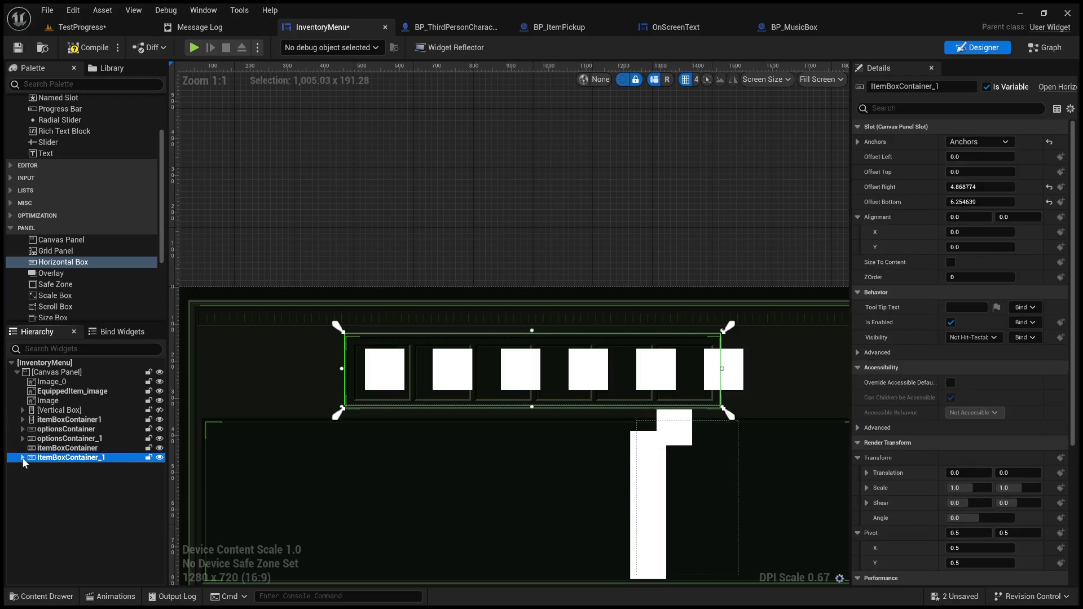
{"action": "left_click", "coordinate": [23, 458]}
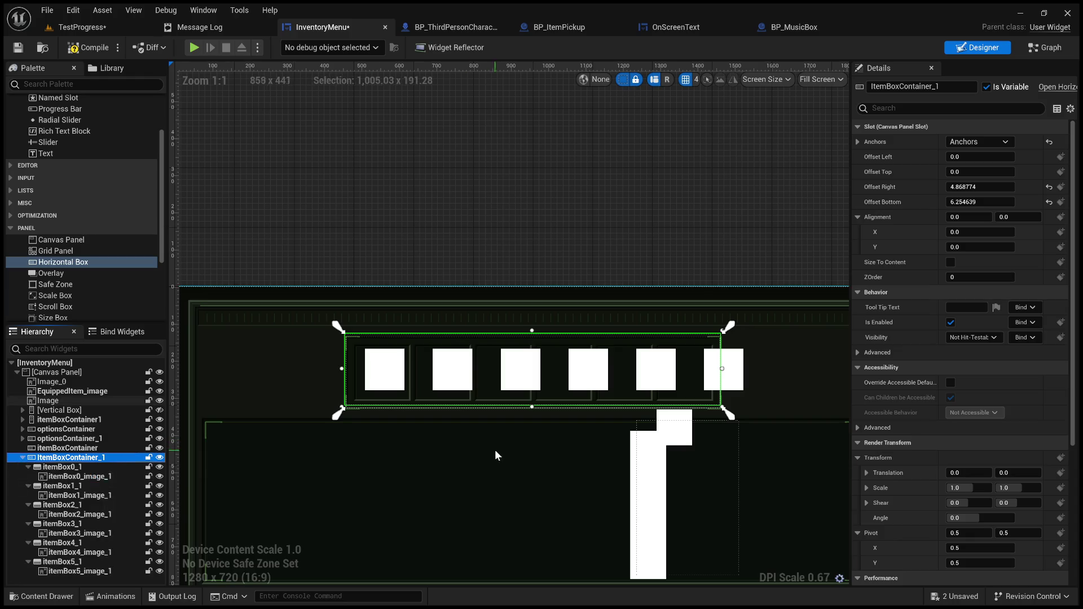
{"action": "scroll", "coordinate": [495, 450], "scroll_direction": "up", "scroll_amount": 3}
{"action": "scroll", "coordinate": [496, 450], "scroll_direction": "down", "scroll_amount": 4}
{"action": "mouse_move", "coordinate": [495, 450]}
{"action": "left_mouse_down"}
{"action": "mouse_move", "coordinate": [538, 255]}
{"action": "mouse_move", "coordinate": [293, 236]}
{"action": "mouse_move", "coordinate": [272, 315]}
{"action": "mouse_move", "coordinate": [486, 312]}
{"action": "left_mouse_up"}
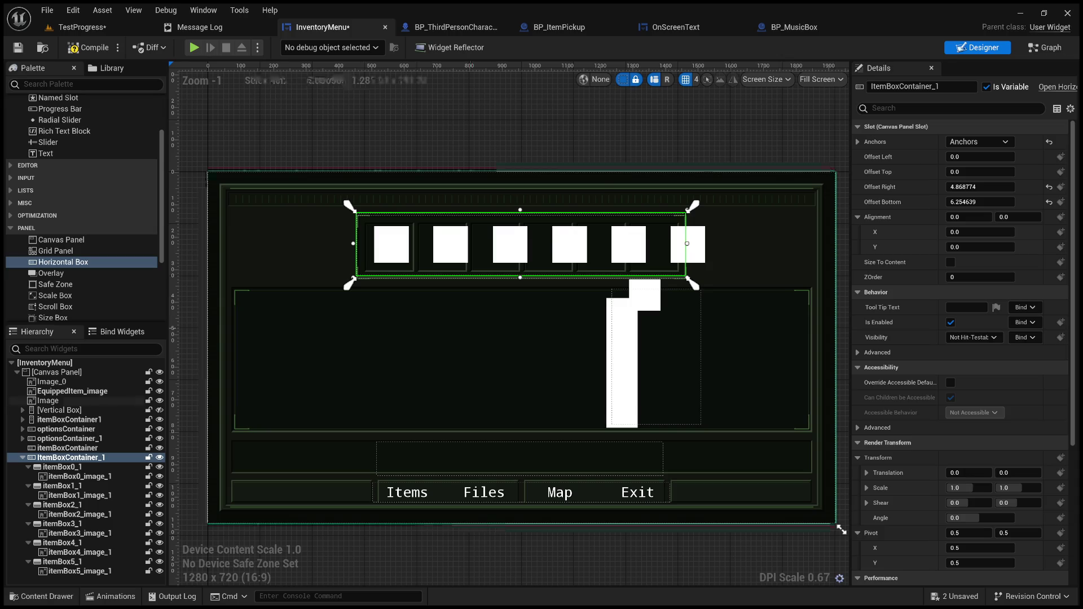
{"action": "left_click", "coordinate": [479, 127]}
{"action": "left_click", "coordinate": [405, 217]}
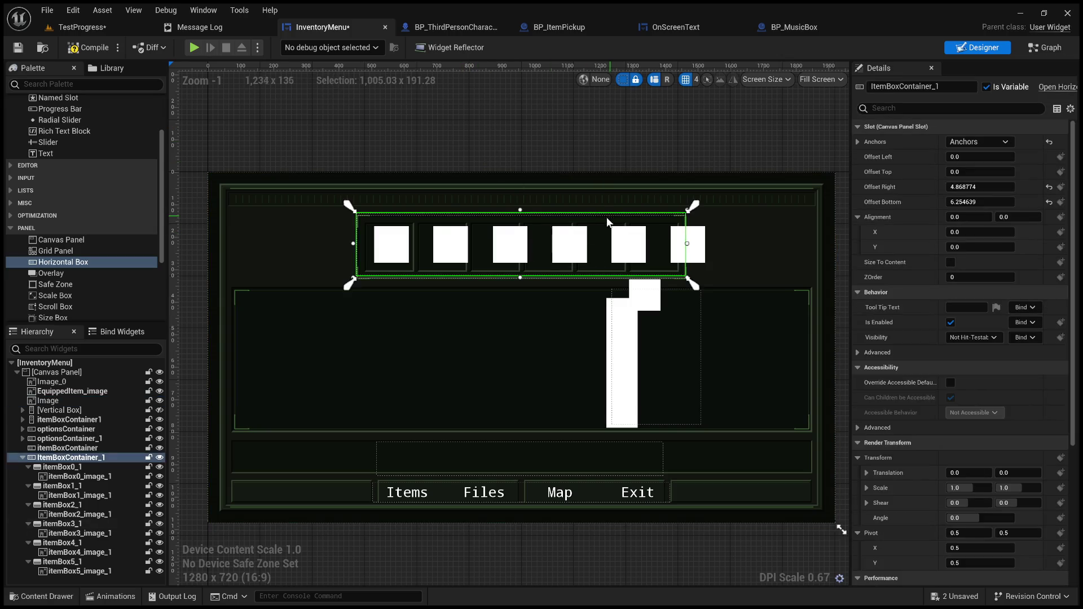
{"action": "scroll", "coordinate": [405, 215], "scroll_direction": "up", "scroll_amount": 5}
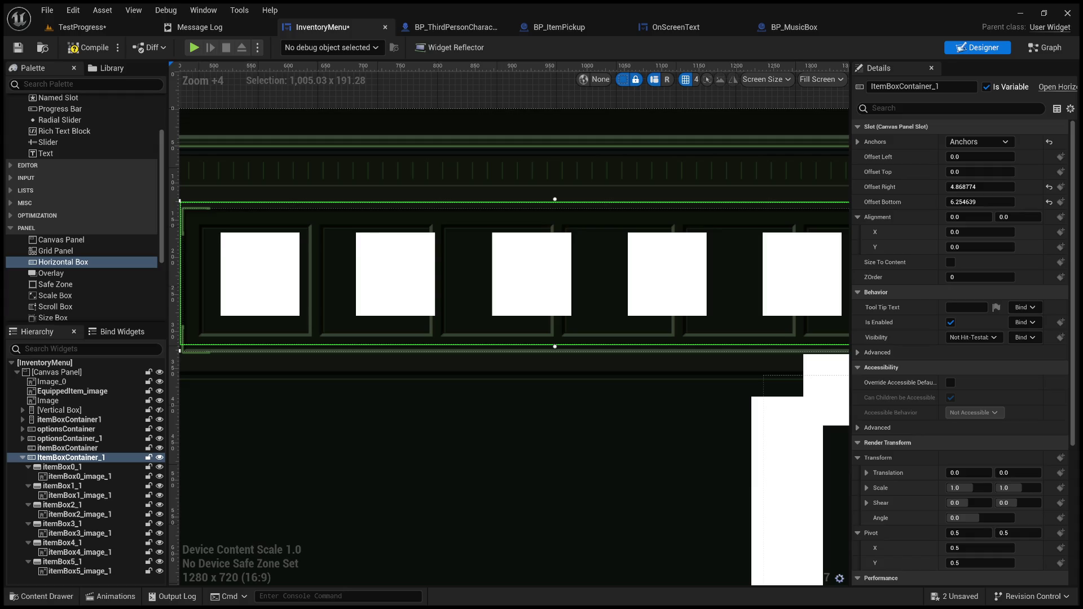
{"action": "mouse_move", "coordinate": [789, 288]}
{"action": "left_mouse_down"}
{"action": "mouse_move", "coordinate": [717, 253]}
{"action": "mouse_move", "coordinate": [672, 253]}
{"action": "left_mouse_up"}
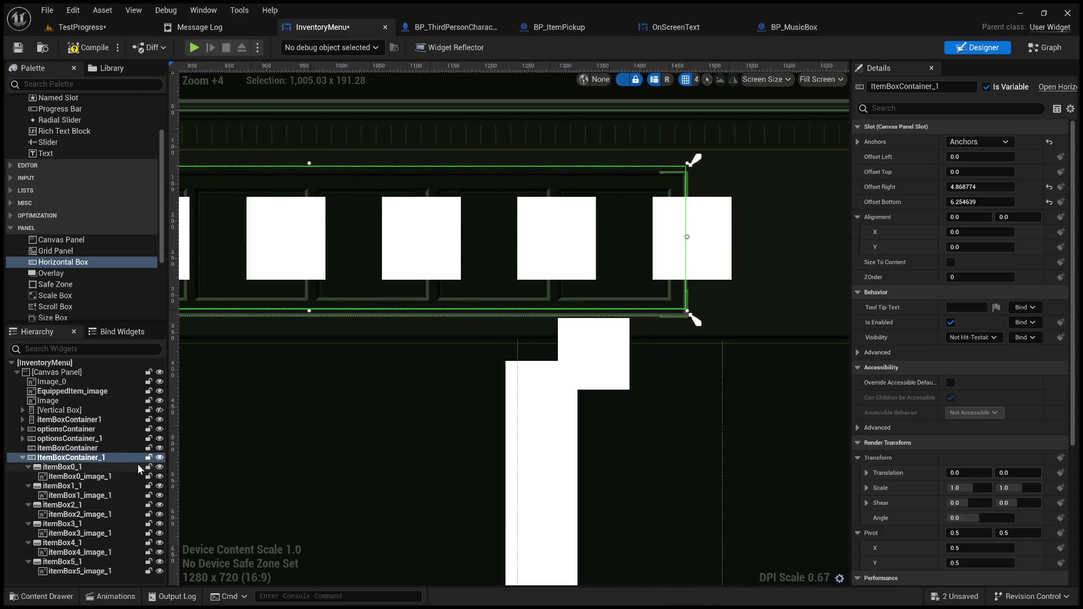
{"action": "left_click", "coordinate": [22, 457]}
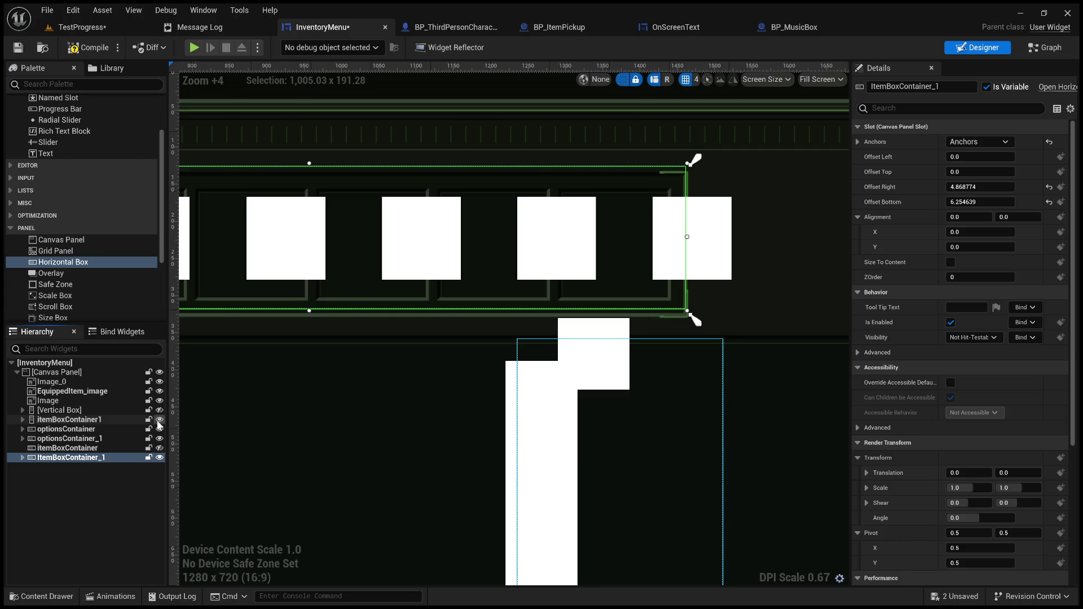
Hide itemBoxContainer1 and stretch ItemBoxContainer_1's right edge to the frame
{"action": "left_click", "coordinate": [160, 419]}
{"action": "scroll", "coordinate": [534, 344], "scroll_direction": "down", "scroll_amount": 4}
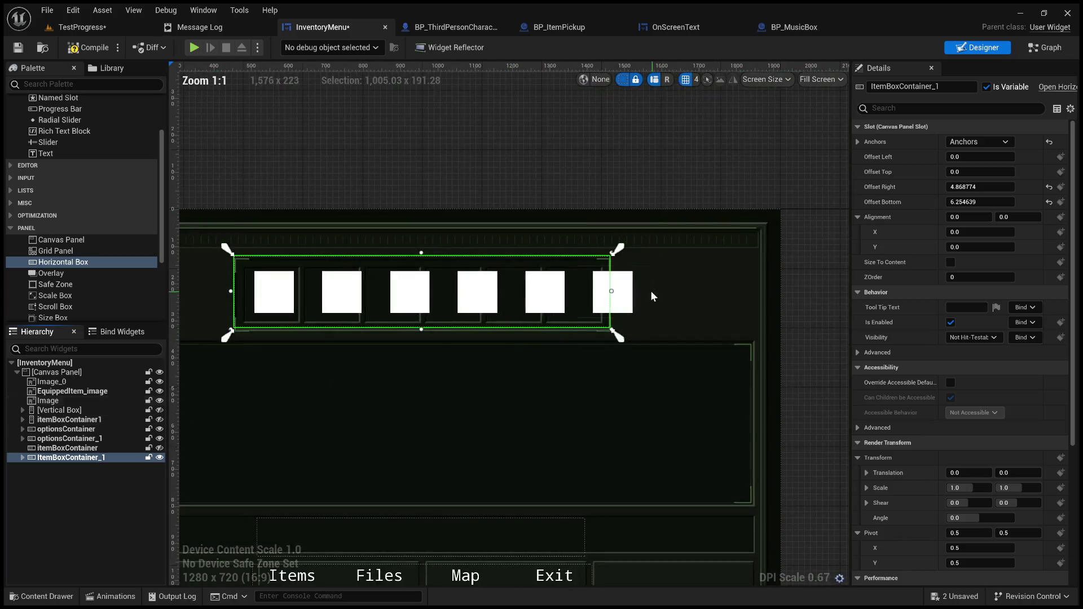
{"action": "mouse_move", "coordinate": [610, 291]}
{"action": "left_mouse_down"}
{"action": "mouse_move", "coordinate": [586, 292]}
{"action": "mouse_move", "coordinate": [672, 293]}
{"action": "mouse_move", "coordinate": [613, 291]}
{"action": "left_mouse_up"}
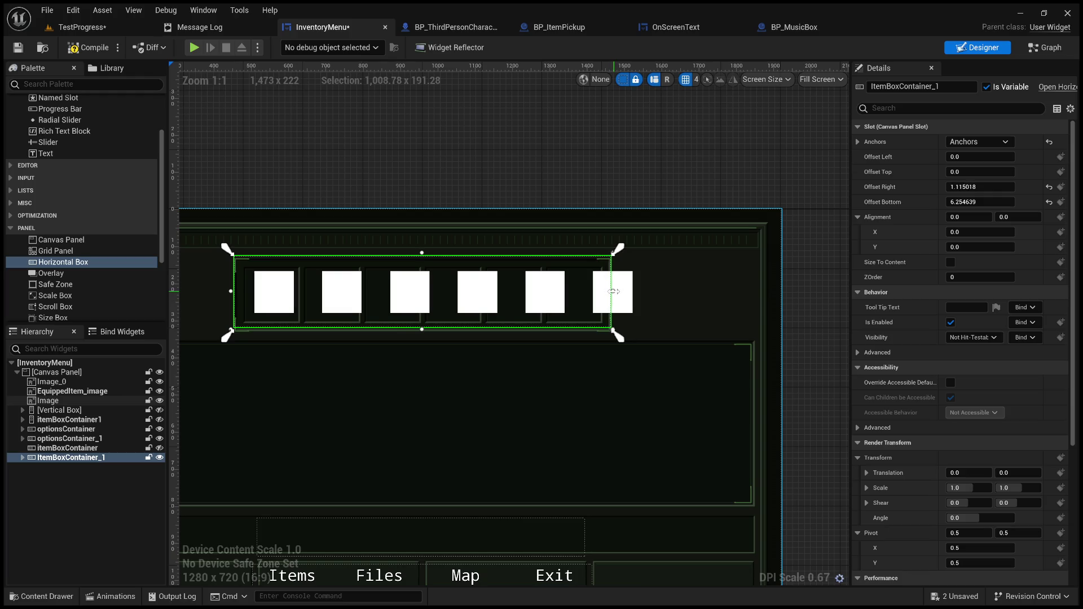
Extend ItemBoxContainer_1's bottom edge to fit the frame, giving offsets 0, 0, 1.115018, 6.254639
{"action": "scroll", "coordinate": [530, 363], "scroll_direction": "up", "scroll_amount": 3}
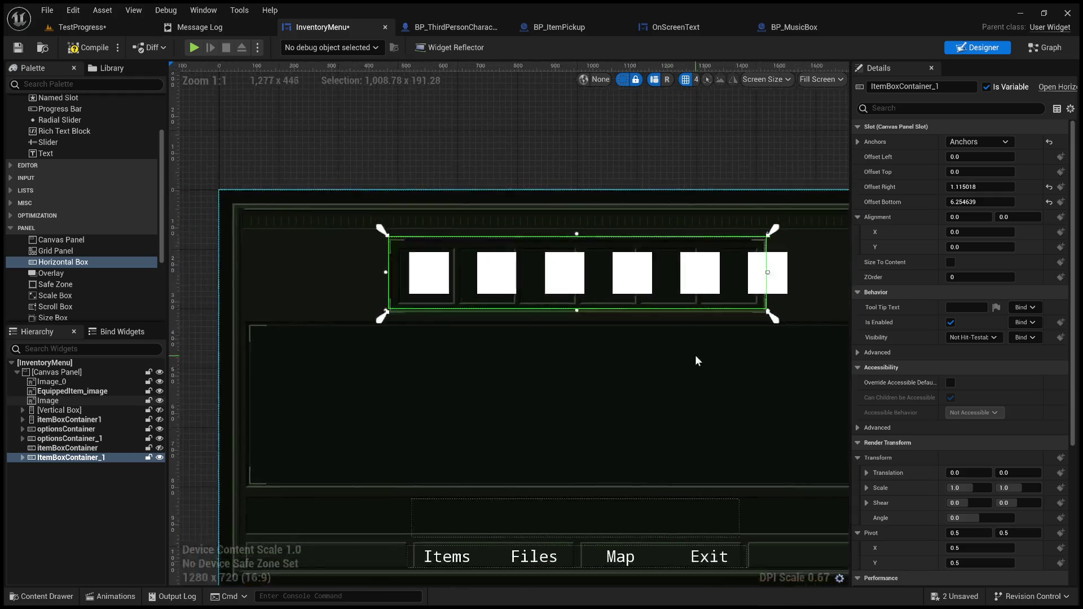
{"action": "scroll", "coordinate": [375, 299], "scroll_direction": "up", "scroll_amount": 3}
{"action": "scroll", "coordinate": [407, 307], "scroll_direction": "down", "scroll_amount": 2}
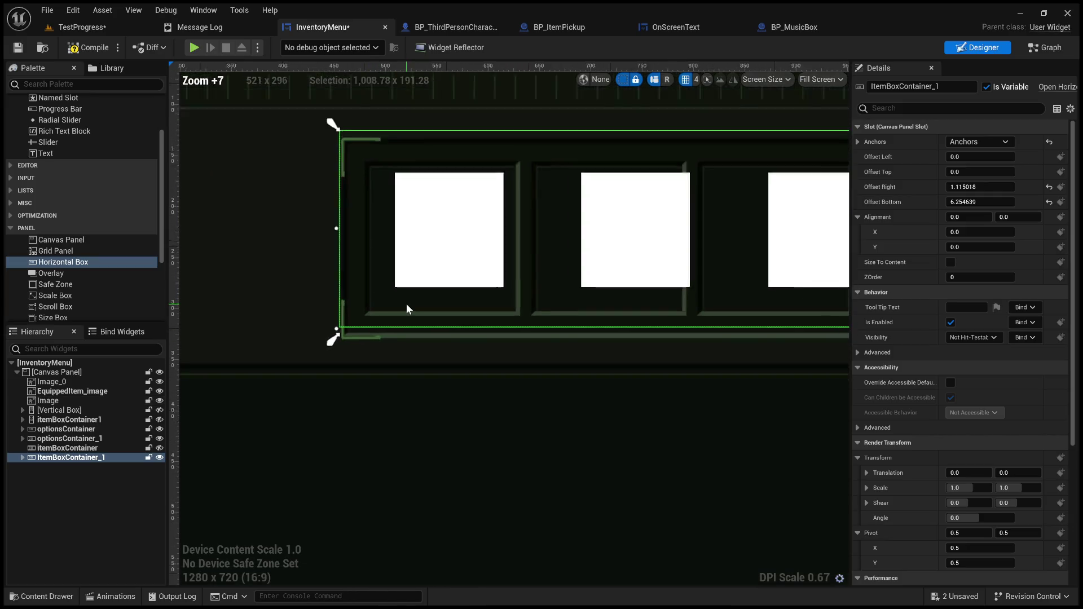
{"action": "scroll", "coordinate": [617, 348], "scroll_direction": "down", "scroll_amount": 1}
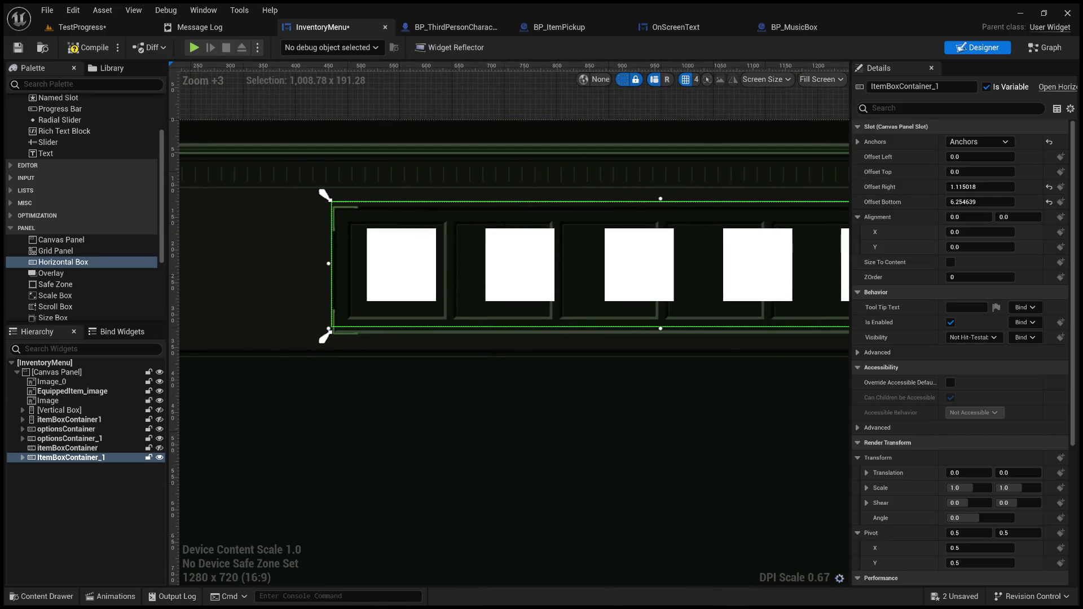
{"action": "left_click_drag", "start_coordinate": [661, 328], "coordinate": [664, 327]}
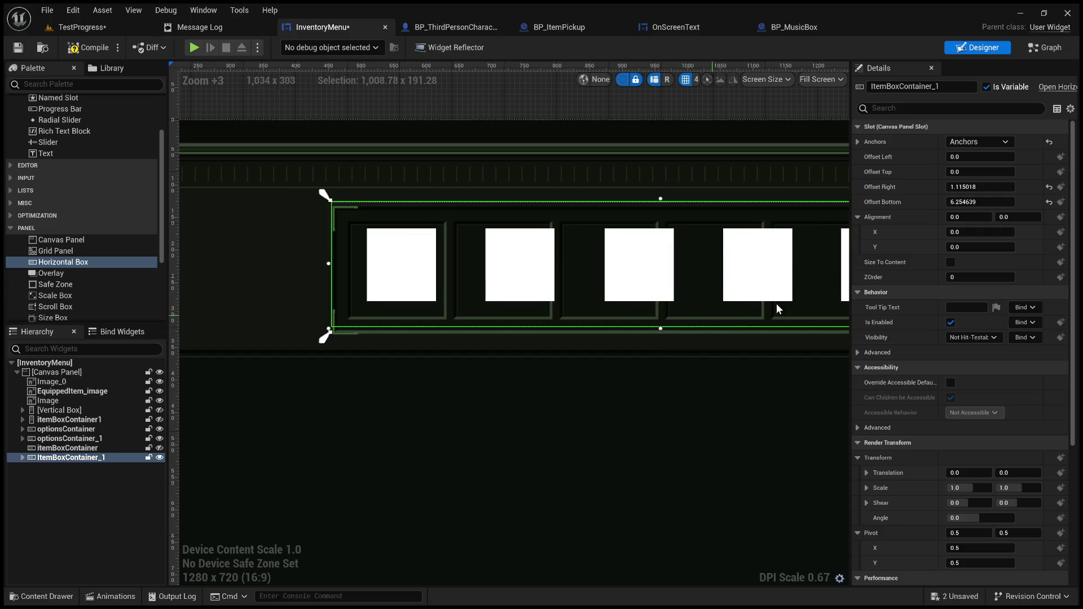
{"action": "scroll", "coordinate": [699, 288], "scroll_direction": "down", "scroll_amount": 5}
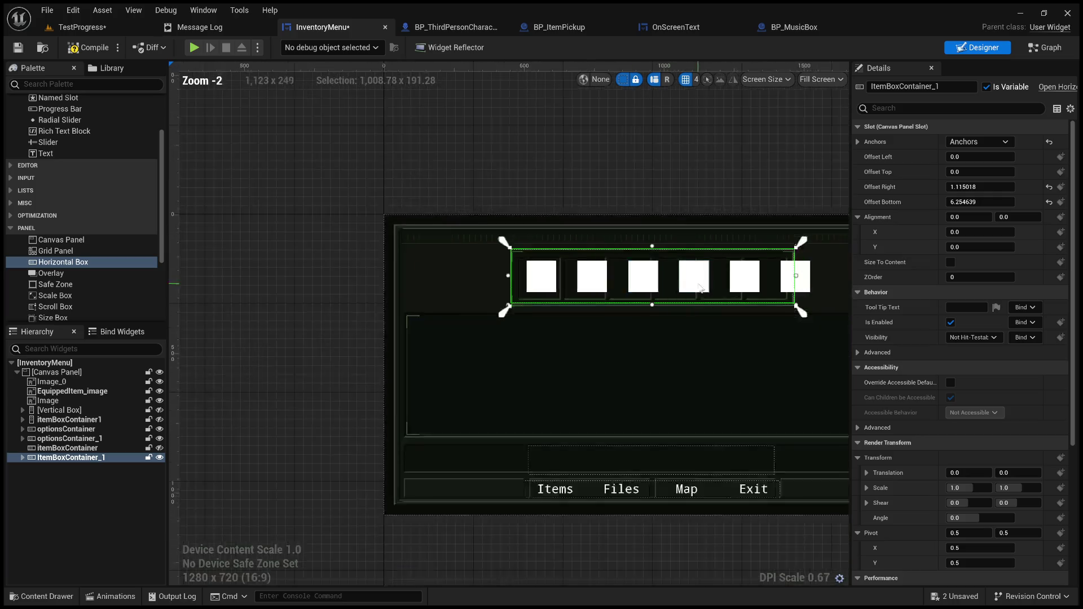
{"action": "scroll", "coordinate": [699, 287], "scroll_direction": "up", "scroll_amount": 3}
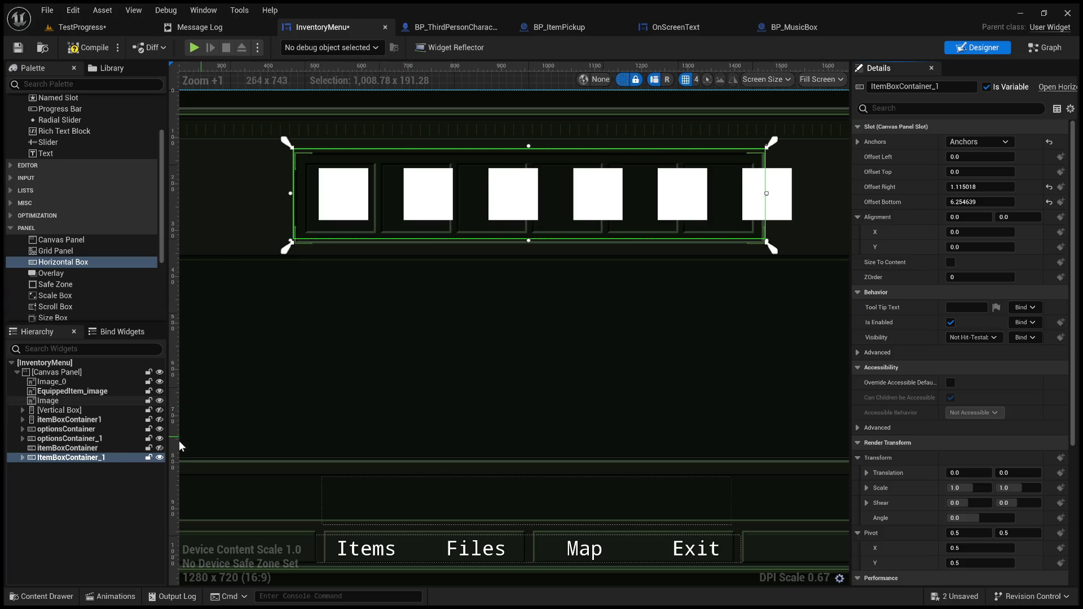
{"action": "left_click", "coordinate": [22, 457]}
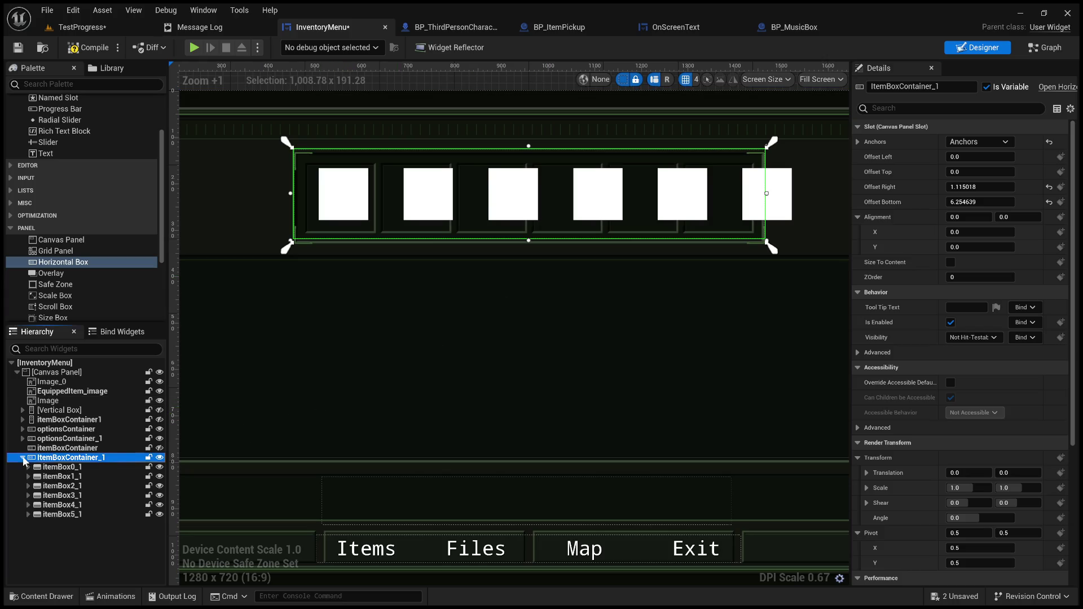
Select itemBox0_1 and drag its horizontal render scale from 3.3 down to 2.05
{"action": "left_click", "coordinate": [86, 469]}
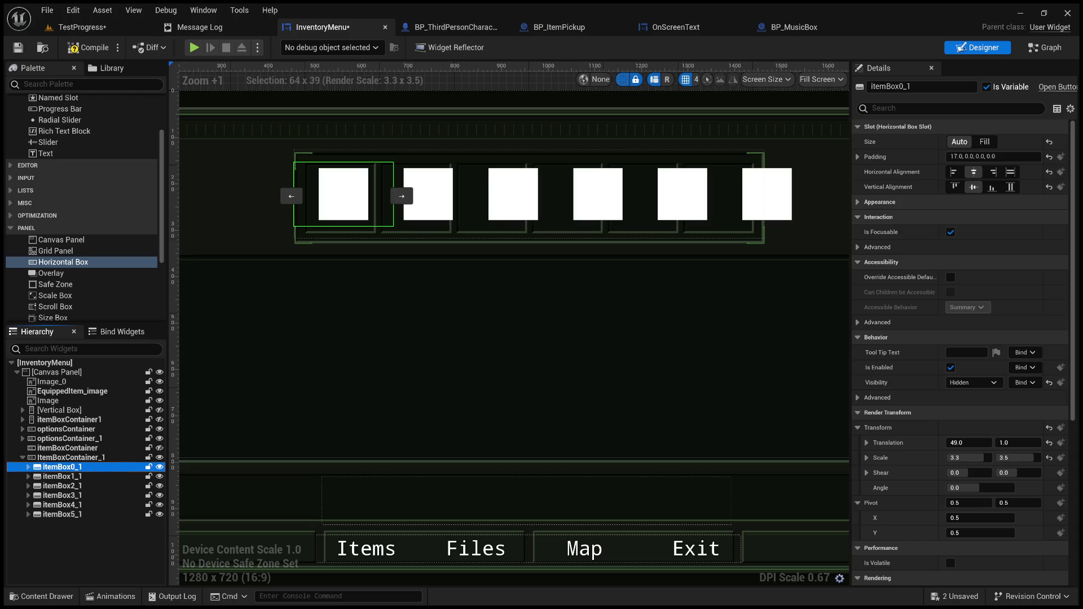
{"action": "scroll", "coordinate": [961, 350], "scroll_direction": "down", "scroll_amount": 1}
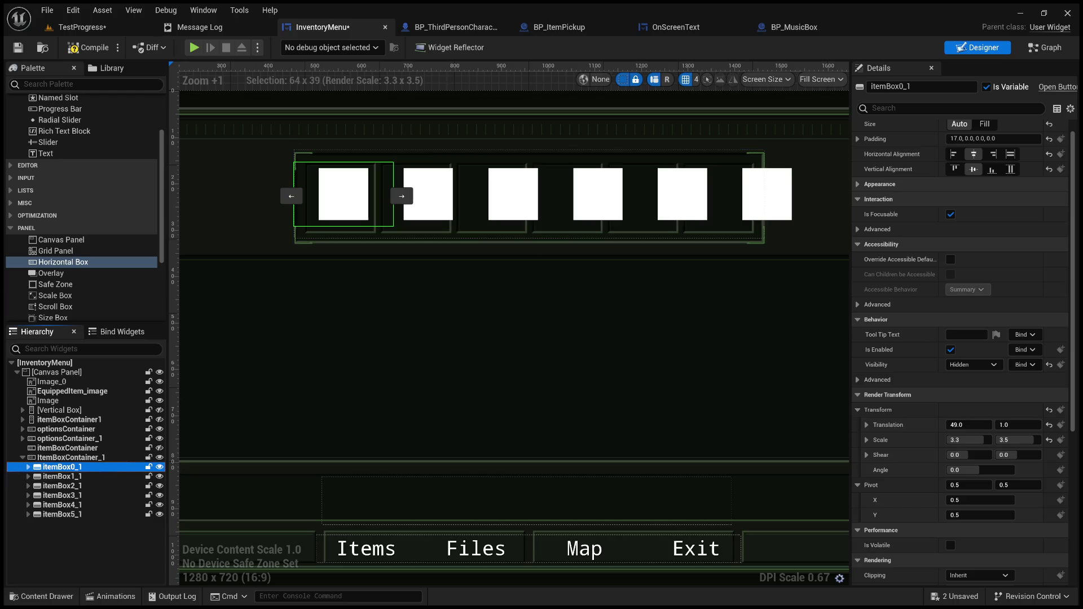
{"action": "left_click", "coordinate": [28, 467]}
{"action": "left_click", "coordinate": [57, 476]}
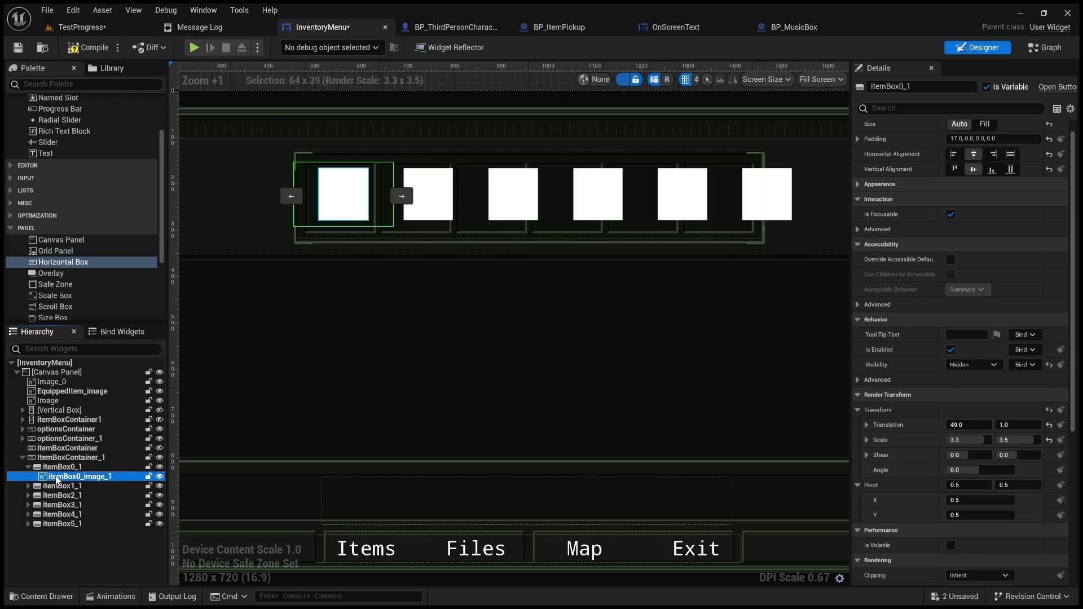
{"action": "left_click", "coordinate": [58, 467]}
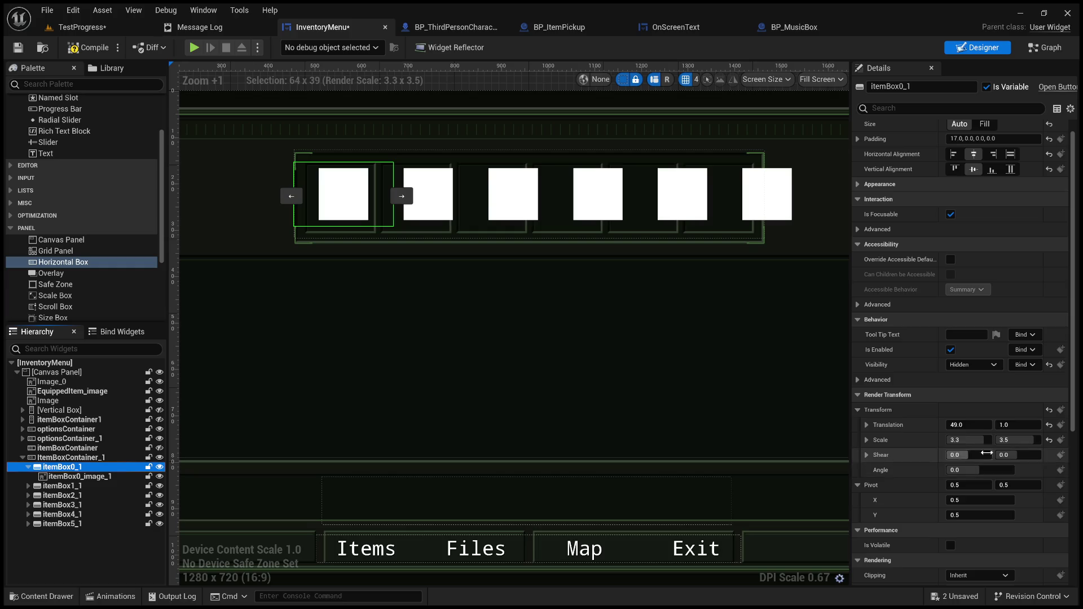
{"action": "left_click_drag", "start_coordinate": [968, 440], "coordinate": [911, 440]}
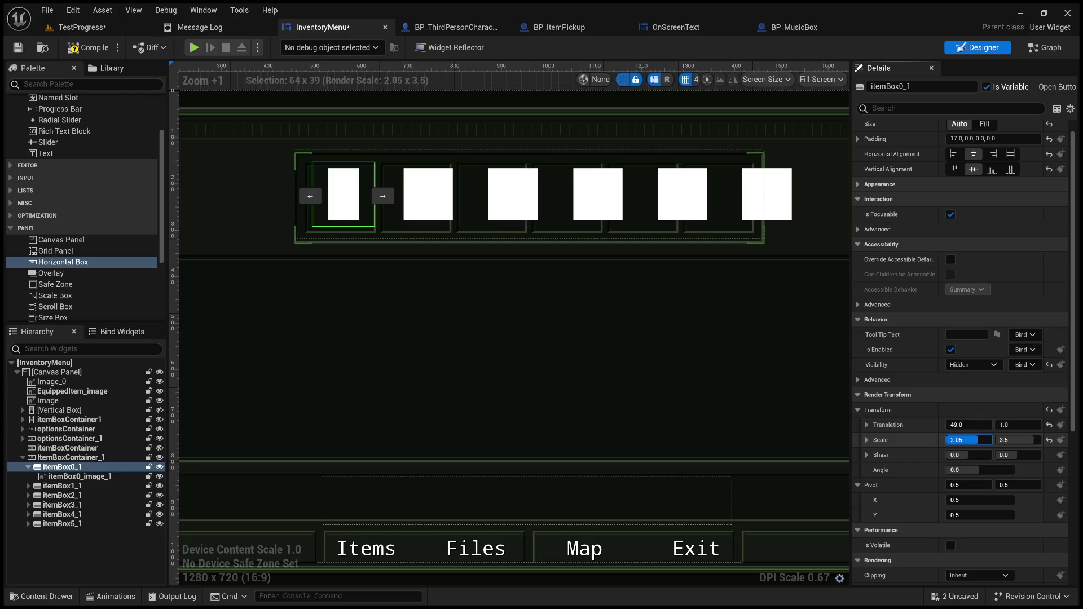
{"action": "left_click_drag", "start_coordinate": [968, 440], "coordinate": [968, 440]}
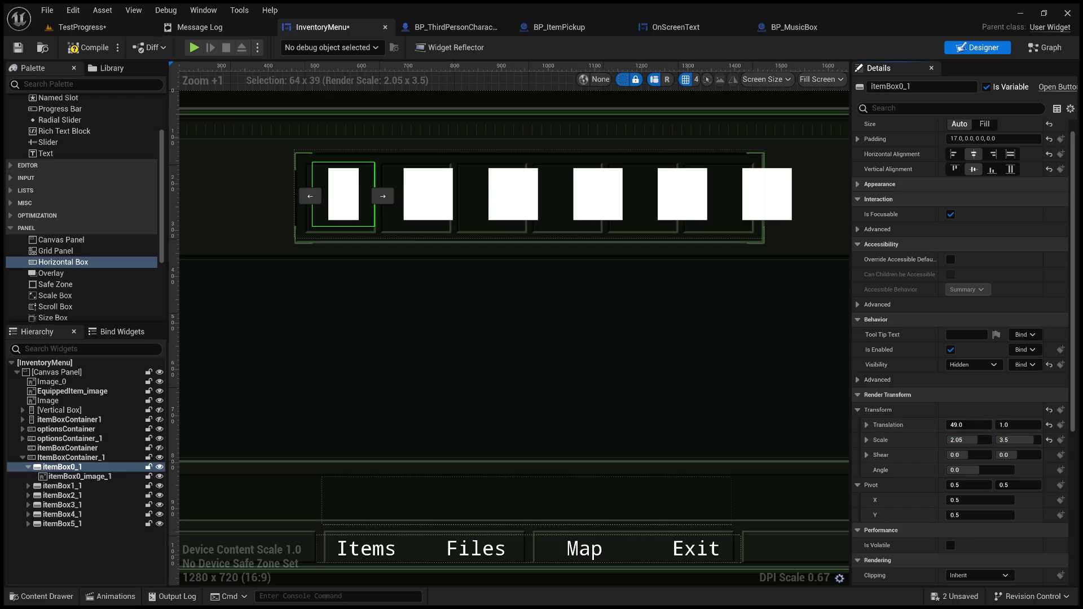
{"action": "scroll", "coordinate": [340, 278], "scroll_direction": "up", "scroll_amount": 3}
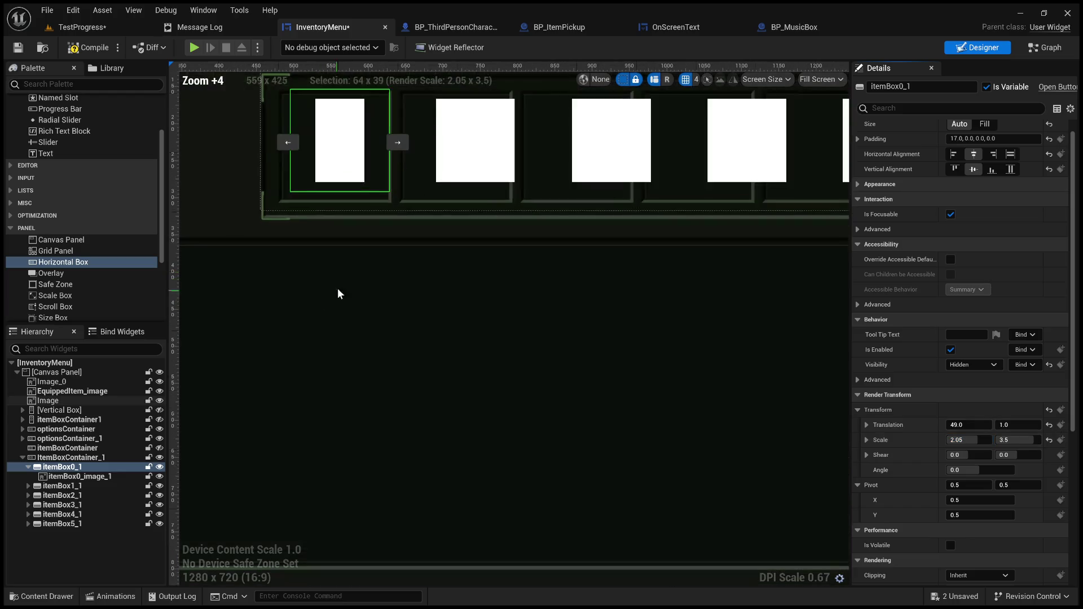
Recenter the inventory menu view and reselect itemBox0_1 inside ItemBoxContainer_1
{"action": "left_click", "coordinate": [84, 476]}
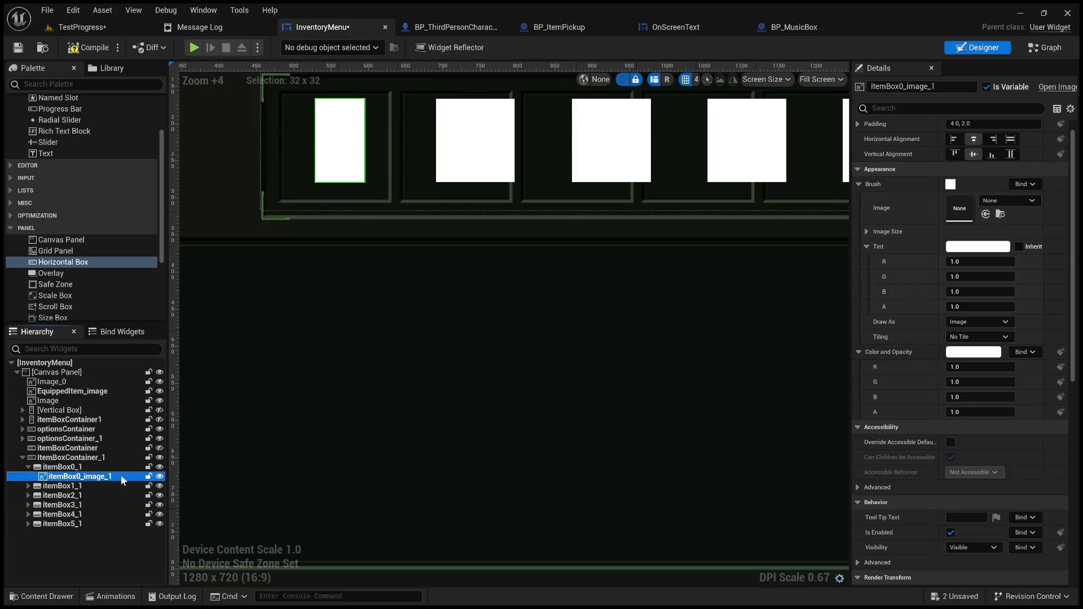
{"action": "scroll", "coordinate": [929, 456], "scroll_direction": "up", "scroll_amount": 3}
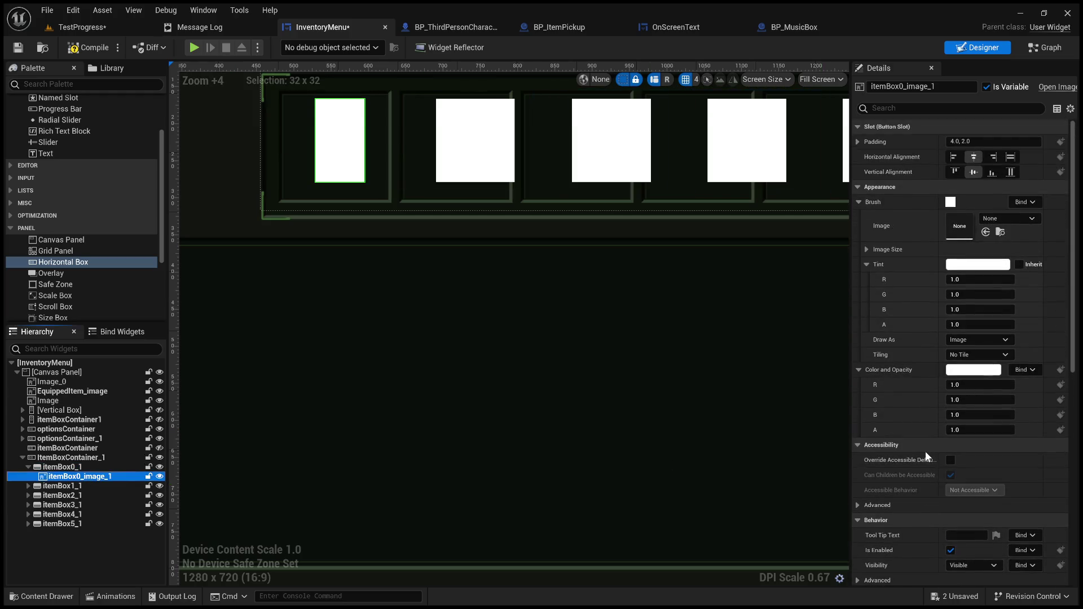
{"action": "left_click", "coordinate": [443, 364]}
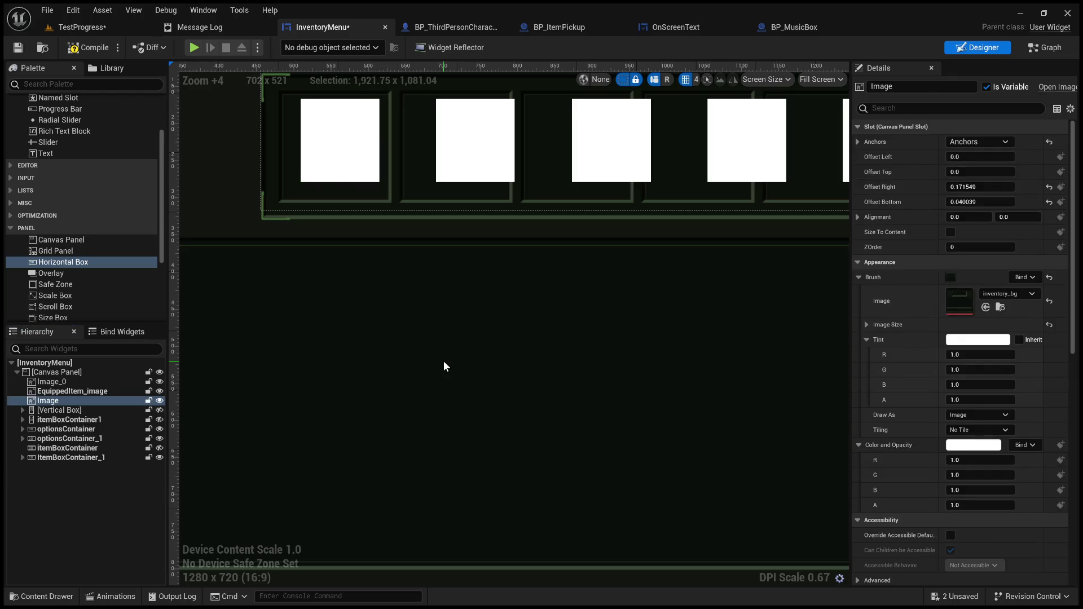
{"action": "scroll", "coordinate": [446, 373], "scroll_direction": "down", "scroll_amount": 4}
{"action": "mouse_move", "coordinate": [540, 387]}
{"action": "left_mouse_down"}
{"action": "mouse_move", "coordinate": [500, 360]}
{"action": "mouse_move", "coordinate": [516, 384]}
{"action": "left_mouse_up"}
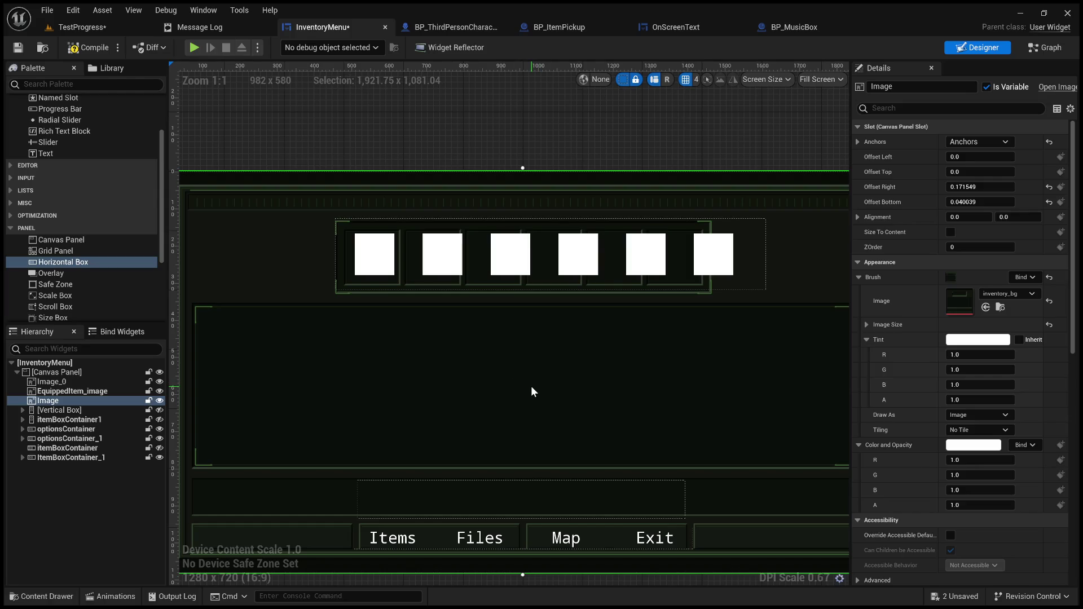
{"action": "left_click_drag", "start_coordinate": [508, 378], "coordinate": [567, 364]}
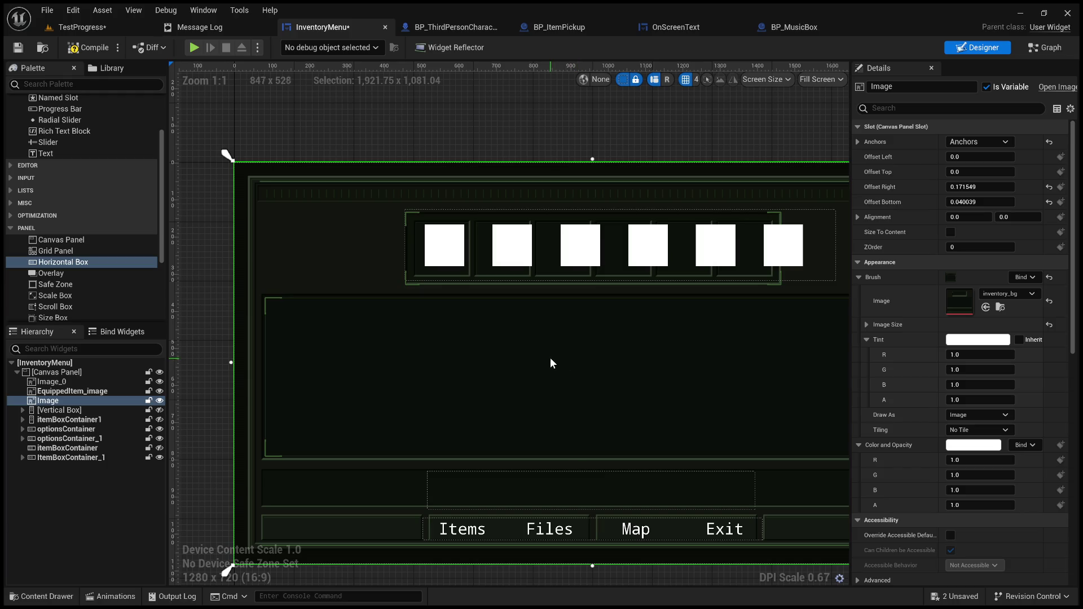
{"action": "left_click", "coordinate": [20, 457]}
{"action": "left_click", "coordinate": [71, 468]}
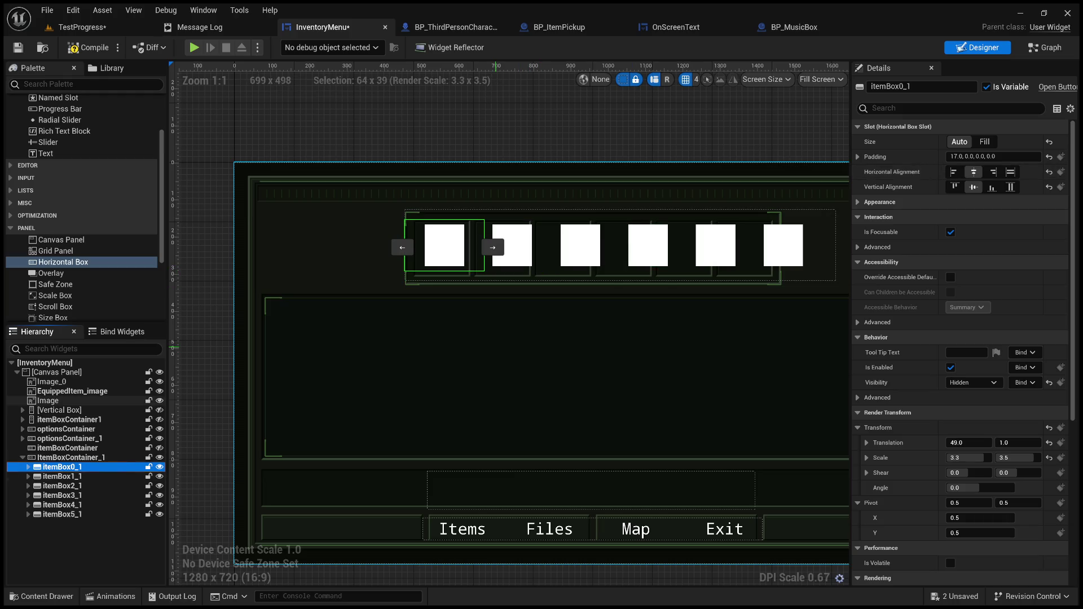
Inspect the first slot's image and ItemBoxContainer_1's settings in Details
{"action": "left_click", "coordinate": [495, 347]}
{"action": "left_click_drag", "start_coordinate": [551, 354], "coordinate": [462, 348]}
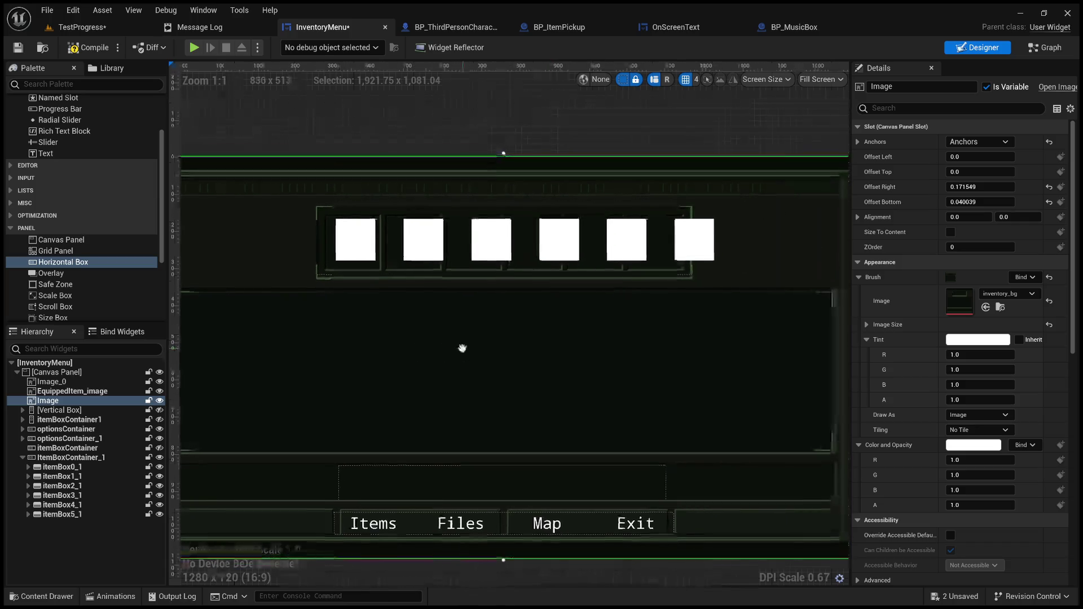
{"action": "scroll", "coordinate": [363, 264], "scroll_direction": "up", "scroll_amount": 4}
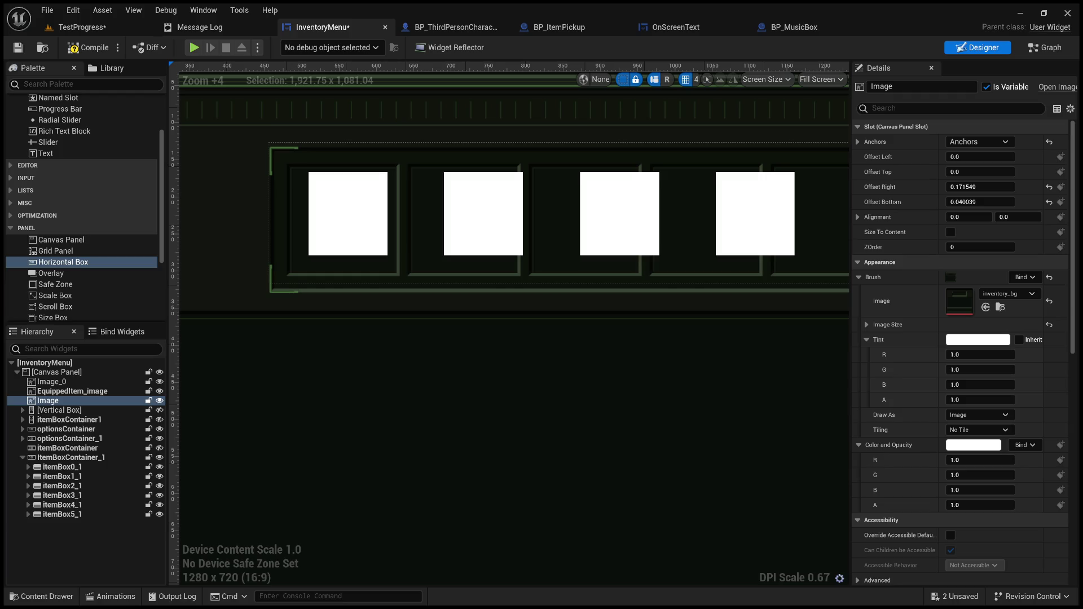
{"action": "left_click", "coordinate": [372, 248]}
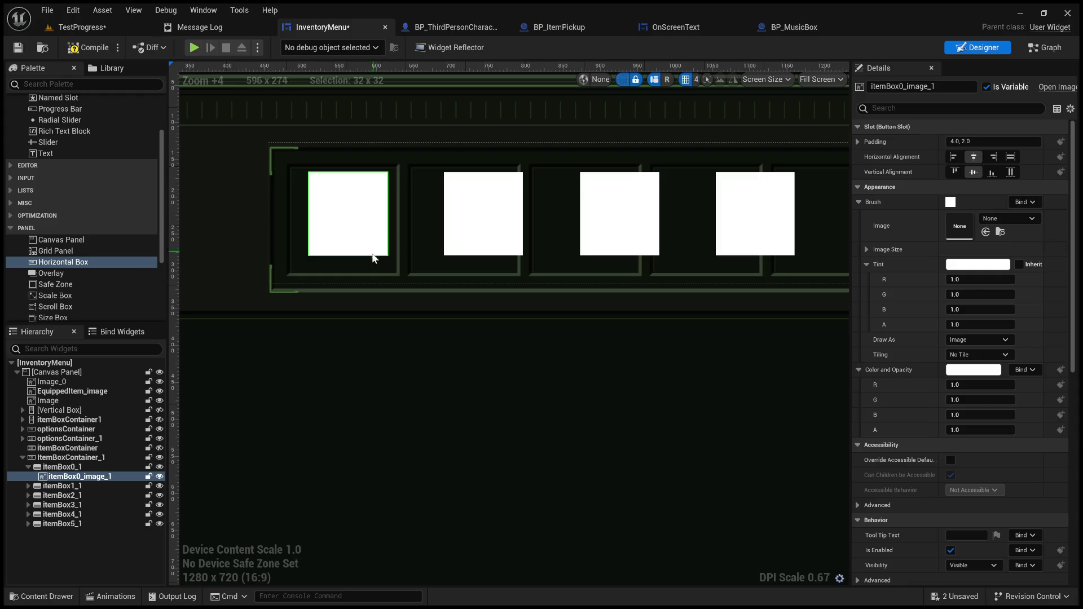
{"action": "left_click", "coordinate": [87, 458]}
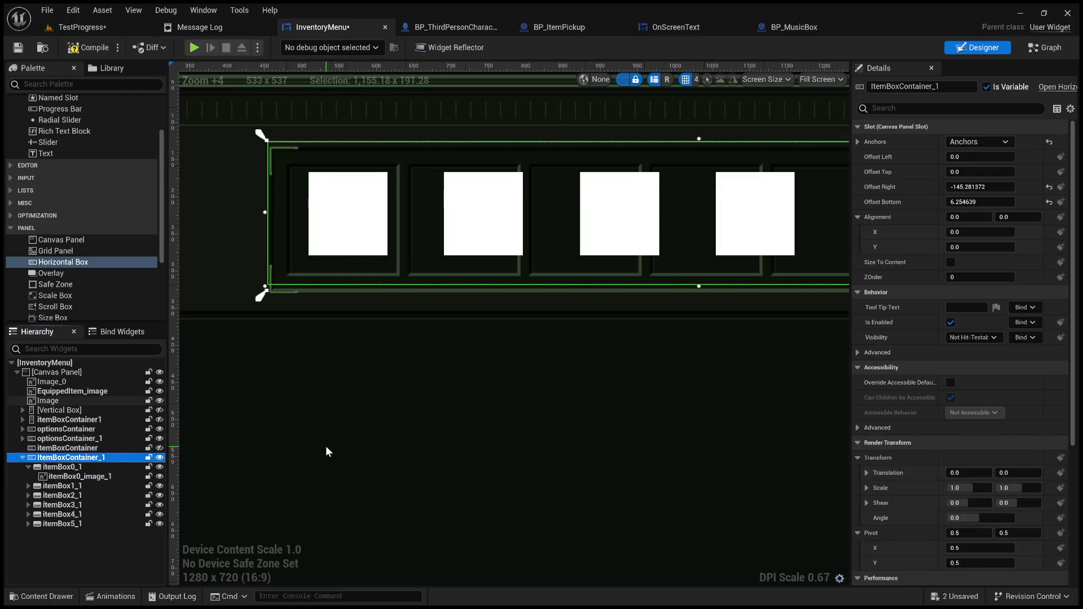
{"action": "scroll", "coordinate": [326, 446], "scroll_direction": "down", "scroll_amount": 1}
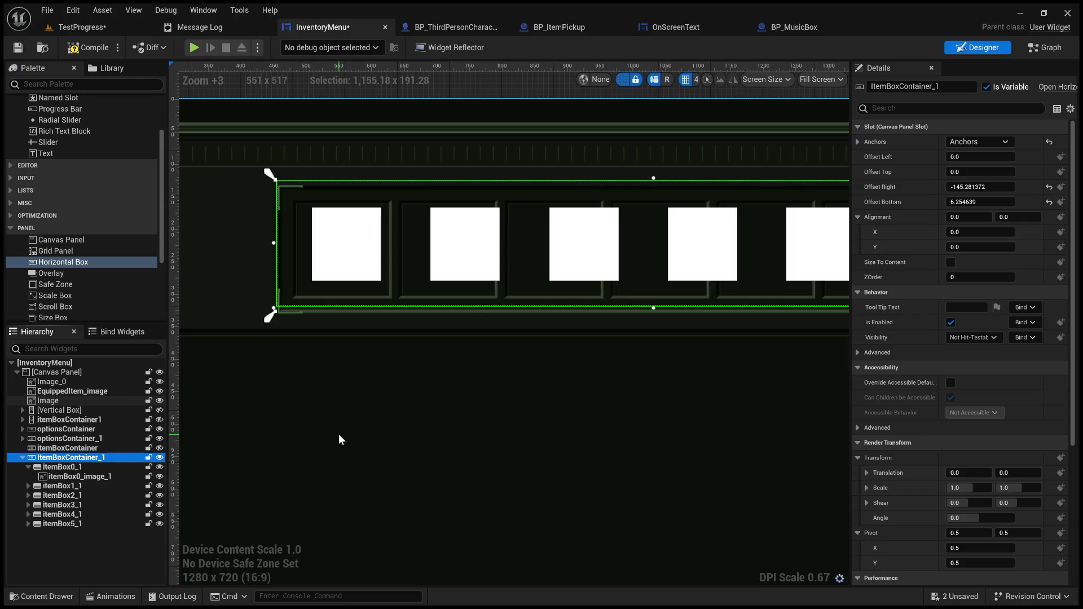
{"action": "scroll", "coordinate": [344, 435], "scroll_direction": "down", "scroll_amount": 2}
{"action": "scroll", "coordinate": [385, 440], "scroll_direction": "down", "scroll_amount": 2}
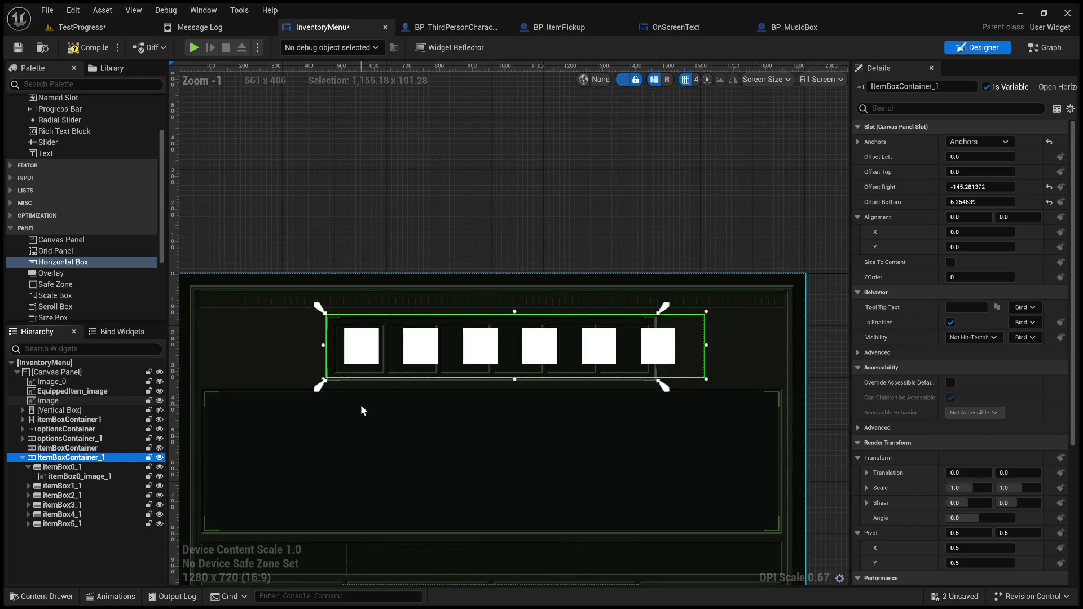
{"action": "scroll", "coordinate": [354, 405], "scroll_direction": "up", "scroll_amount": 5}
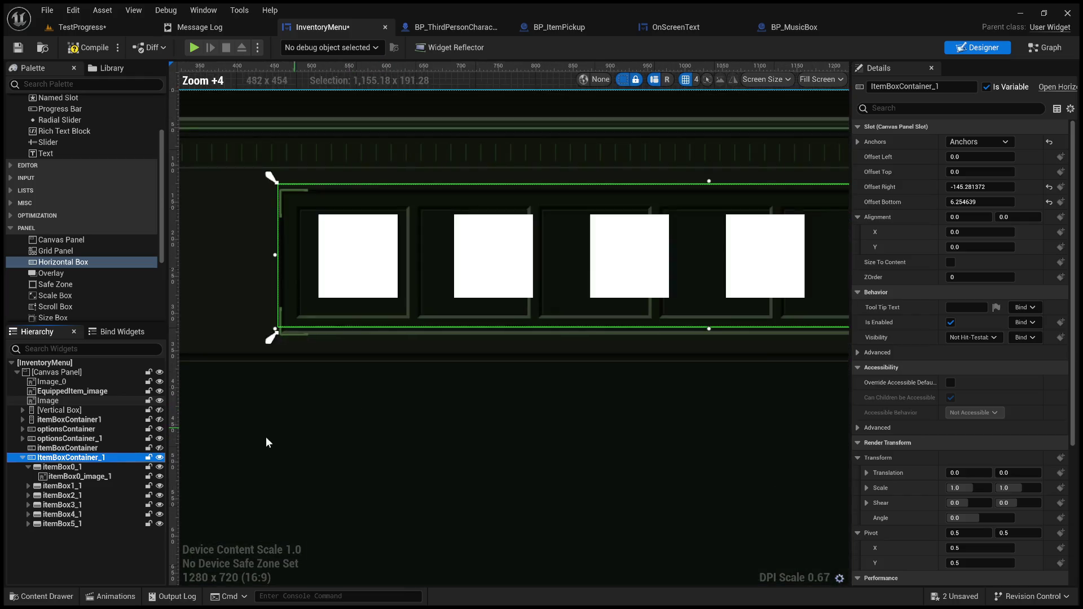
Collapse itemBox0_1 and shift-select itemBox0_1 through itemBox5_1
{"action": "left_click", "coordinate": [29, 465]}
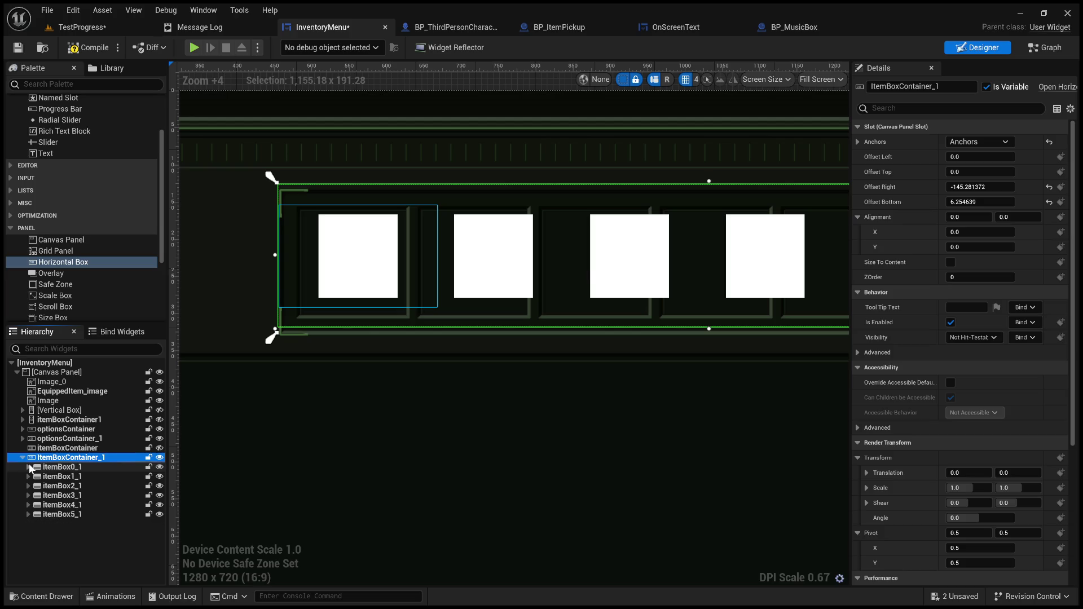
{"action": "left_click", "coordinate": [80, 465]}
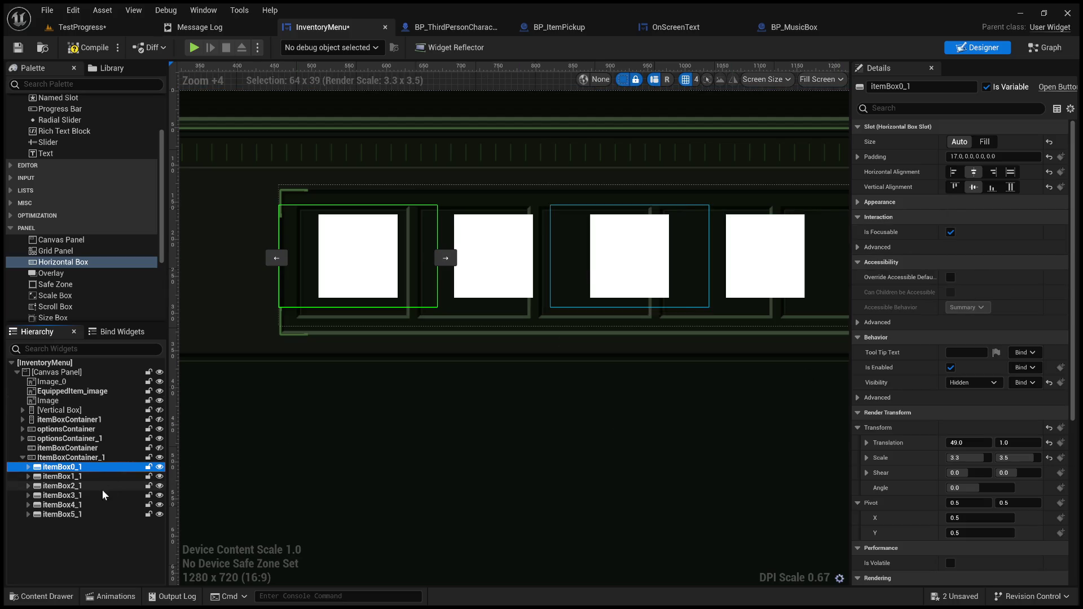
{"action": "left_click", "coordinate": [80, 512], "text": "shift"}
{"action": "scroll", "coordinate": [440, 415], "scroll_direction": "down", "scroll_amount": 3}
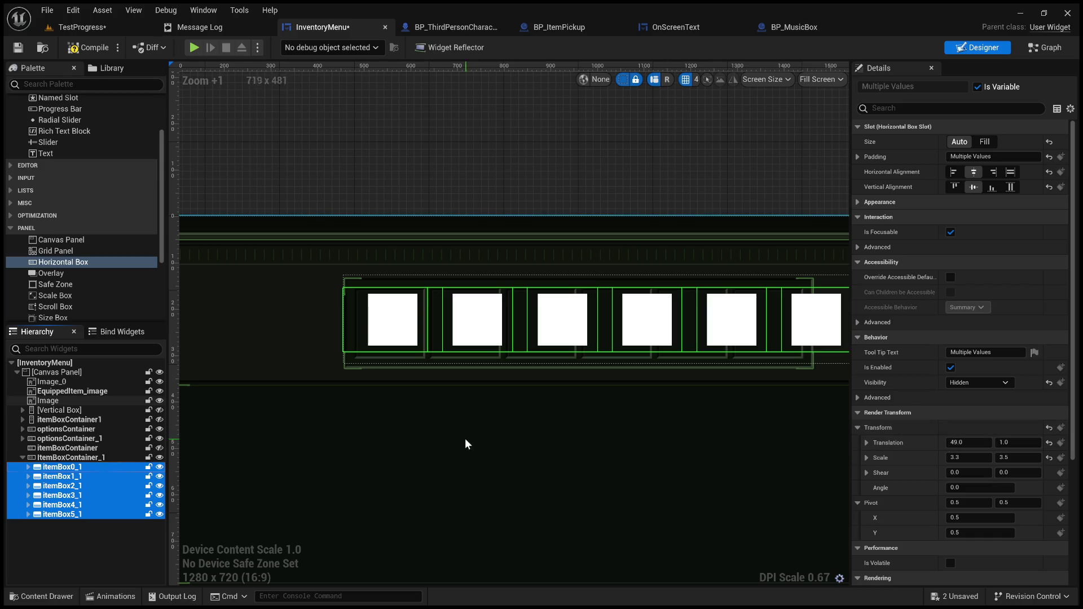
Set the Render Transform Translation X of all six item slots to 47
{"action": "left_click", "coordinate": [968, 443]}
{"action": "double_click", "coordinate": [966, 443]}
{"action": "type", "text": "48"}
{"action": "key", "text": "Return"}
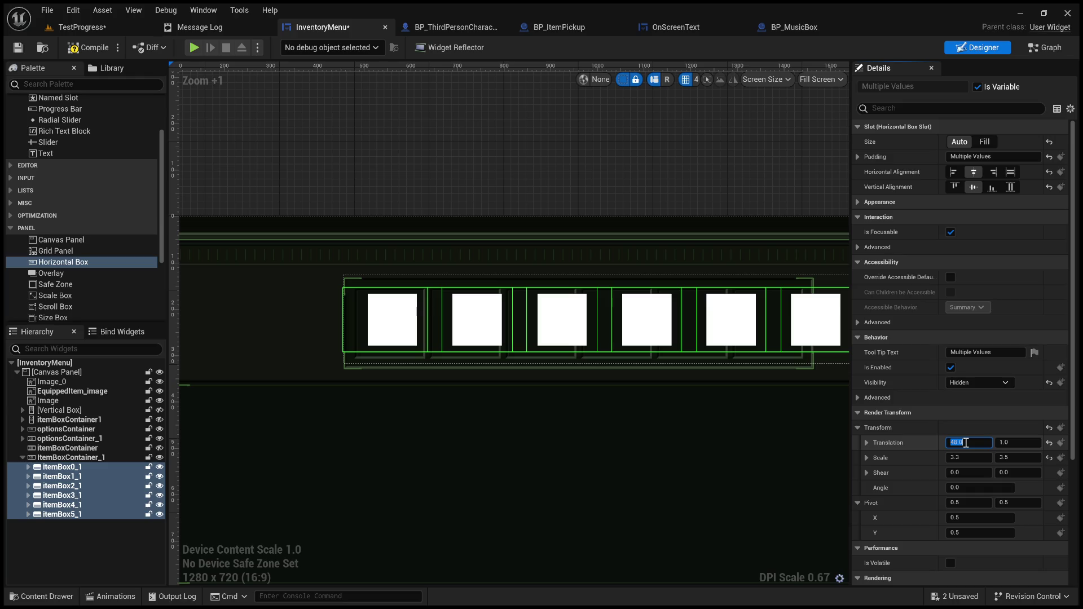
{"action": "type", "text": "47"}
{"action": "key", "text": "Return"}
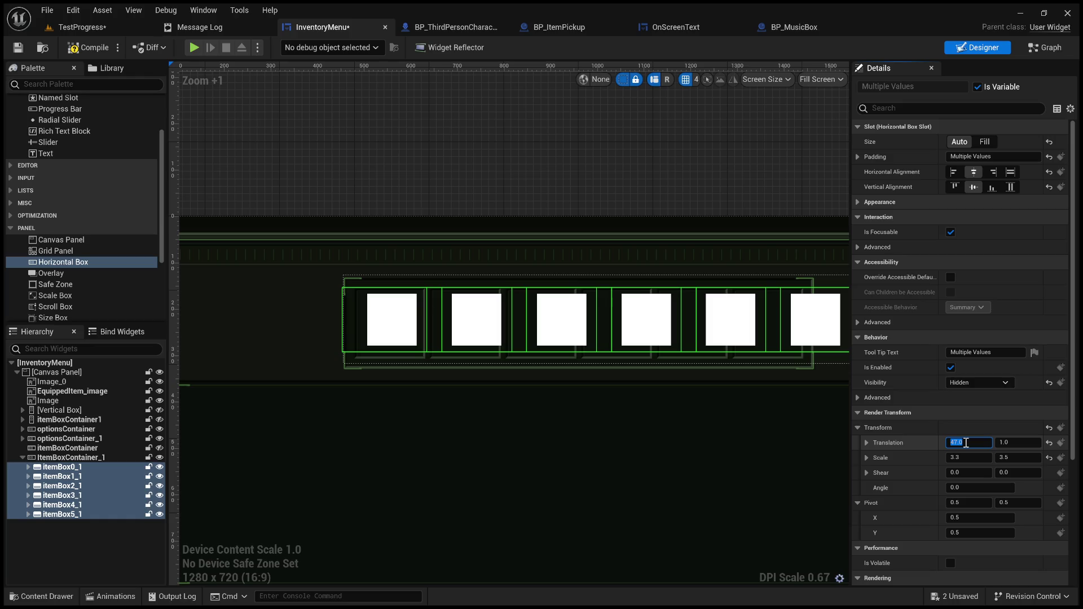
Bring the whole slot bar into view and select only the first item slot
{"action": "left_click_drag", "start_coordinate": [720, 415], "coordinate": [643, 415]}
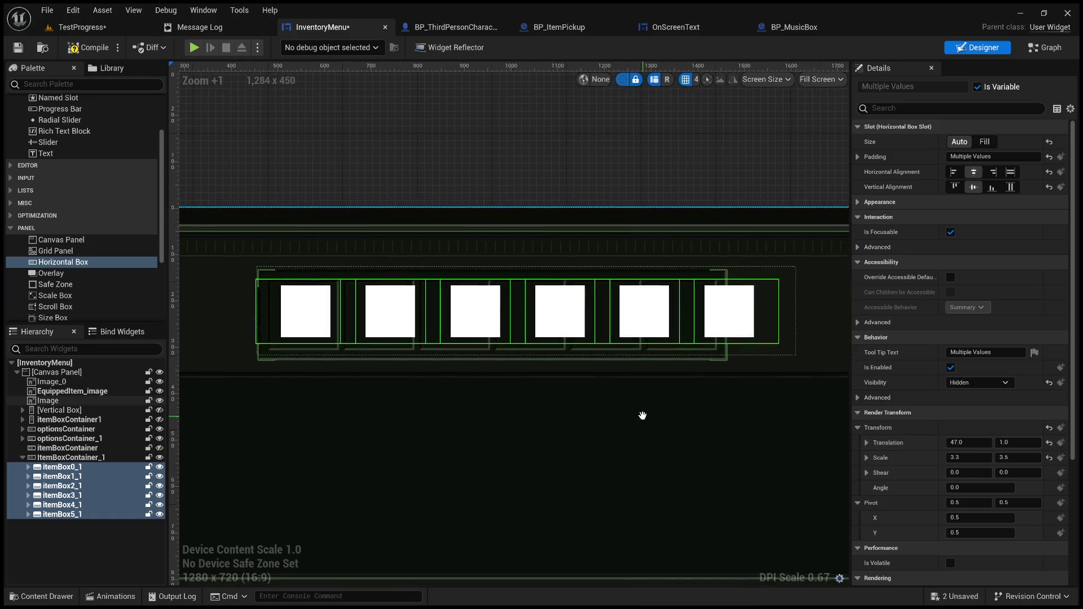
{"action": "scroll", "coordinate": [314, 382], "scroll_direction": "up", "scroll_amount": 4}
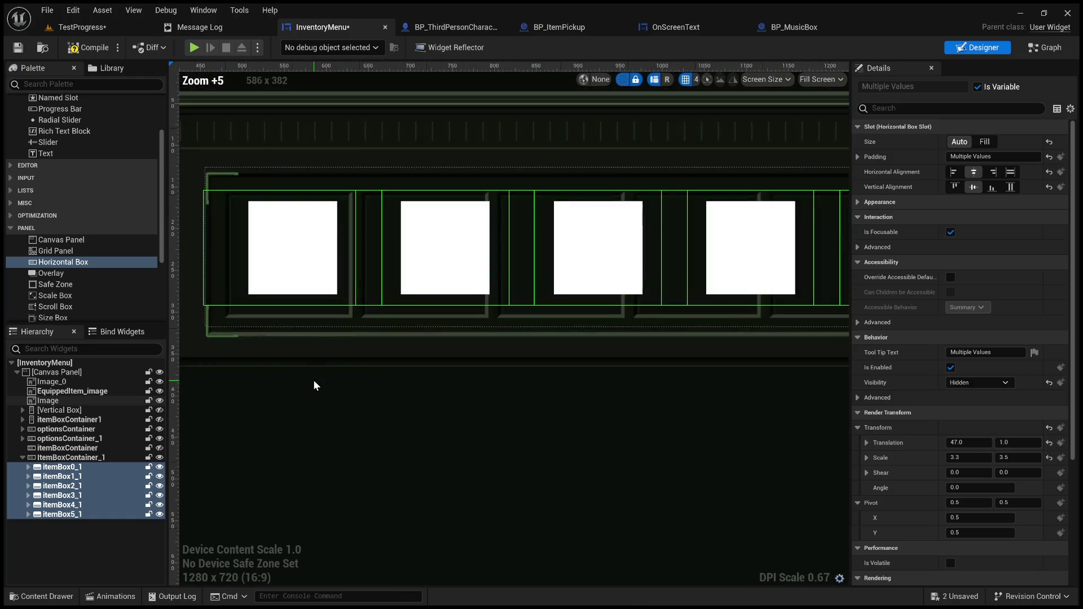
{"action": "left_click", "coordinate": [78, 470]}
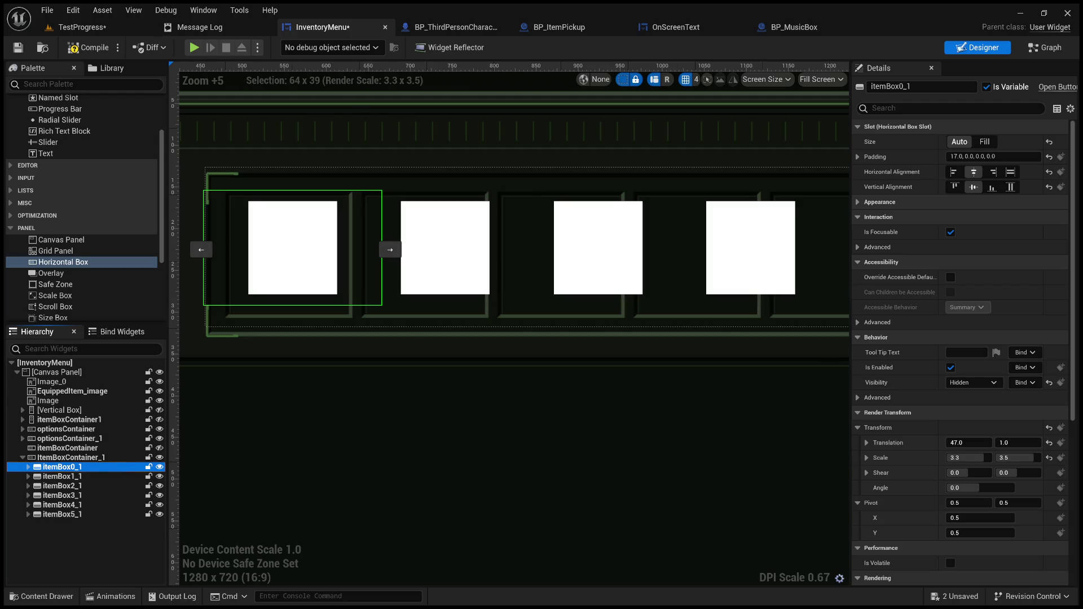
Review the Details panel, then select ItemBoxContainer_1 and return to its Canvas Panel Slot settings
{"action": "scroll", "coordinate": [905, 418], "scroll_direction": "down", "scroll_amount": 3}
{"action": "scroll", "coordinate": [905, 418], "scroll_direction": "down", "scroll_amount": 8}
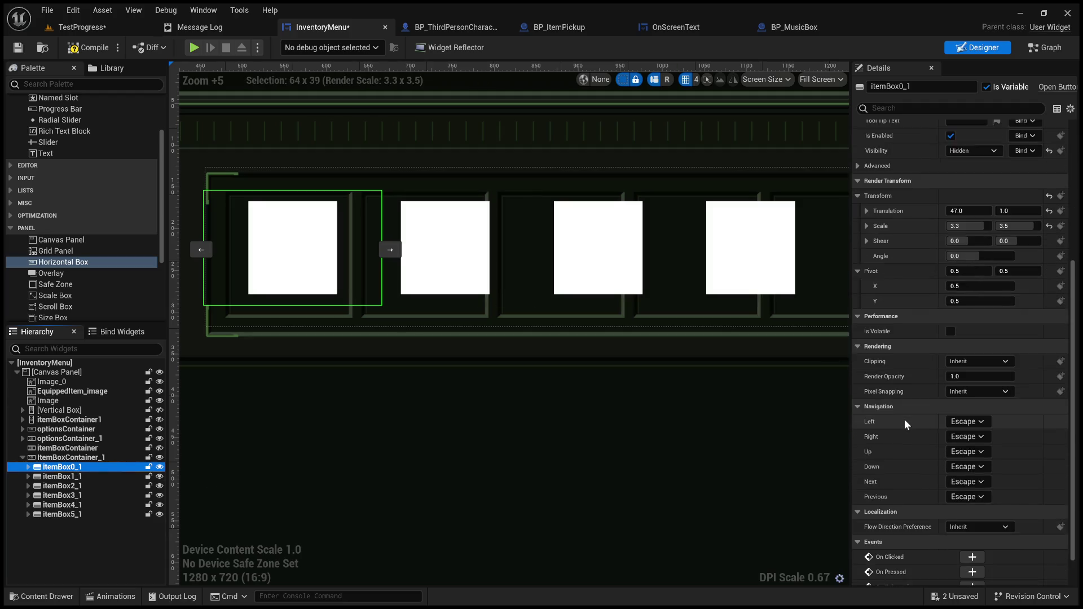
{"action": "scroll", "coordinate": [902, 480], "scroll_direction": "up", "scroll_amount": 2}
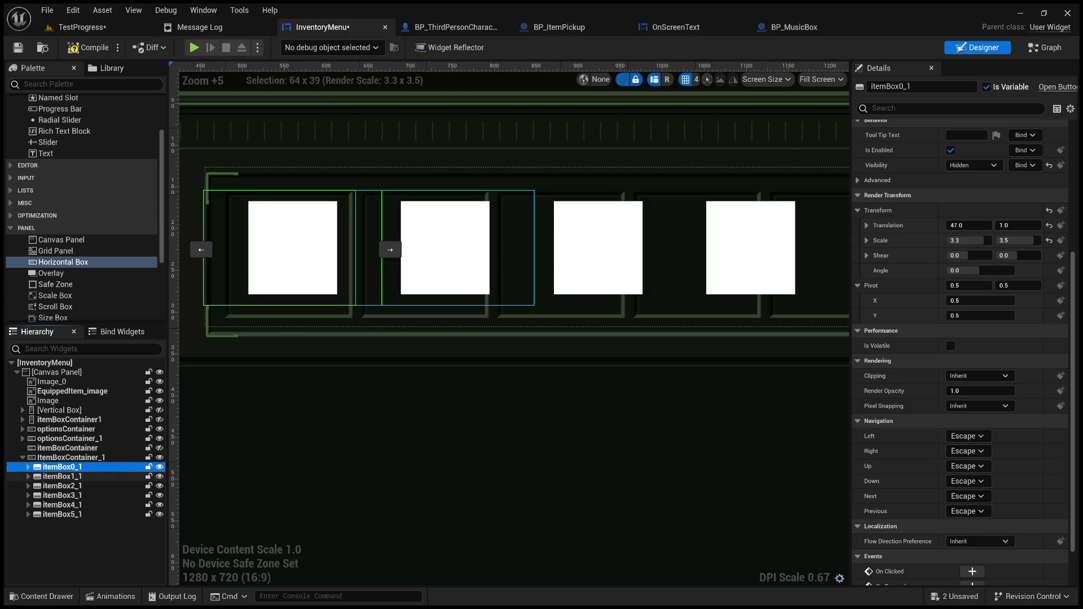
{"action": "left_click", "coordinate": [70, 458]}
{"action": "scroll", "coordinate": [885, 270], "scroll_direction": "up", "scroll_amount": 7}
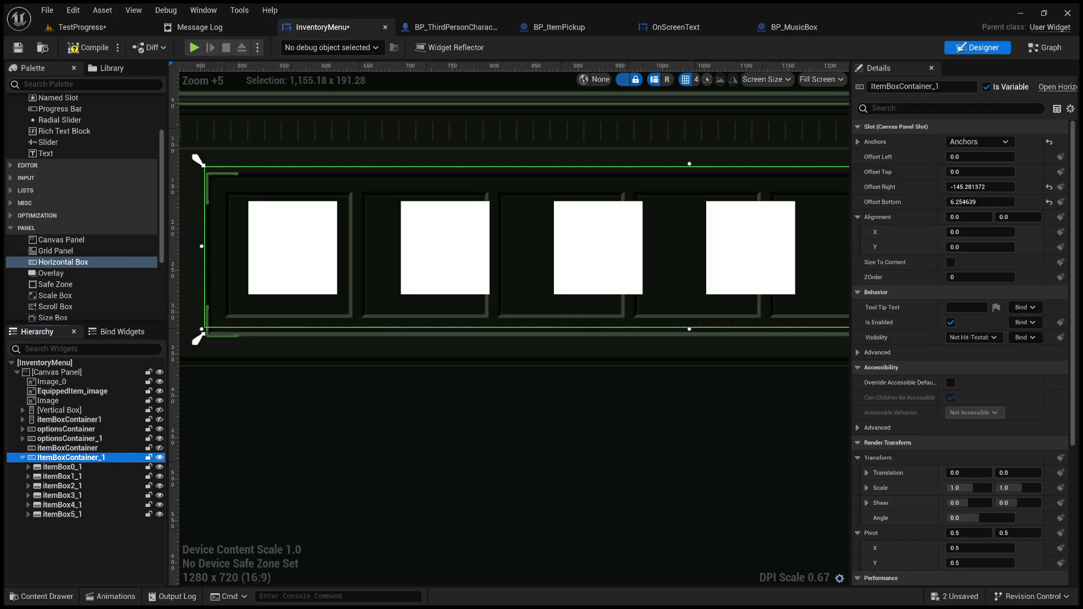
Set ItemBoxContainer_1's offsets to right 0.88, bottom -2.95 and top 9.21, then check the fit
{"action": "left_click_drag", "start_coordinate": [981, 186], "coordinate": [992, 187]}
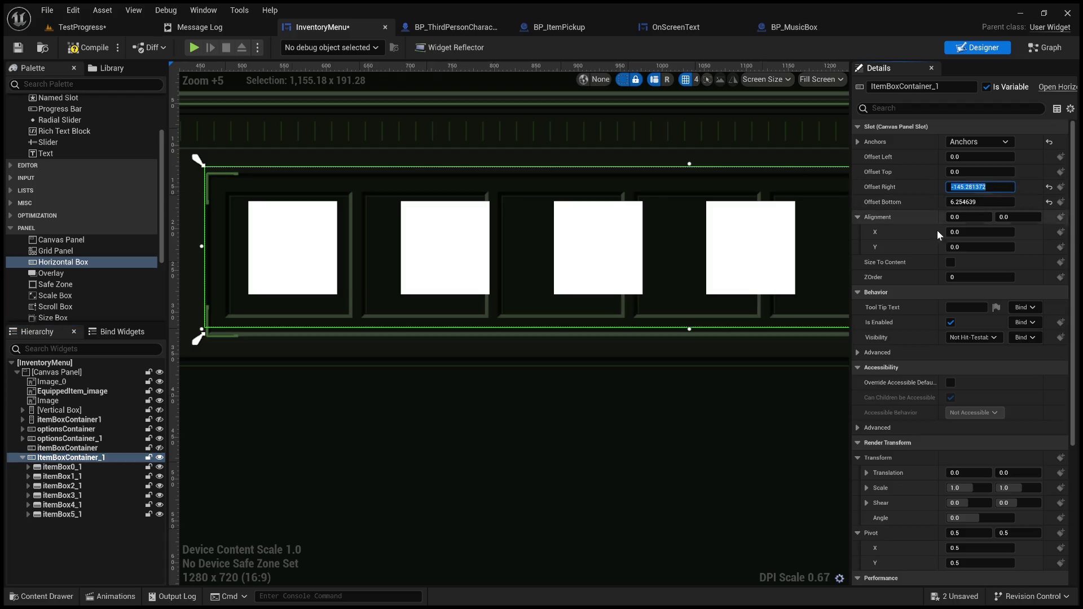
{"action": "scroll", "coordinate": [752, 401], "scroll_direction": "down", "scroll_amount": 4}
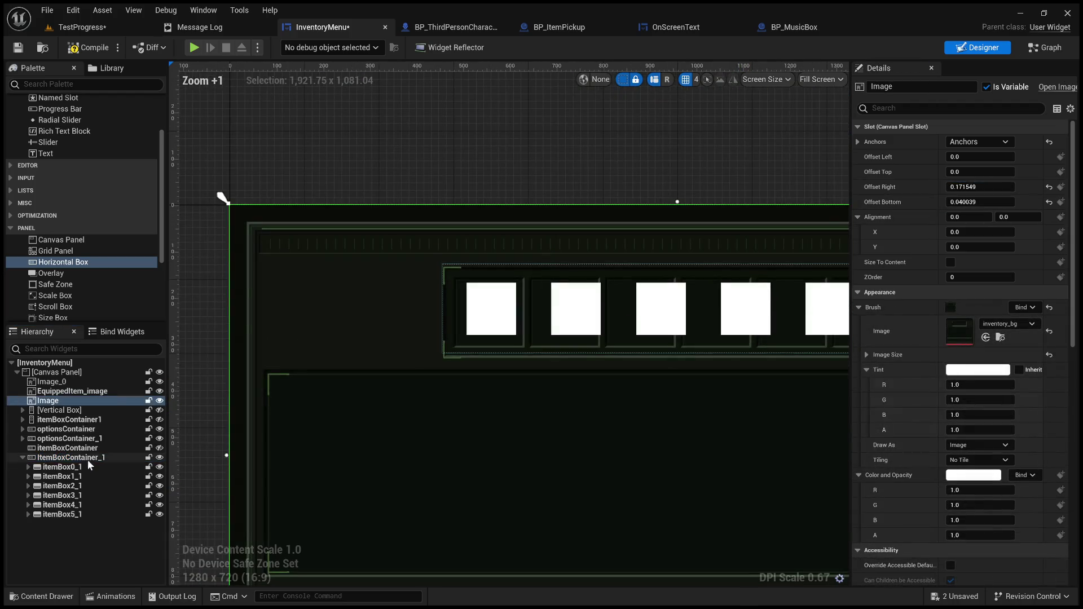
{"action": "scroll", "coordinate": [483, 431], "scroll_direction": "down", "scroll_amount": 2}
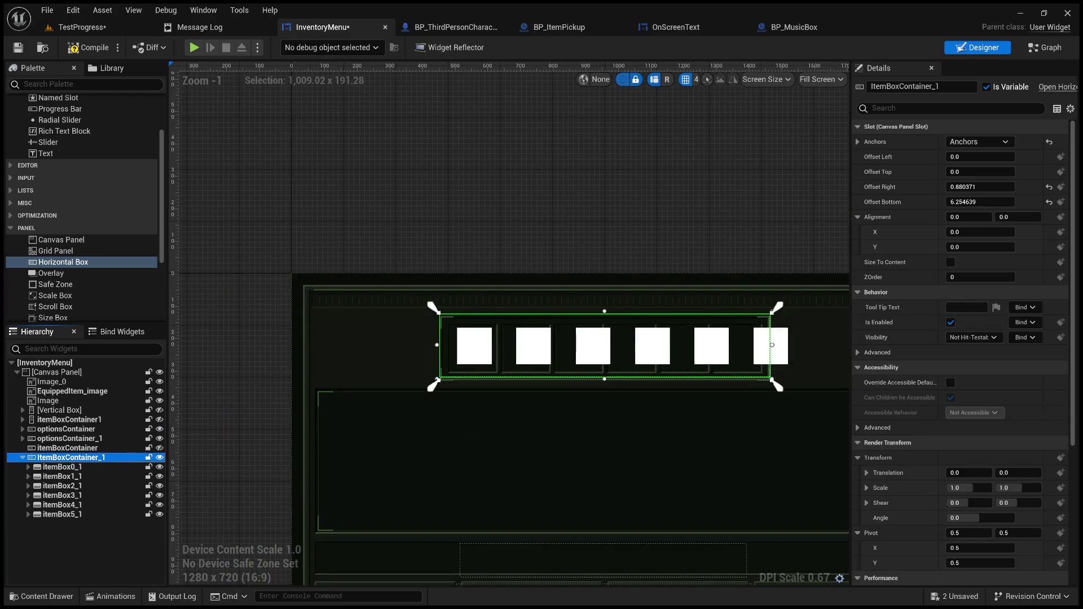
{"action": "left_click_drag", "start_coordinate": [980, 202], "coordinate": [967, 202]}
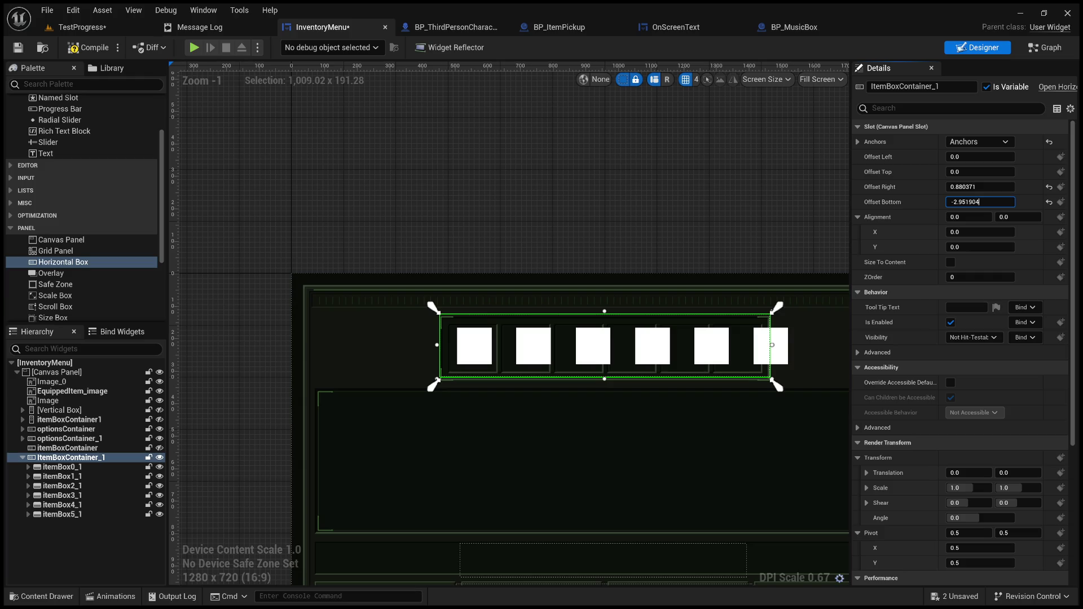
{"action": "left_click_drag", "start_coordinate": [981, 172], "coordinate": [991, 172]}
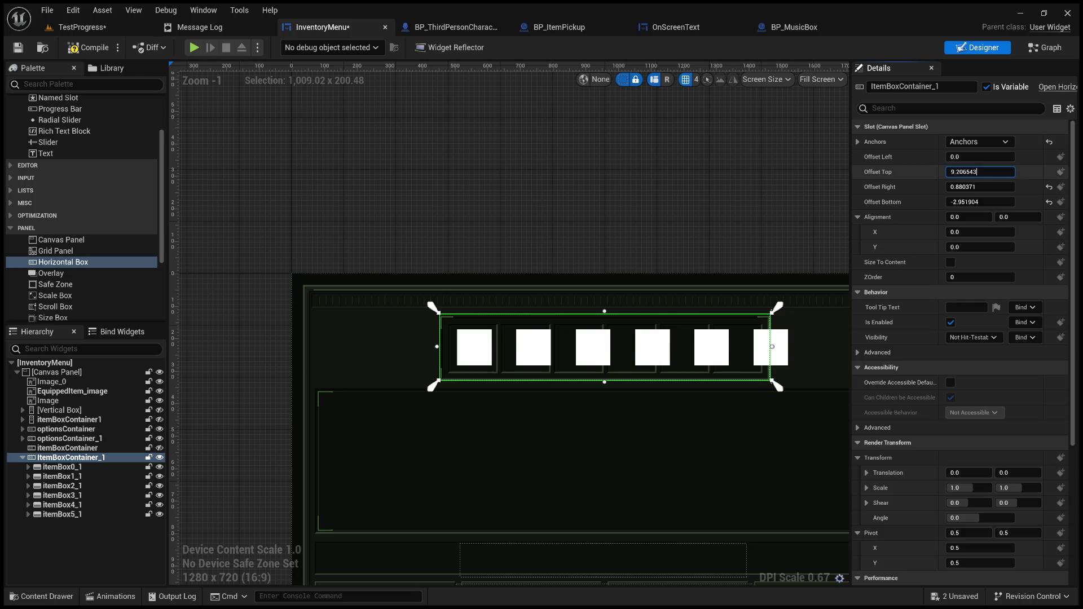
{"action": "left_click", "coordinate": [766, 179]}
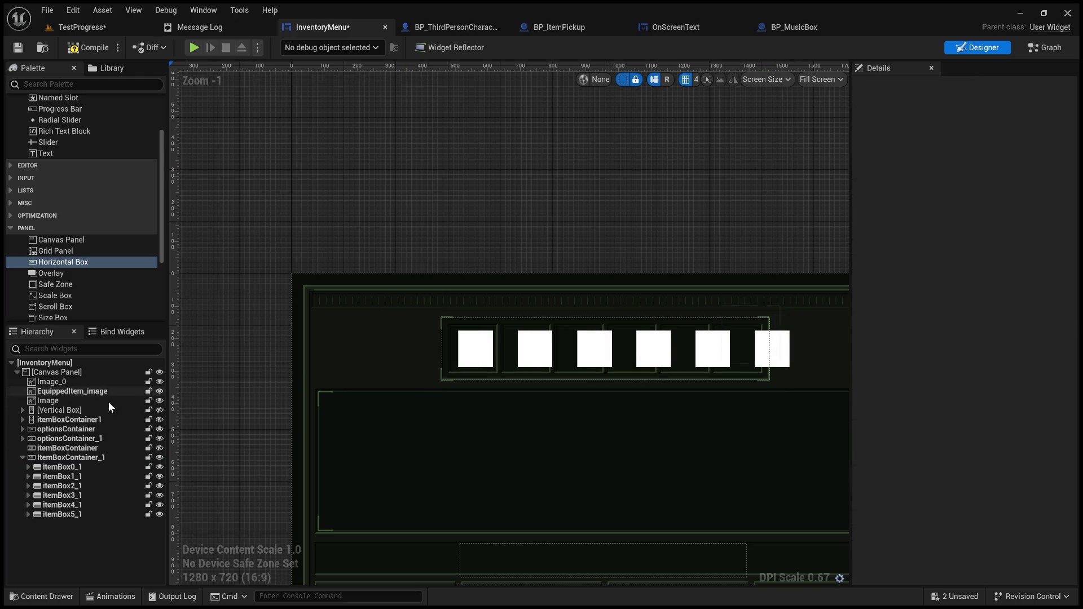
Give itemBox0_1 through itemBox5_1 a Translation X of 49, then check the container's fit
{"action": "left_click", "coordinate": [70, 458]}
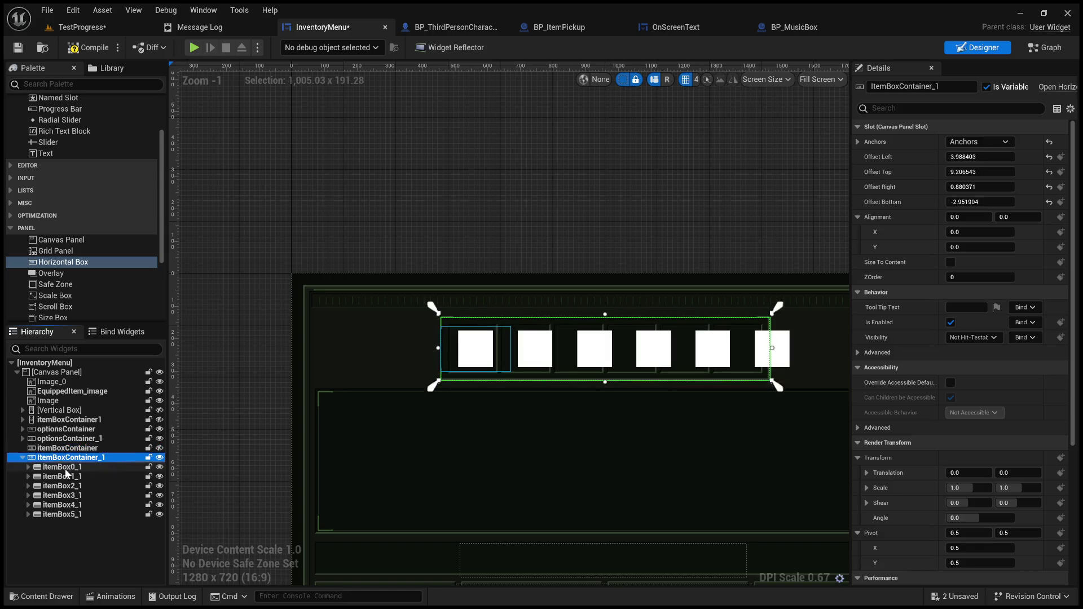
{"action": "left_click", "coordinate": [66, 468]}
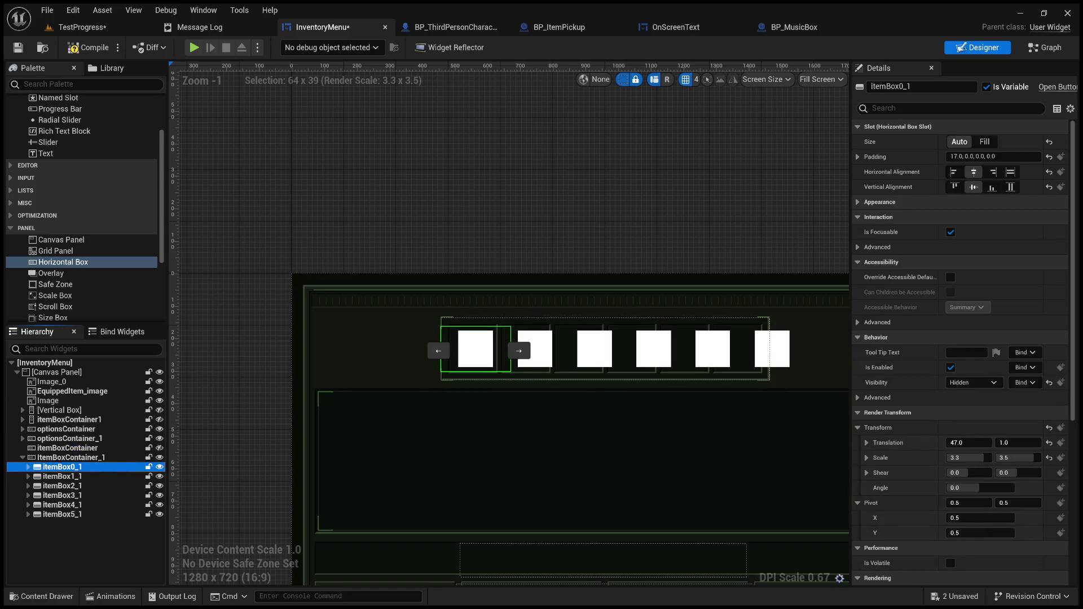
{"action": "left_click", "coordinate": [81, 517], "text": "shift"}
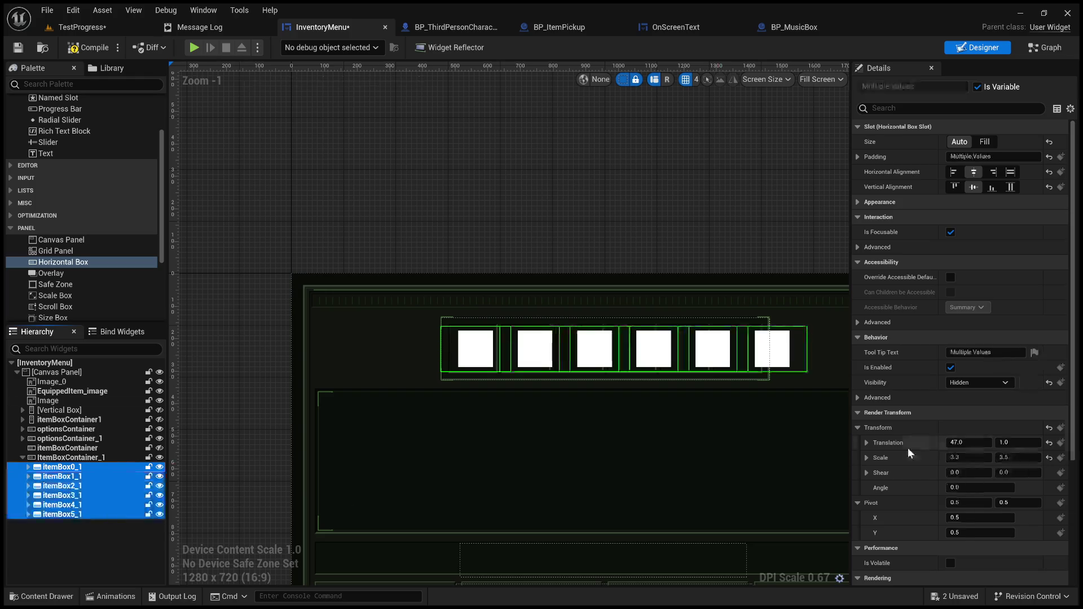
{"action": "left_click", "coordinate": [982, 444]}
{"action": "type", "text": "49"}
{"action": "key", "text": "Return"}
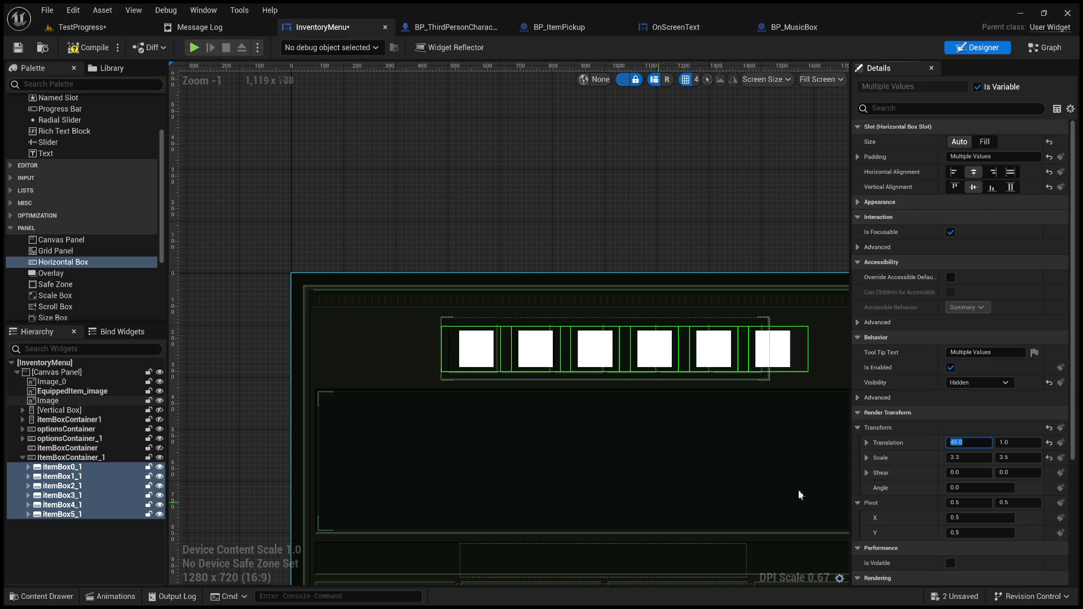
{"action": "left_click", "coordinate": [565, 350]}
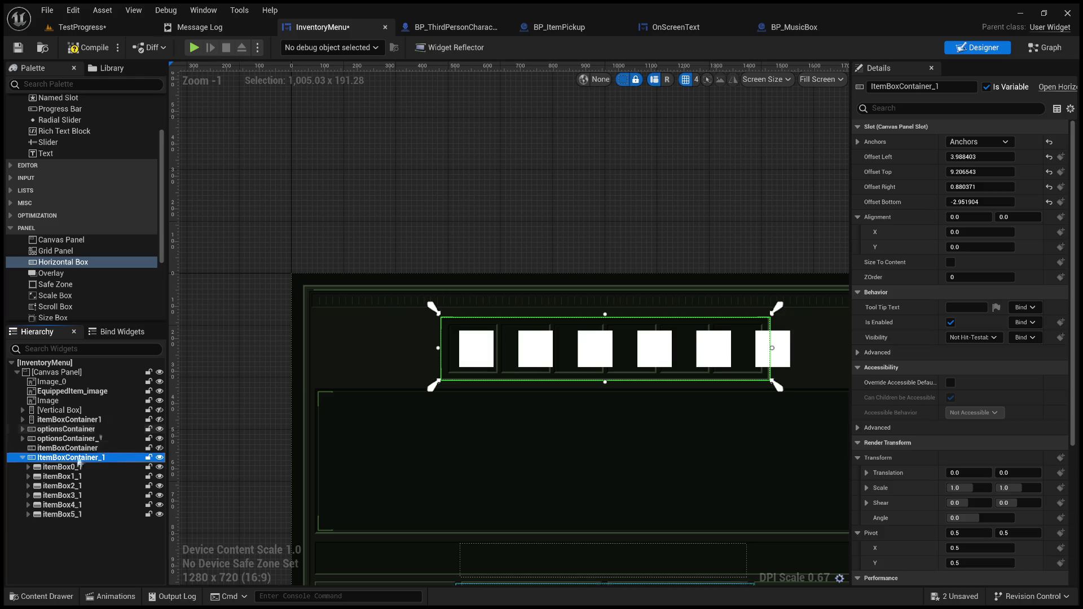
{"action": "left_click", "coordinate": [76, 467]}
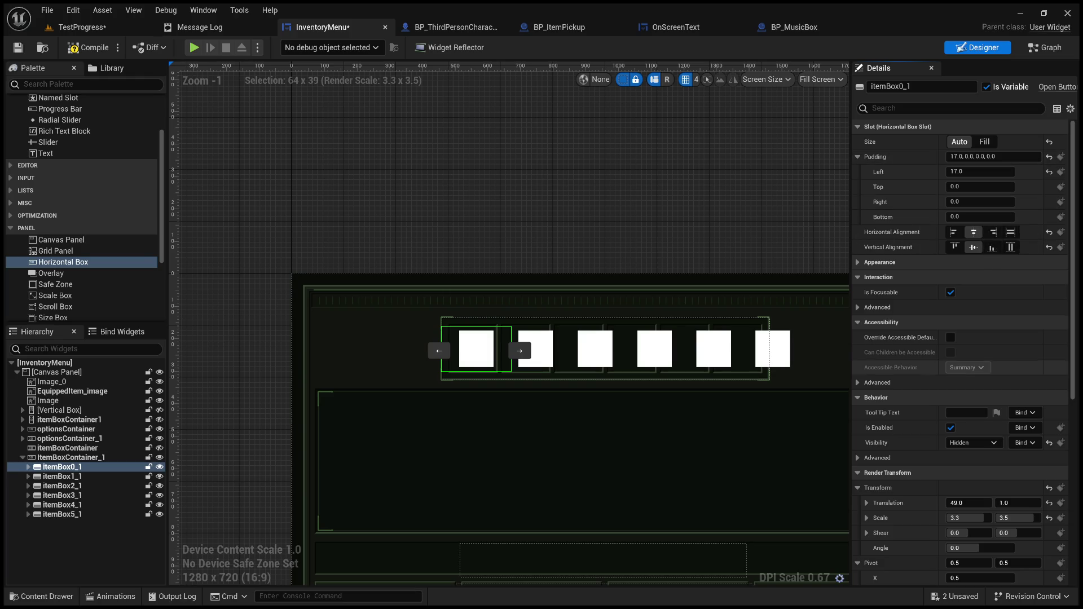
{"action": "scroll", "coordinate": [959, 338], "scroll_direction": "down", "scroll_amount": 2}
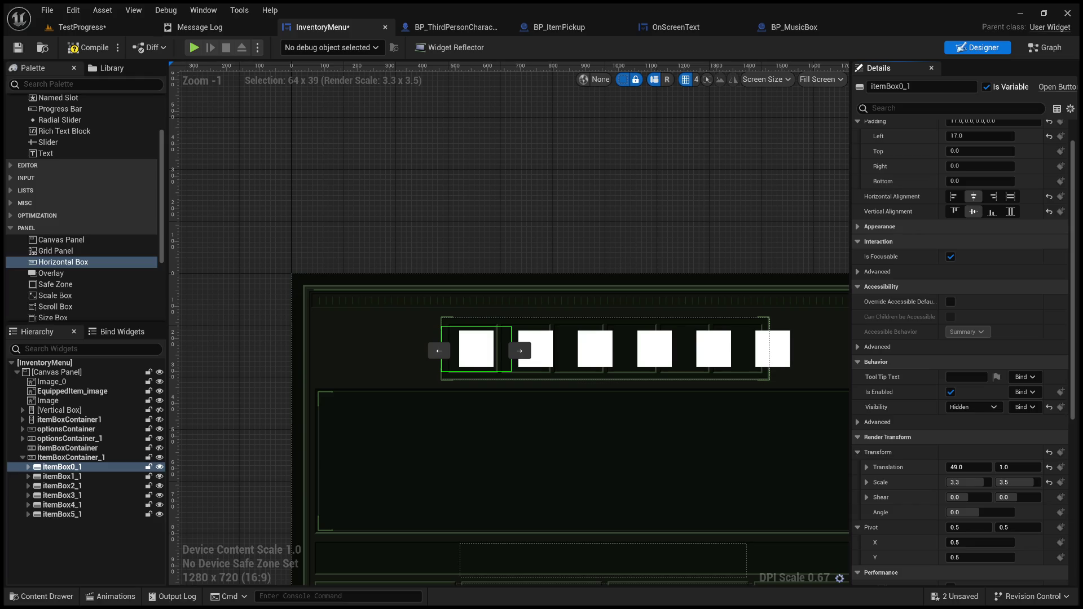
{"action": "double_click", "coordinate": [54, 467]}
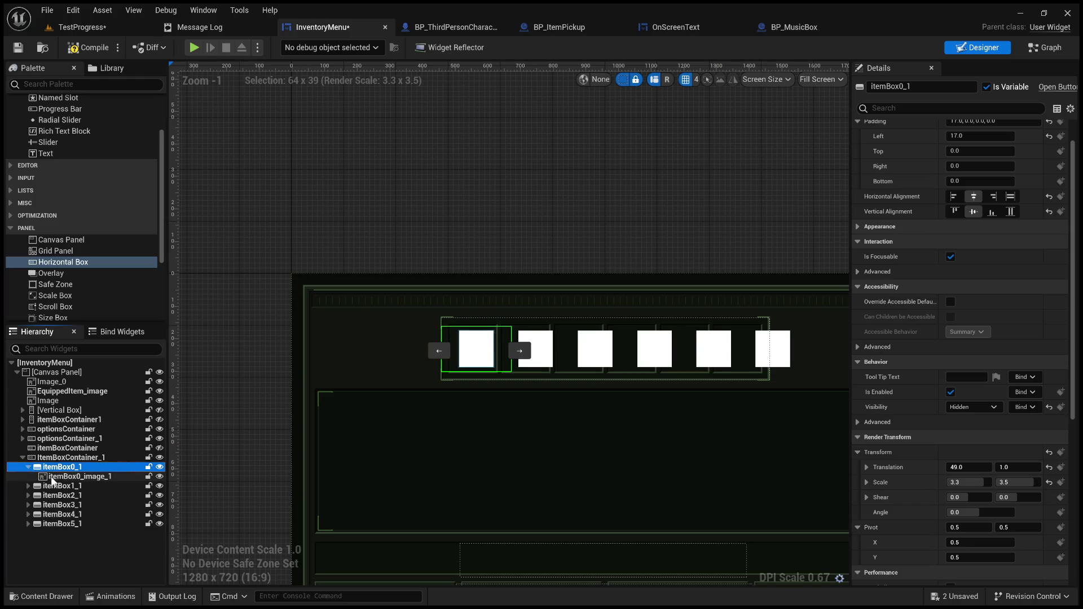
{"action": "left_click", "coordinate": [55, 477]}
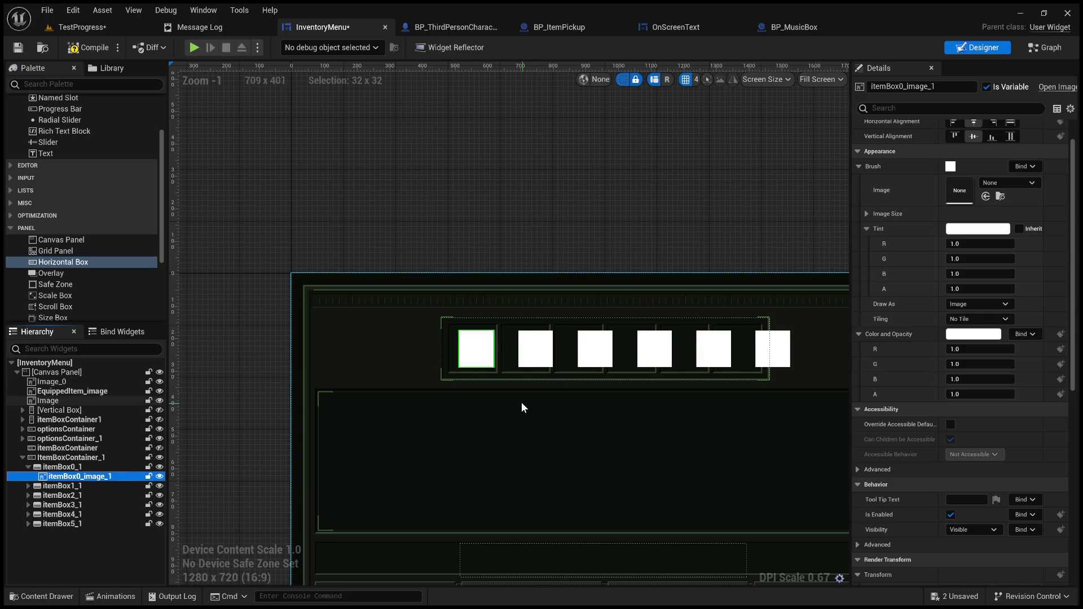
{"action": "scroll", "coordinate": [524, 407], "scroll_direction": "up", "scroll_amount": 5}
{"action": "scroll", "coordinate": [982, 347], "scroll_direction": "up", "scroll_amount": 1}
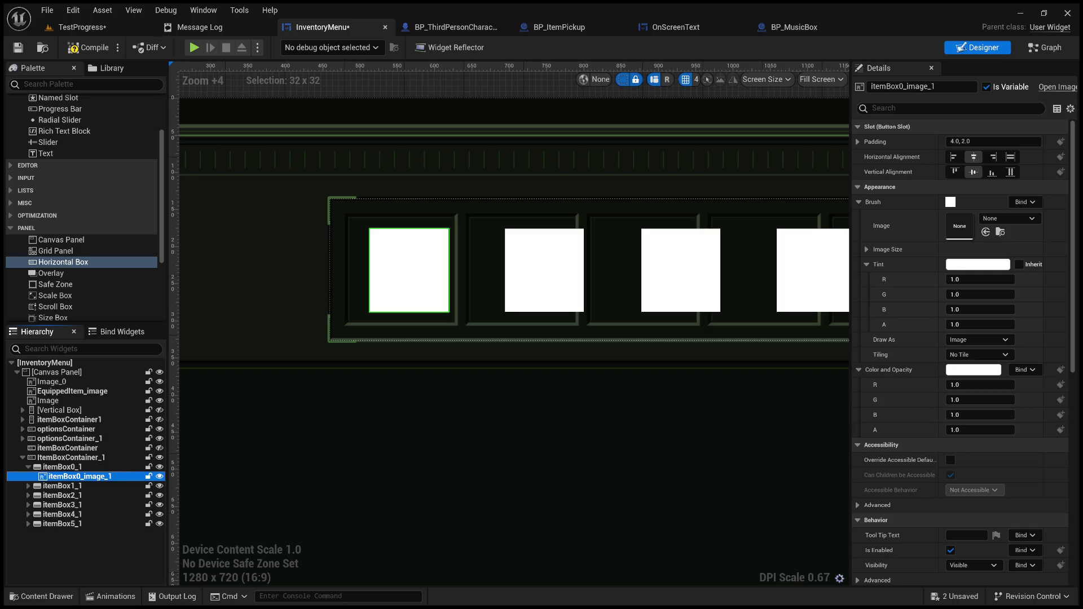
{"action": "left_click", "coordinate": [858, 140]}
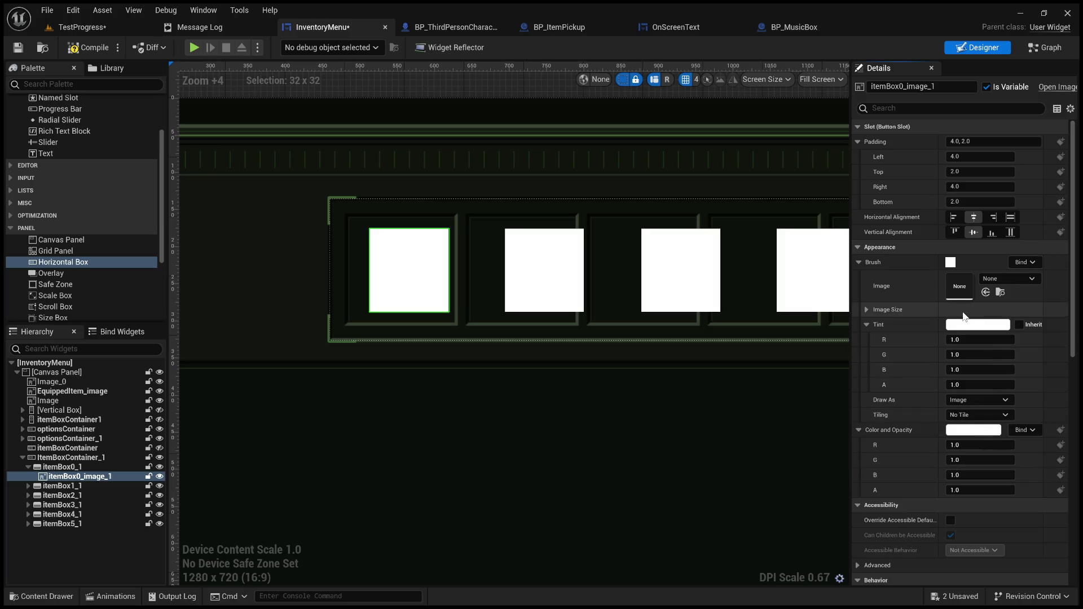
{"action": "left_click", "coordinate": [72, 470]}
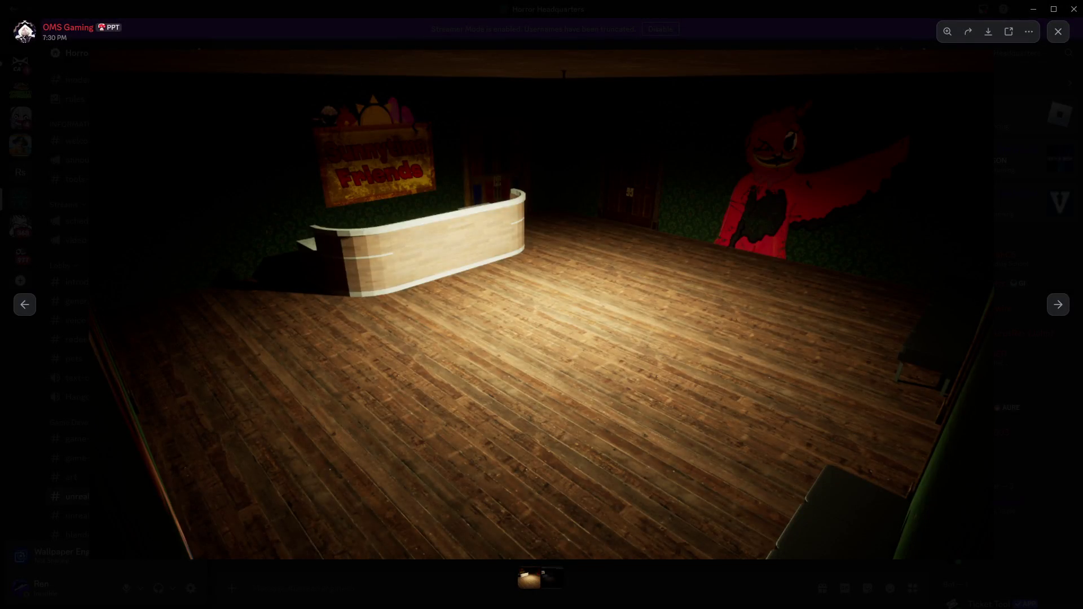
Browse the shared game screenshots in Discord, forward one and back again
{"action": "left_click", "coordinate": [1058, 306]}
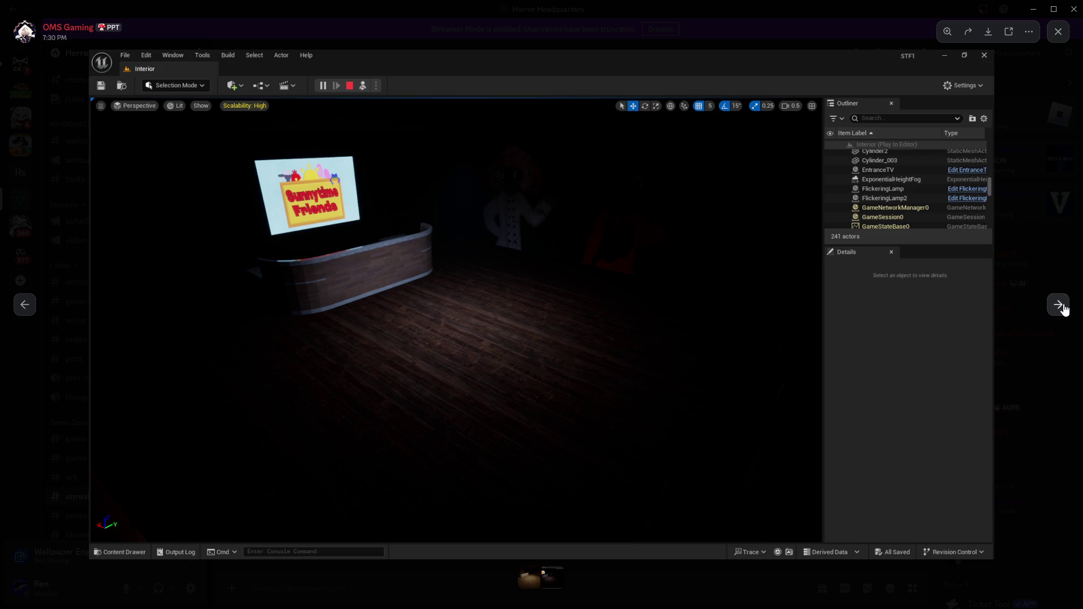
{"action": "left_click", "coordinate": [35, 300]}
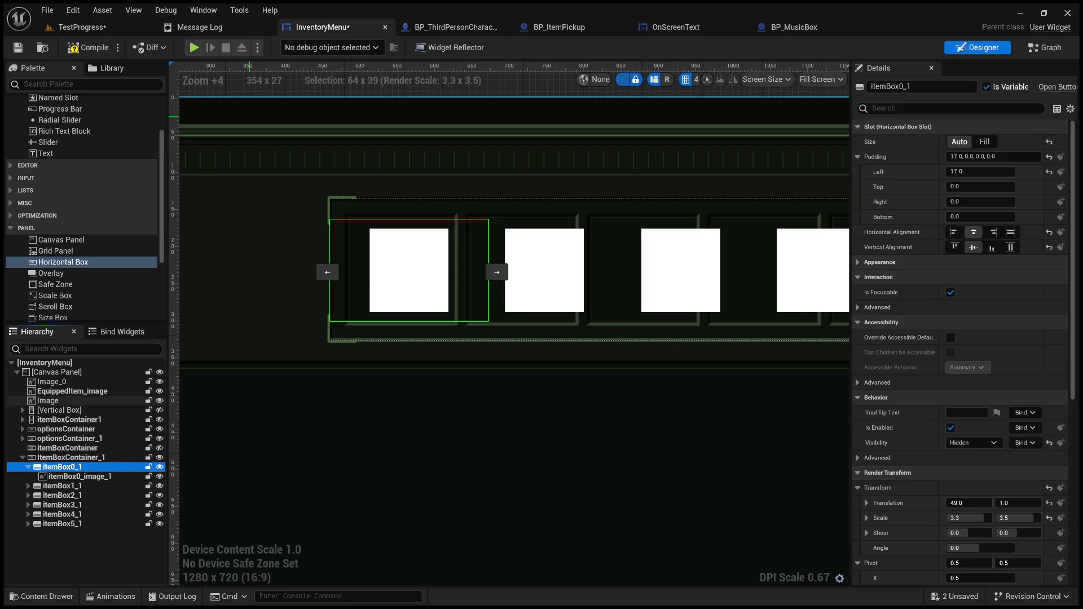
Switch to the TestProgress level, frame the corridor and enlarge the level viewport
{"action": "left_click", "coordinate": [107, 31]}
{"action": "mouse_move", "coordinate": [435, 203]}
{"action": "left_mouse_down"}
{"action": "mouse_move", "coordinate": [435, 236]}
{"action": "mouse_move", "coordinate": [384, 237]}
{"action": "mouse_move", "coordinate": [445, 158]}
{"action": "left_mouse_up"}
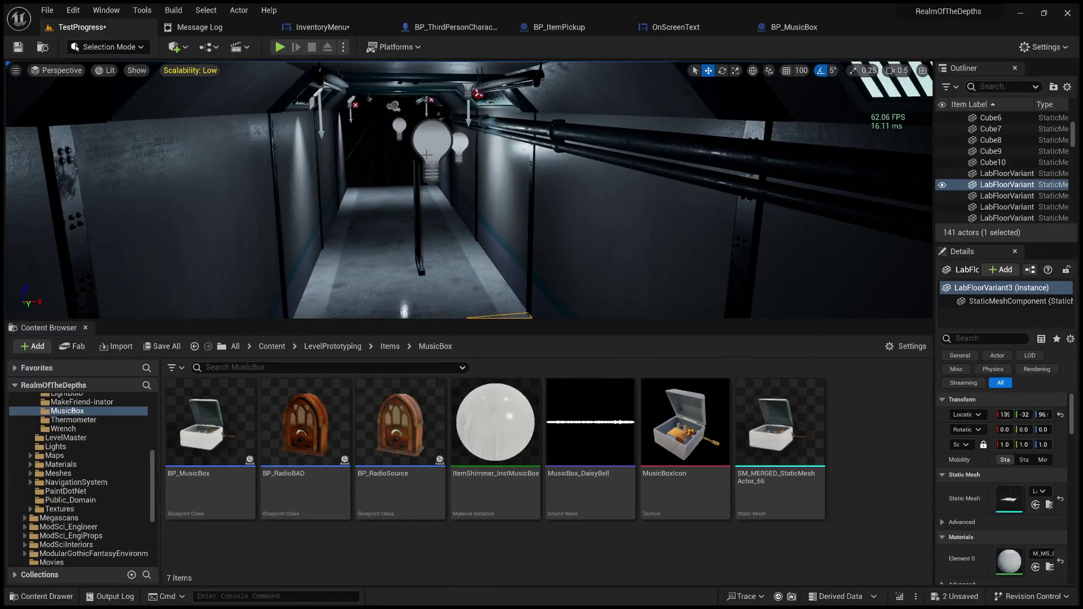
{"action": "key", "text": "f"}
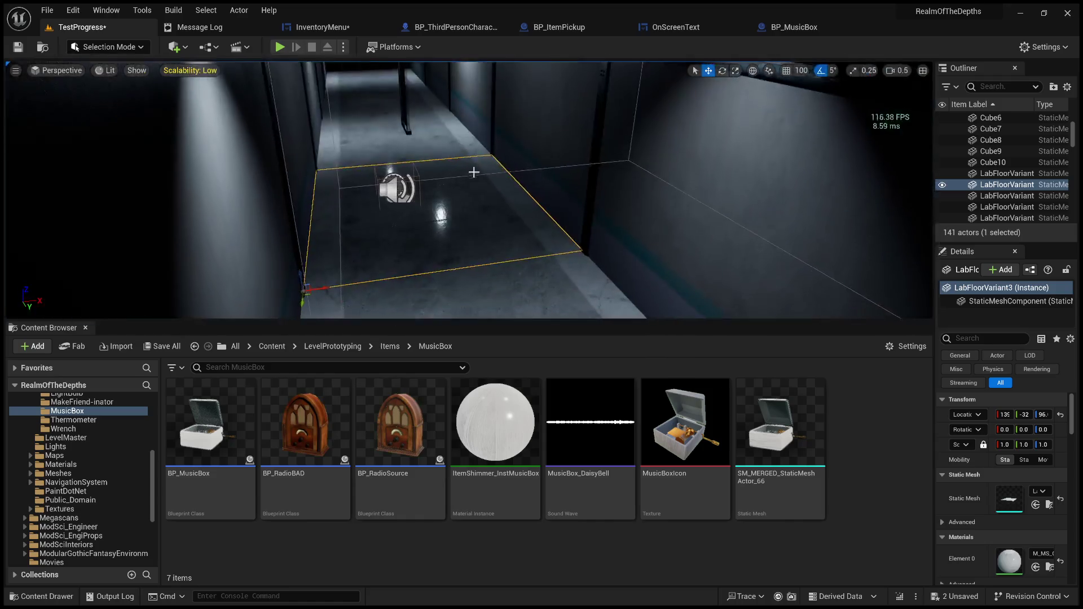
{"action": "left_click_drag", "start_coordinate": [504, 320], "coordinate": [504, 485]}
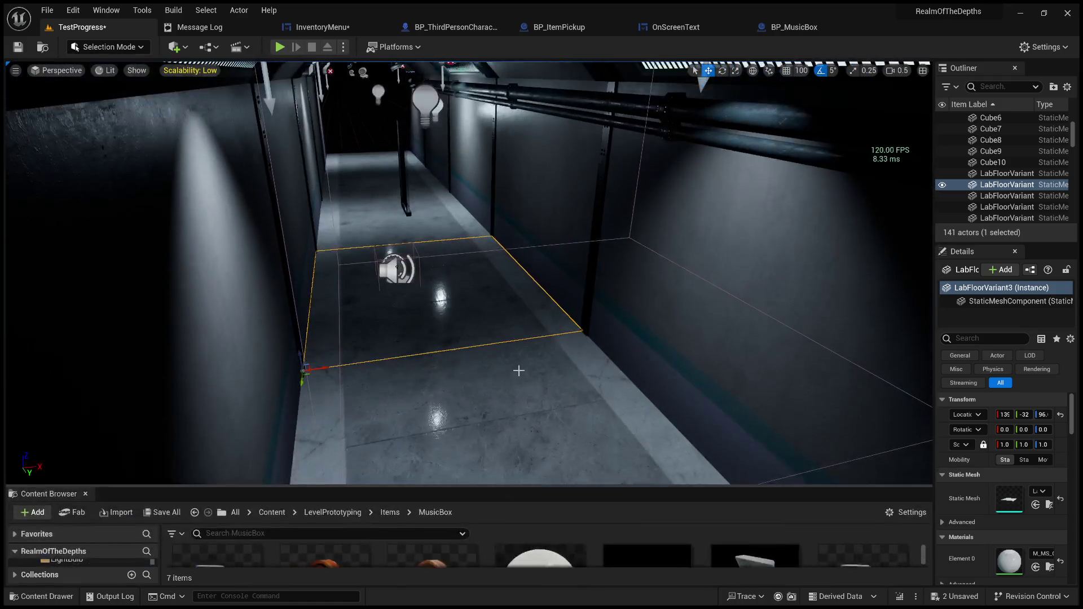
{"action": "mouse_move", "coordinate": [532, 355]}
{"action": "left_mouse_down"}
{"action": "mouse_move", "coordinate": [541, 338]}
{"action": "mouse_move", "coordinate": [491, 339]}
{"action": "mouse_move", "coordinate": [415, 296]}
{"action": "left_mouse_up"}
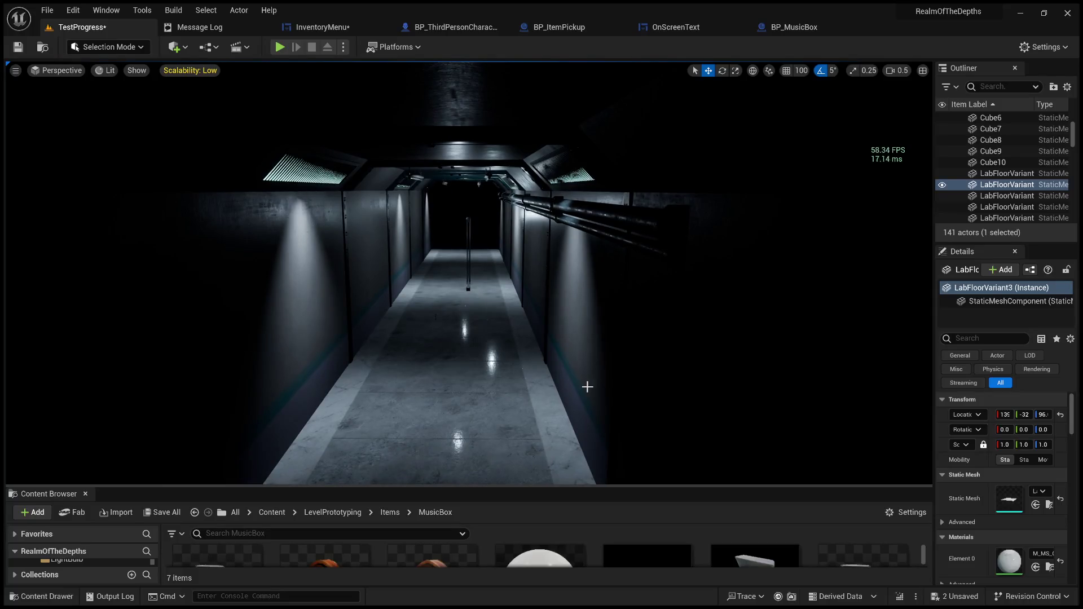
Delete the selected floor piece, restore PointLight8 with undo, and deselect it
{"action": "key", "text": "f"}
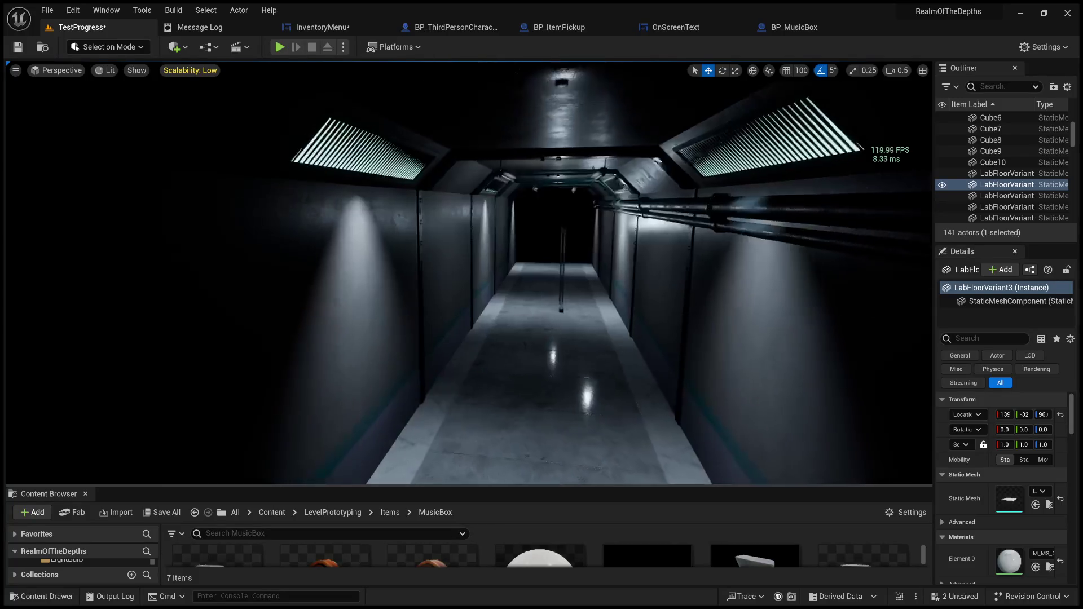
{"action": "key", "text": "g"}
{"action": "key", "text": "Delete"}
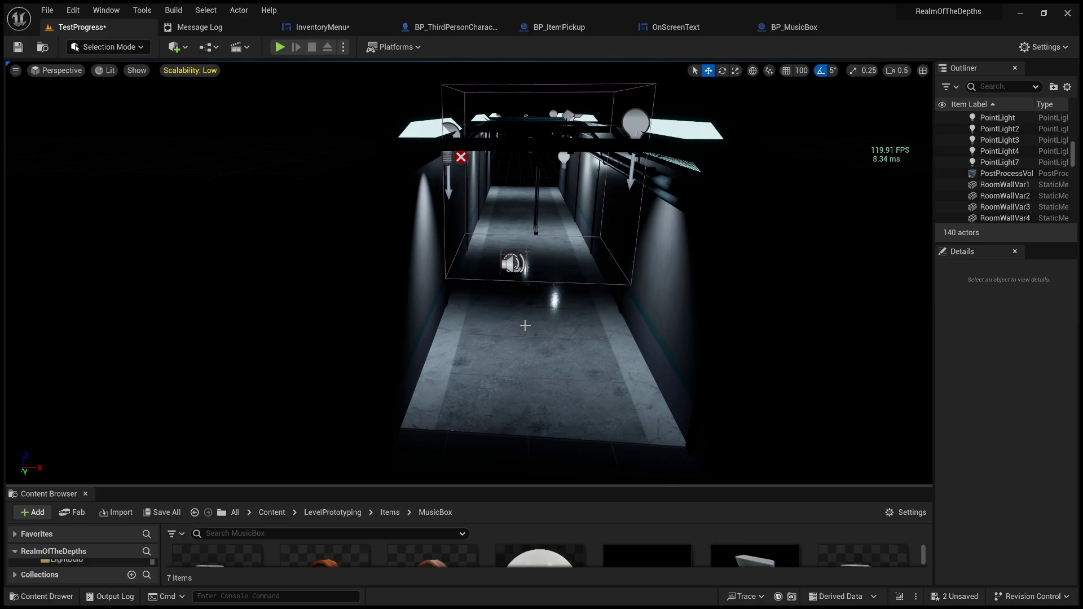
{"action": "key", "text": "ctrl+z"}
{"action": "key", "text": "Escape"}
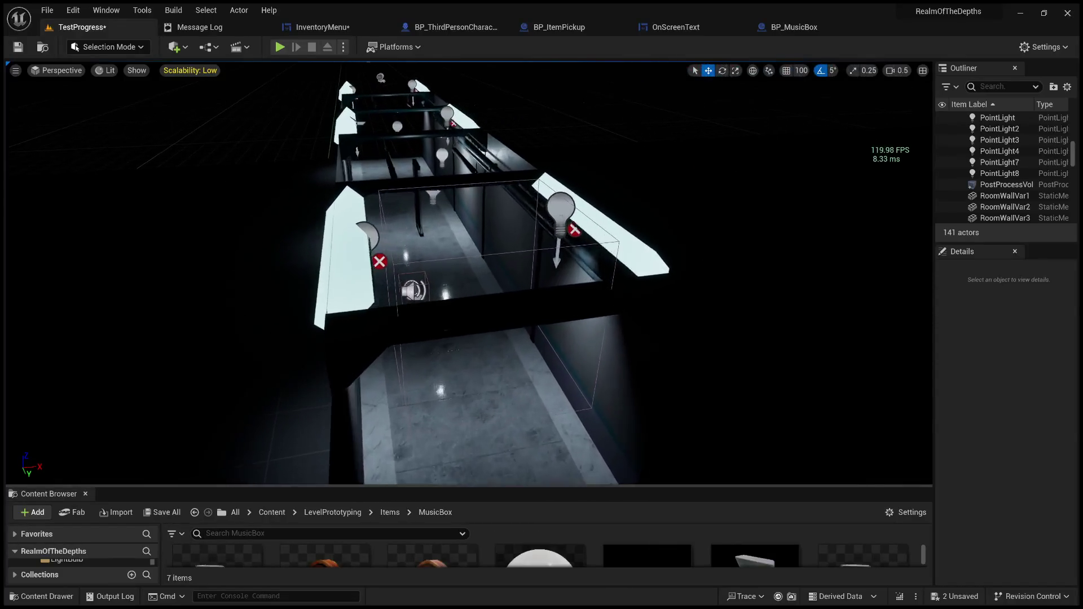
{"action": "scroll", "coordinate": [694, 243], "scroll_direction": "down", "scroll_amount": 10}
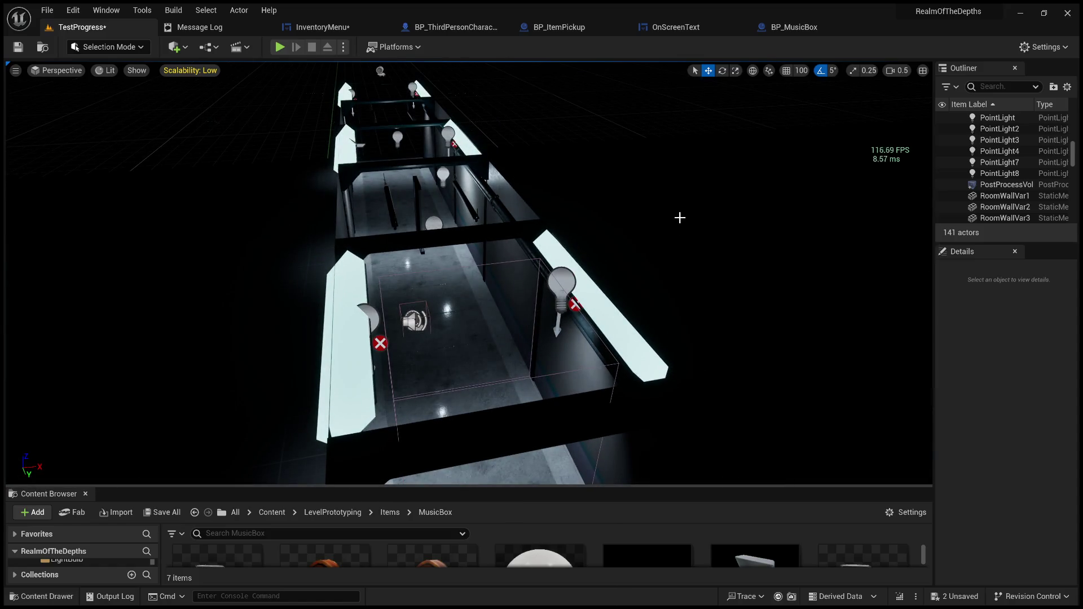
{"action": "scroll", "coordinate": [658, 218], "scroll_direction": "down", "scroll_amount": 5}
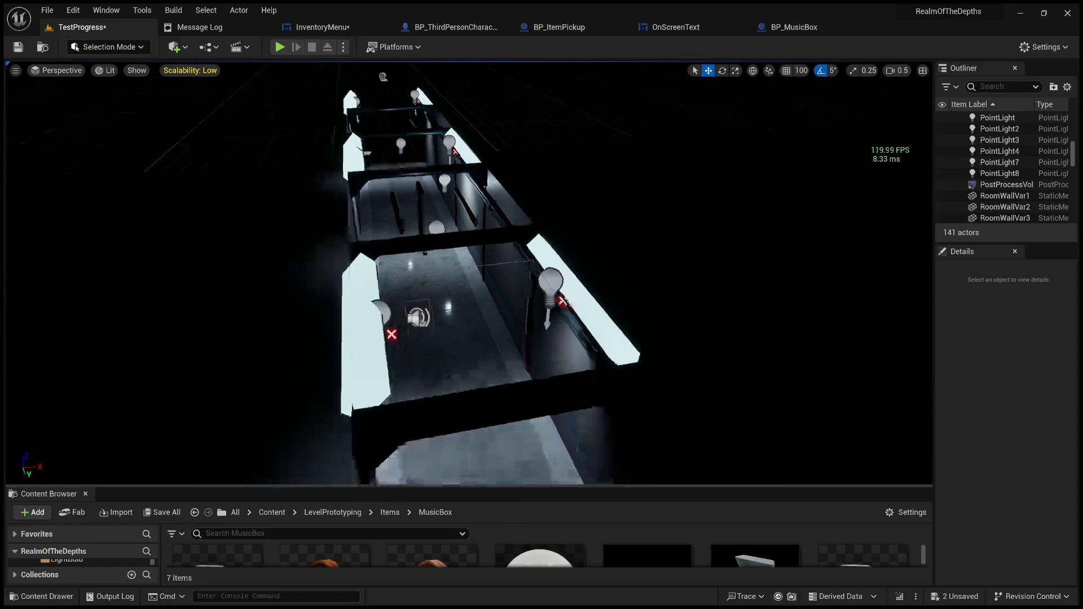
{"action": "scroll", "coordinate": [725, 153], "scroll_direction": "up", "scroll_amount": 6}
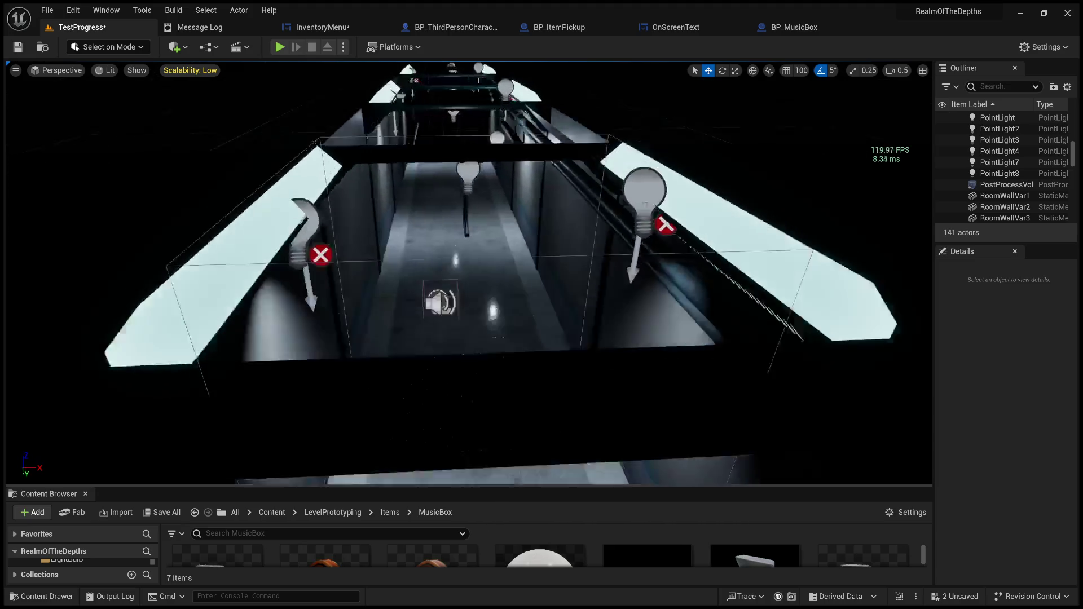
{"action": "scroll", "coordinate": [725, 152], "scroll_direction": "down", "scroll_amount": 5}
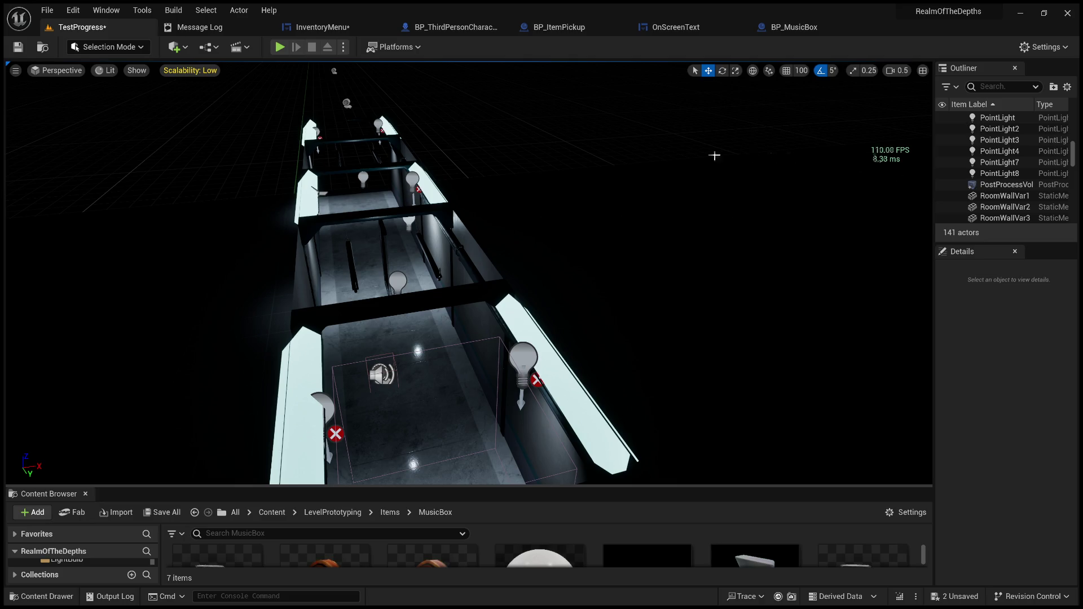
Back in the InventoryMenu designer, locate the slot bar and delete the duplicate ItemBoxContainer_1
{"action": "left_click", "coordinate": [326, 29]}
{"action": "scroll", "coordinate": [520, 196], "scroll_direction": "down", "scroll_amount": 3}
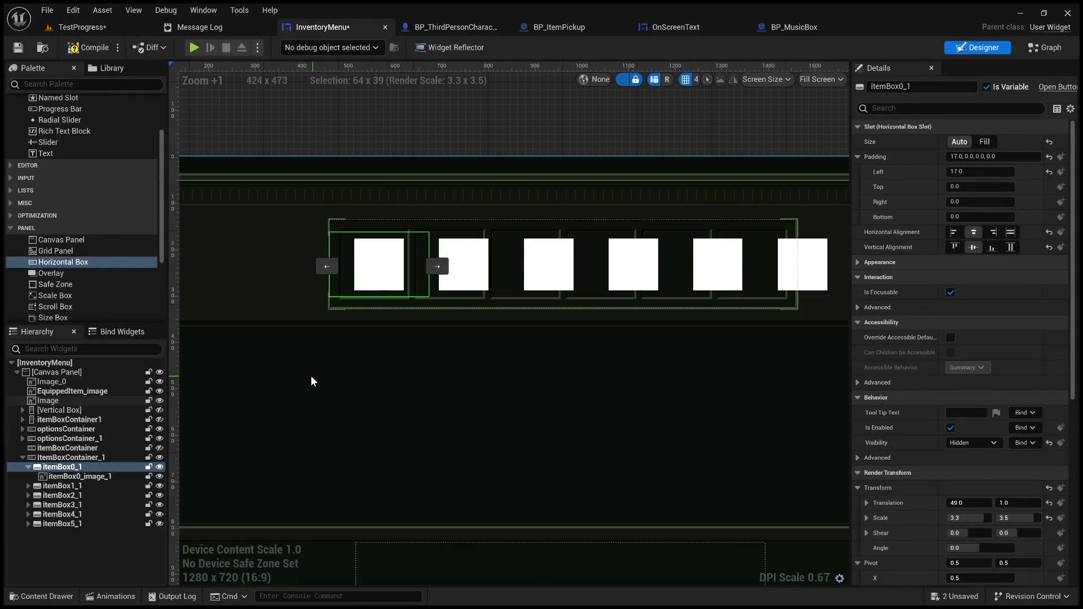
{"action": "scroll", "coordinate": [290, 330], "scroll_direction": "up", "scroll_amount": 3}
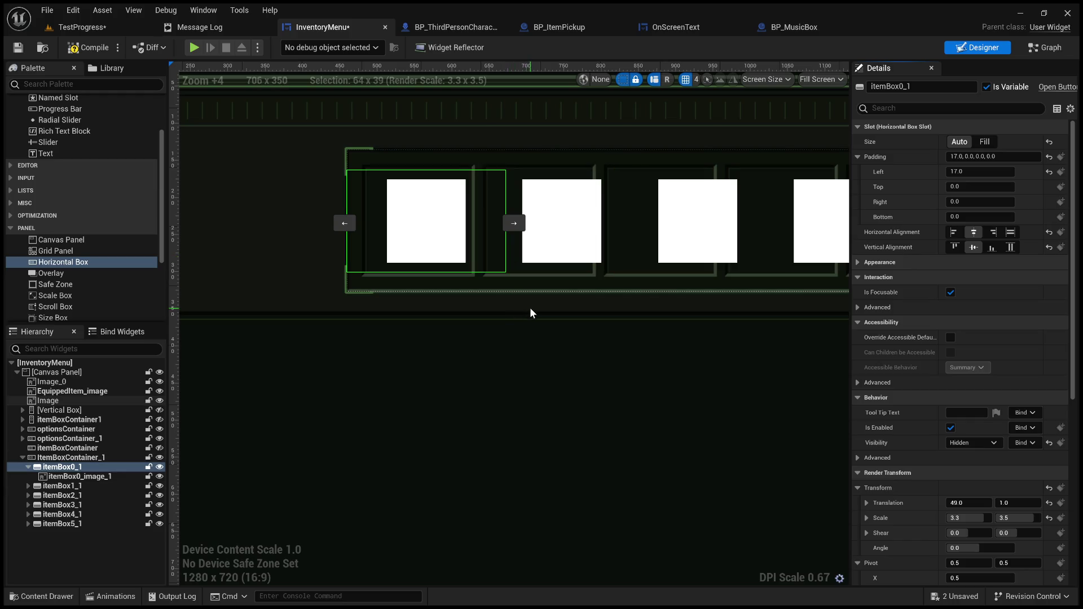
{"action": "left_click_drag", "start_coordinate": [529, 307], "coordinate": [512, 312]}
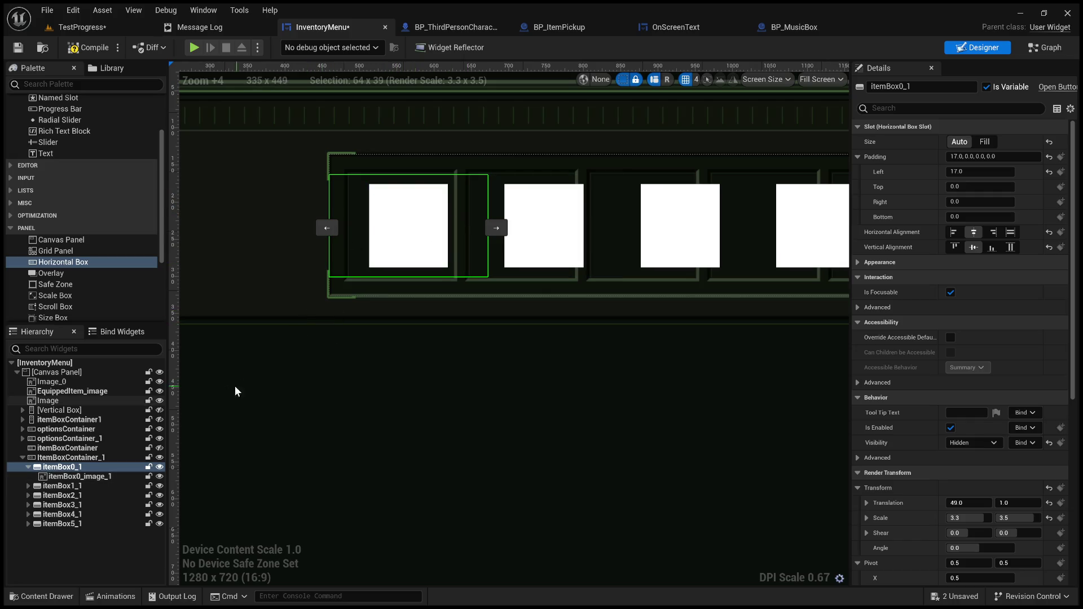
{"action": "scroll", "coordinate": [404, 347], "scroll_direction": "down", "scroll_amount": 2}
{"action": "left_click_drag", "start_coordinate": [404, 345], "coordinate": [392, 331]}
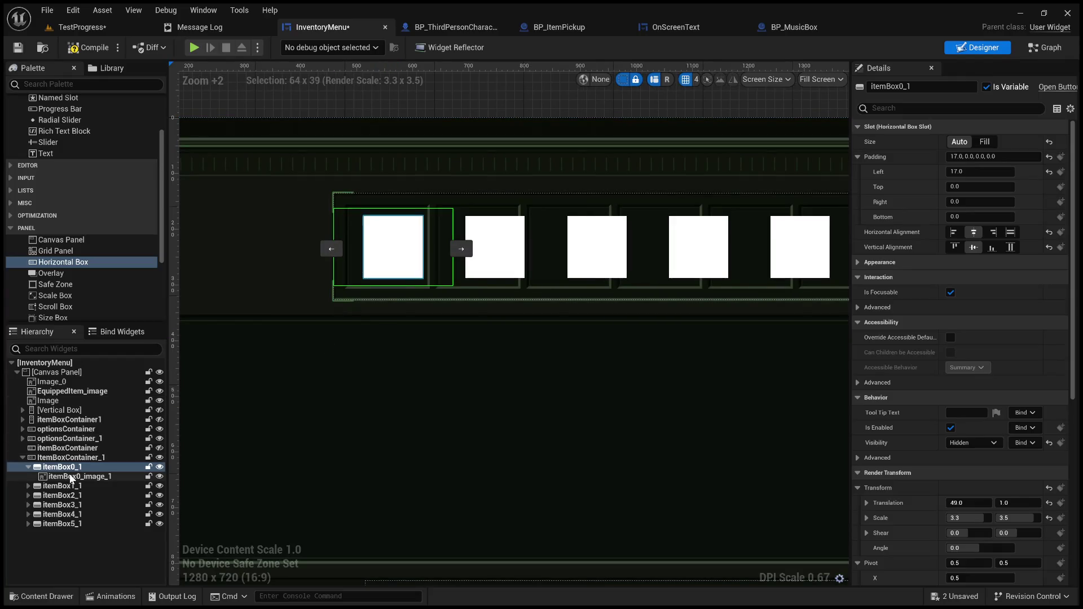
{"action": "left_click_drag", "start_coordinate": [314, 440], "coordinate": [252, 444]}
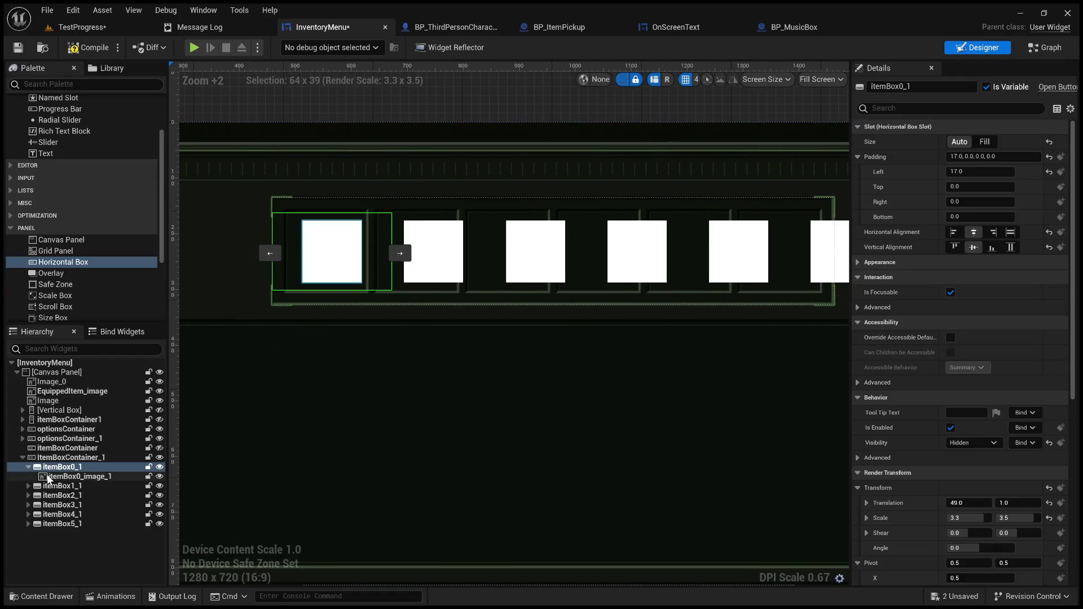
{"action": "left_click", "coordinate": [72, 458]}
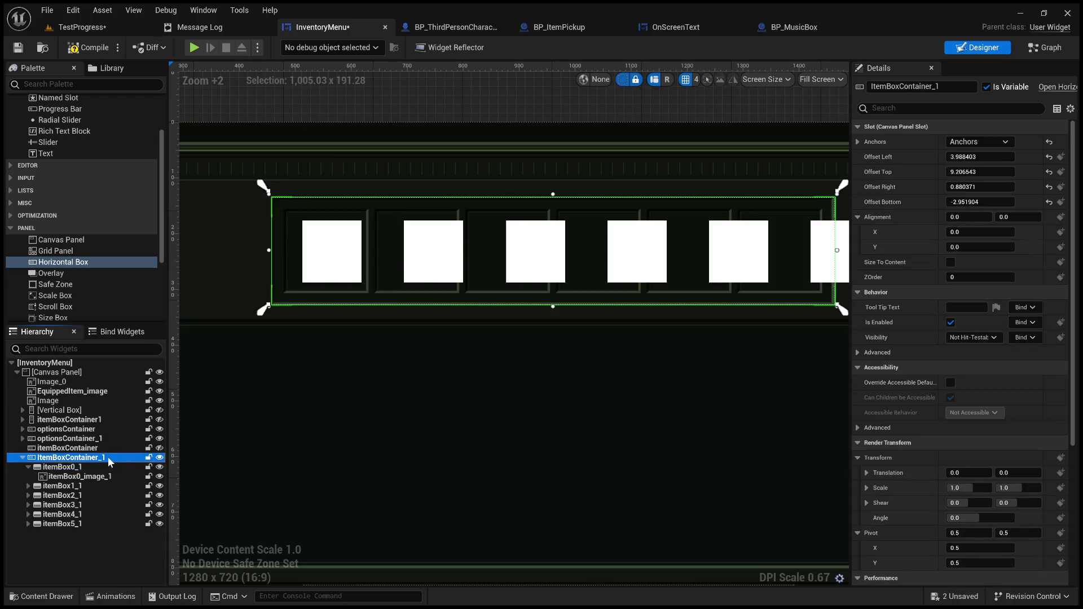
{"action": "key", "text": "Delete"}
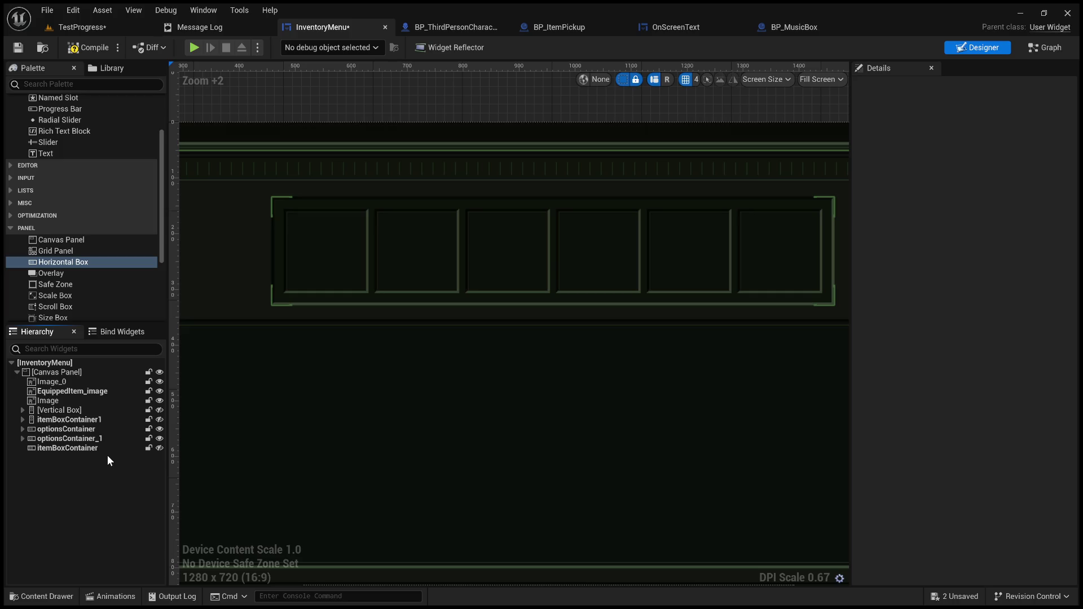
Add a Button into the Vertical Box and collapse its children
{"action": "left_click", "coordinate": [81, 410]}
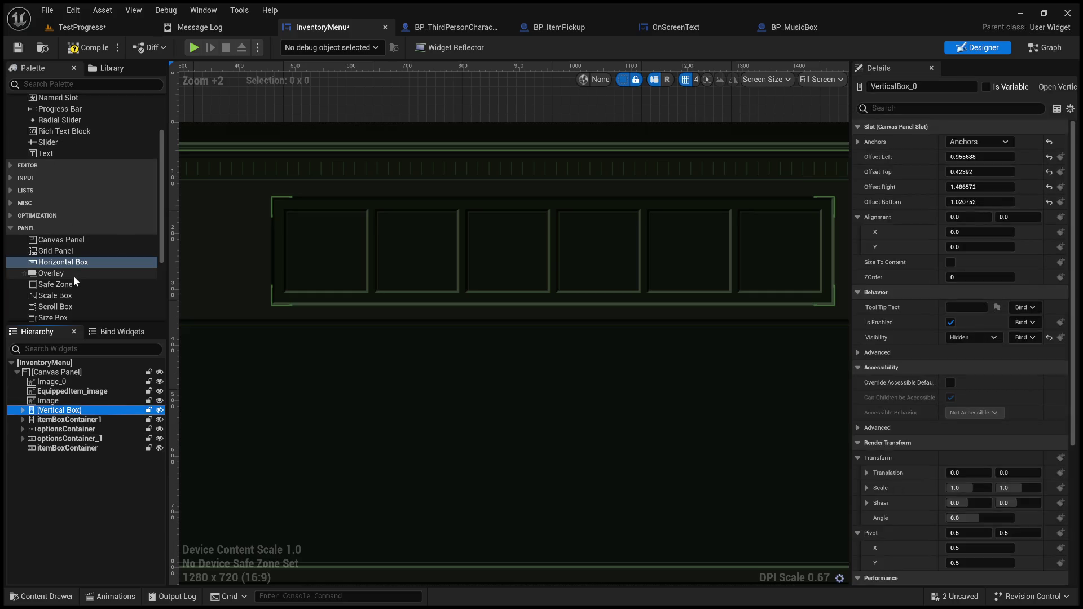
{"action": "scroll", "coordinate": [70, 259], "scroll_direction": "up", "scroll_amount": 3}
{"action": "left_click", "coordinate": [59, 138]}
{"action": "left_click_drag", "start_coordinate": [58, 138], "coordinate": [79, 410]}
{"action": "left_click", "coordinate": [80, 410]}
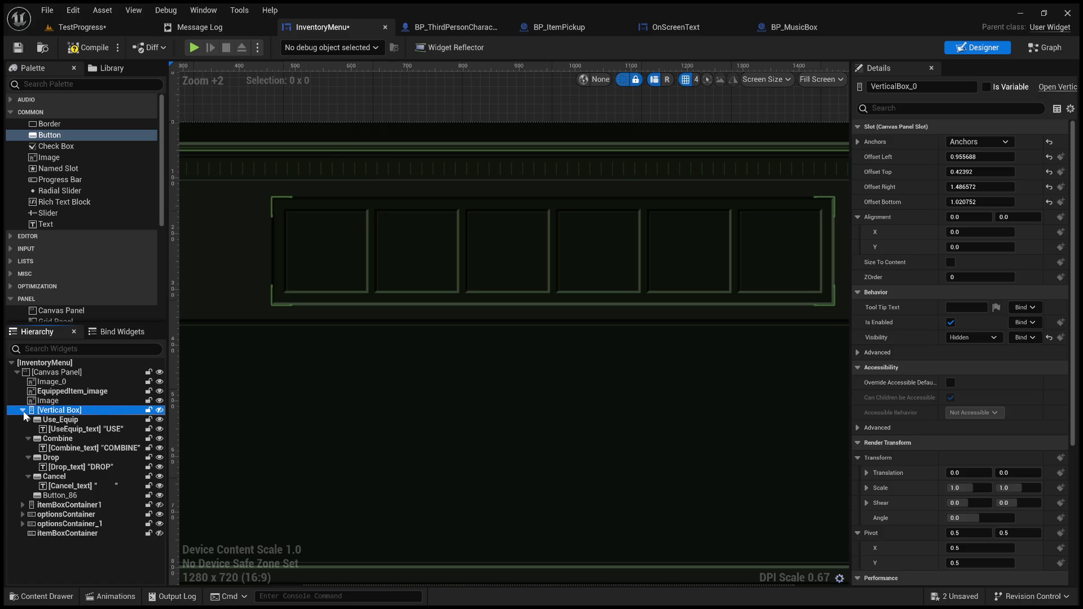
{"action": "left_click", "coordinate": [23, 410]}
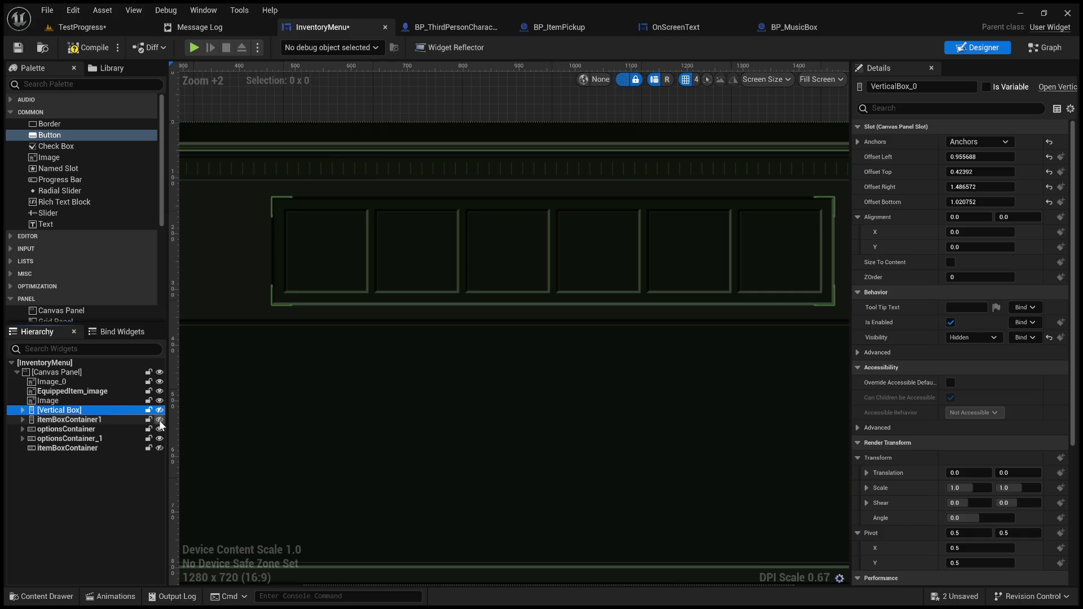
Unhide itemBoxContainer and place a new button, Button_197, in its first slot
{"action": "left_click", "coordinate": [160, 447]}
{"action": "left_click", "coordinate": [83, 138]}
{"action": "left_click_drag", "start_coordinate": [112, 449], "coordinate": [112, 449]}
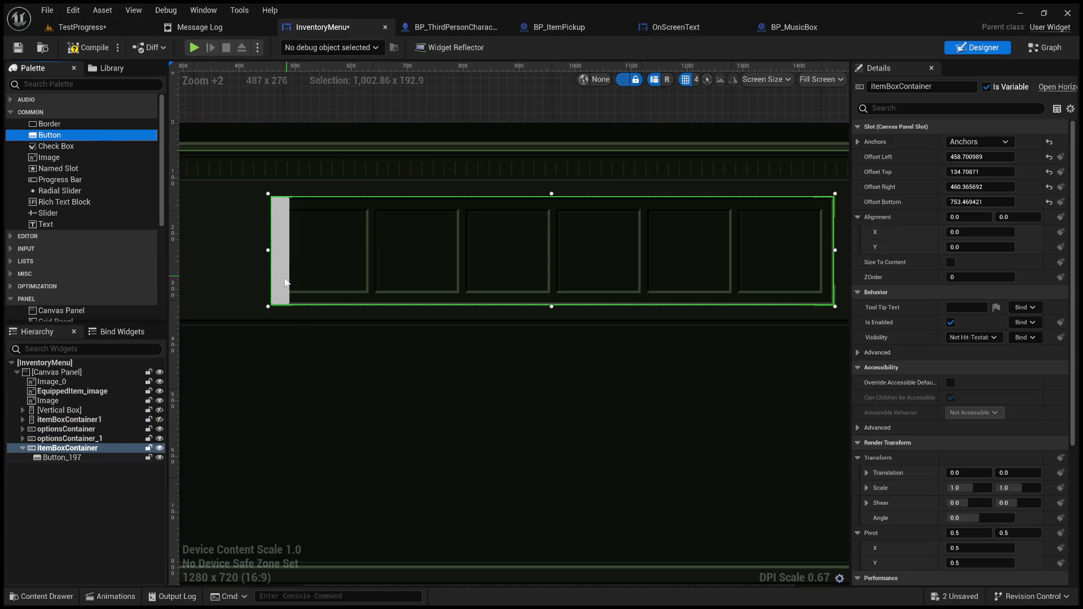
{"action": "left_click", "coordinate": [285, 245]}
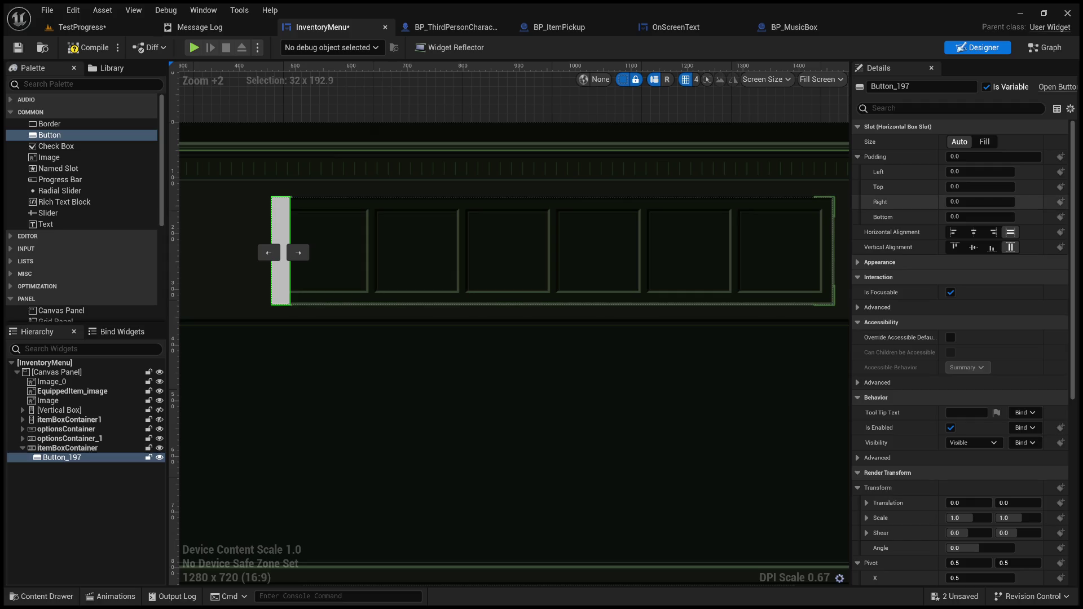
{"action": "left_click", "coordinate": [967, 172]}
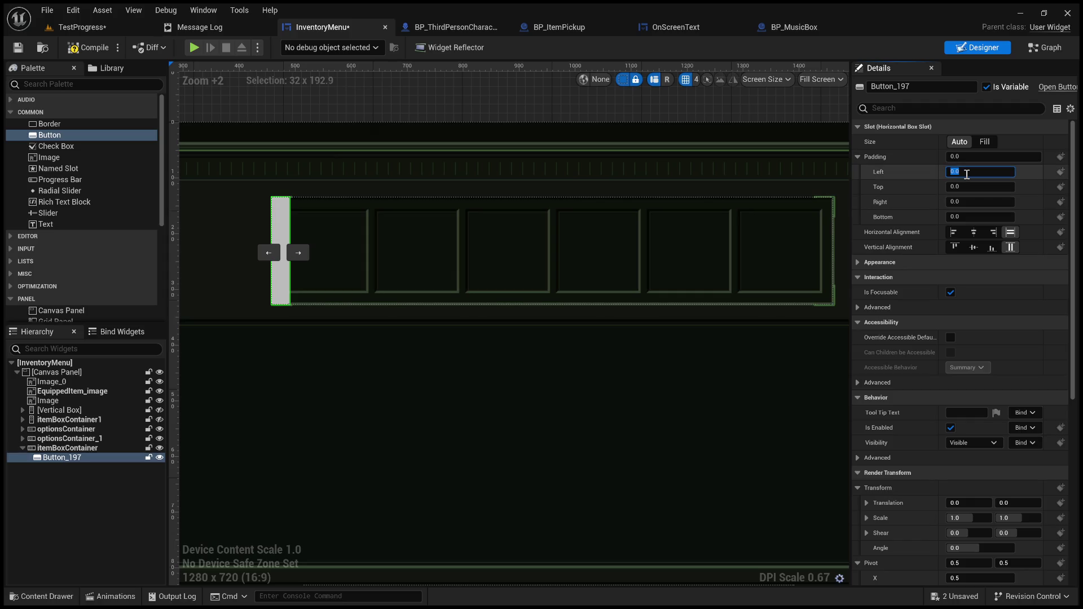
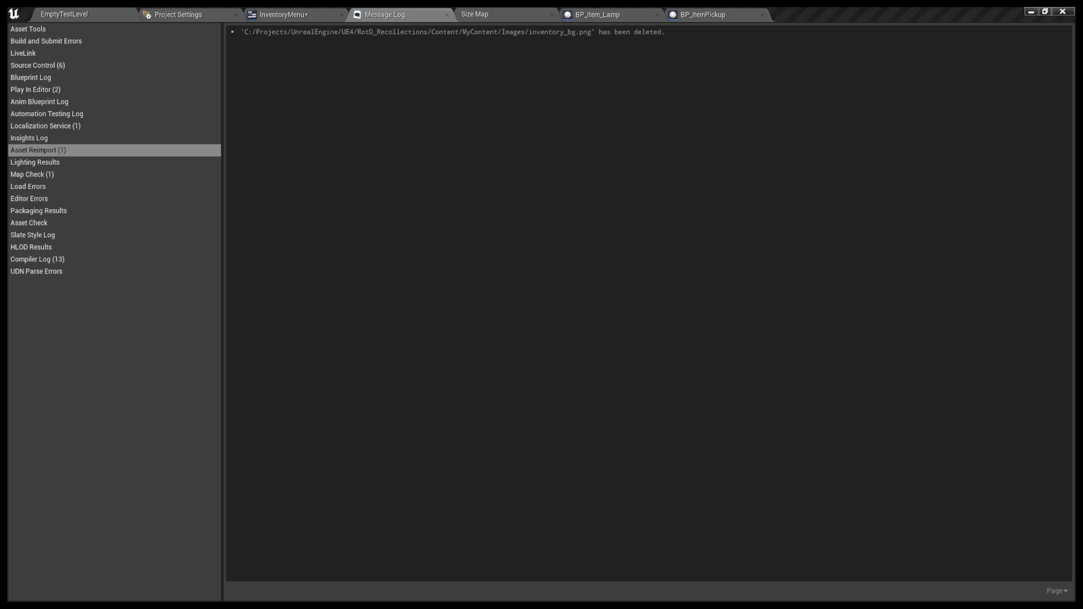
Switch to the EmptyTestLevel editor and enlarge the level viewport taller and wider
{"action": "left_click", "coordinate": [279, 14]}
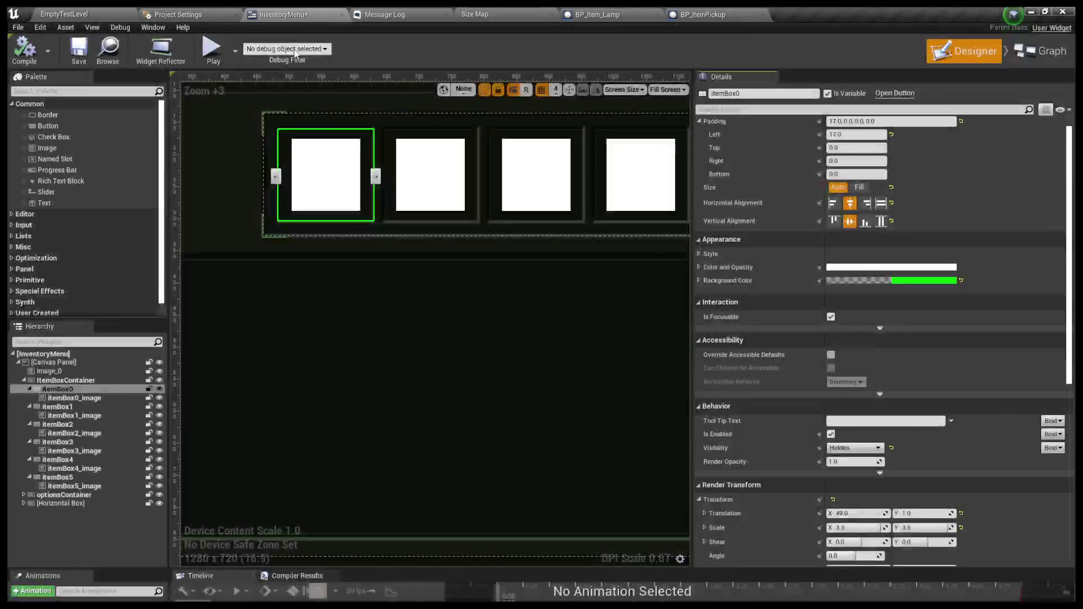
{"action": "left_click", "coordinate": [76, 14]}
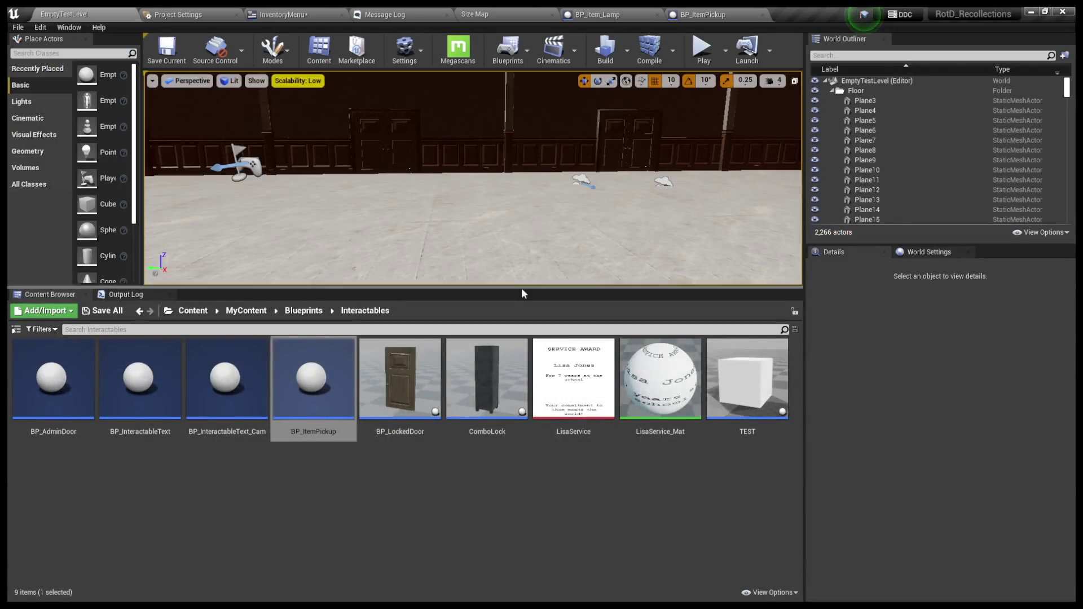
{"action": "left_click_drag", "start_coordinate": [526, 289], "coordinate": [524, 480]}
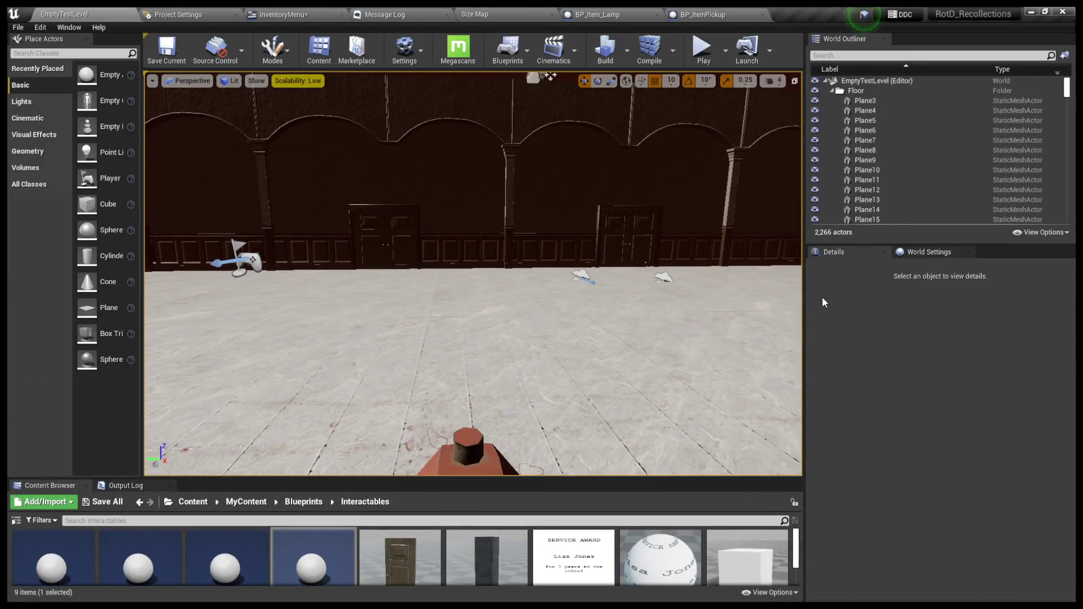
{"action": "left_click_drag", "start_coordinate": [803, 299], "coordinate": [997, 299]}
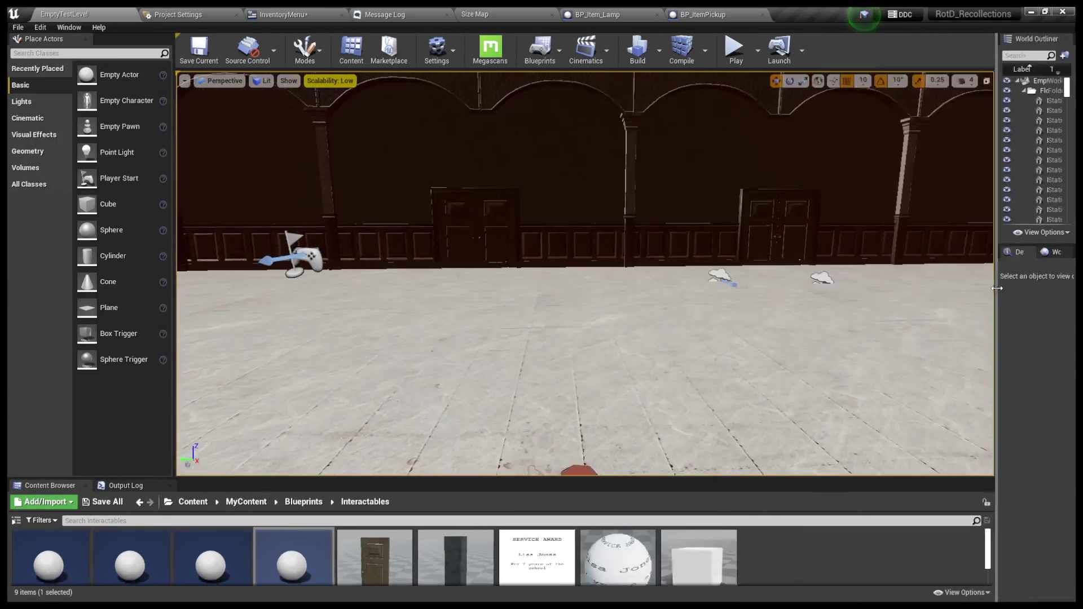
Play the level full-screen, walk up to the red item and decline picking it up
{"action": "left_click", "coordinate": [732, 53]}
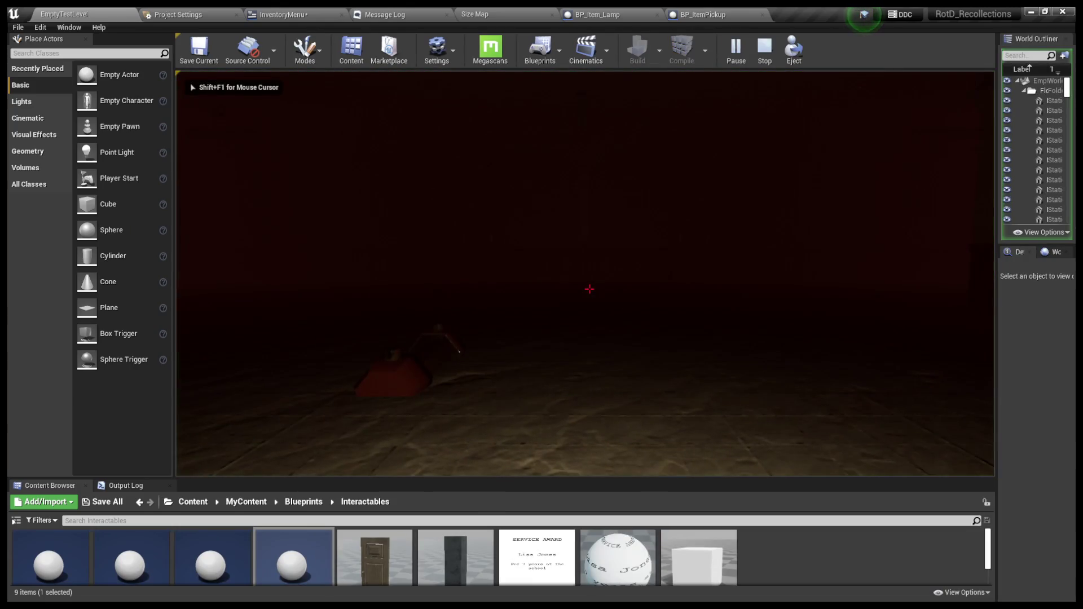
{"action": "key", "text": "F11"}
{"action": "left_click", "coordinate": [570, 266]}
{"action": "key", "text": "w"}
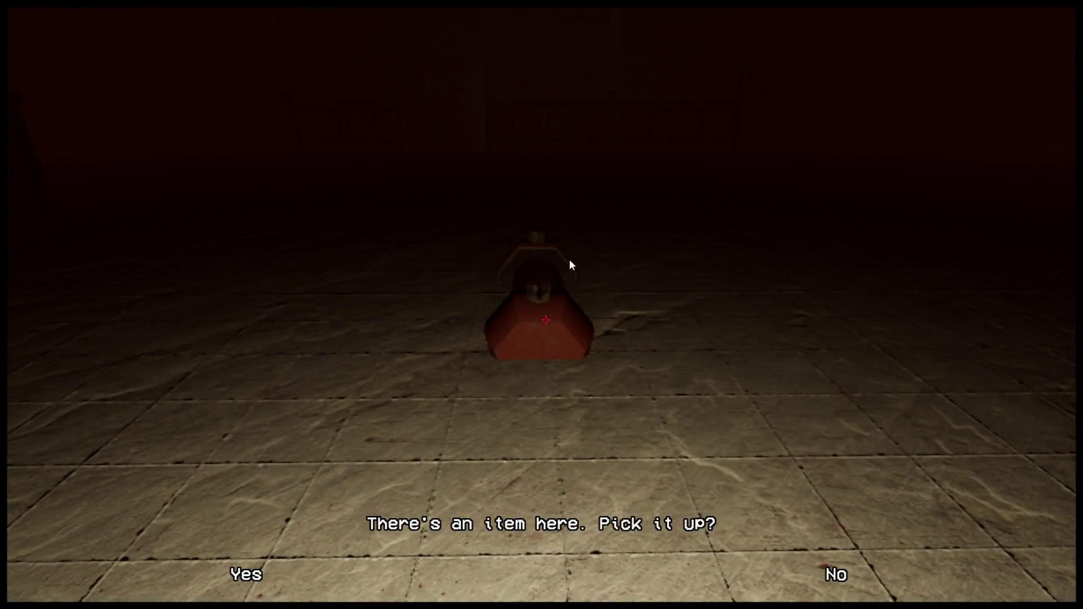
{"action": "left_click", "coordinate": [569, 259]}
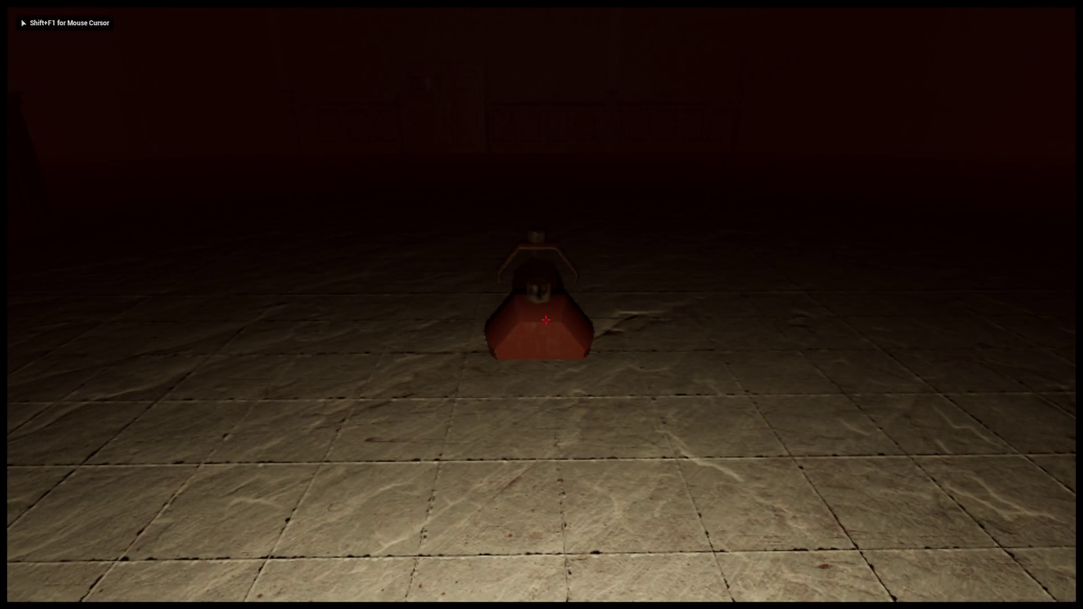
Open the empty inventory, try the Use action twice, then exit back to the game
{"action": "key", "text": "Tab"}
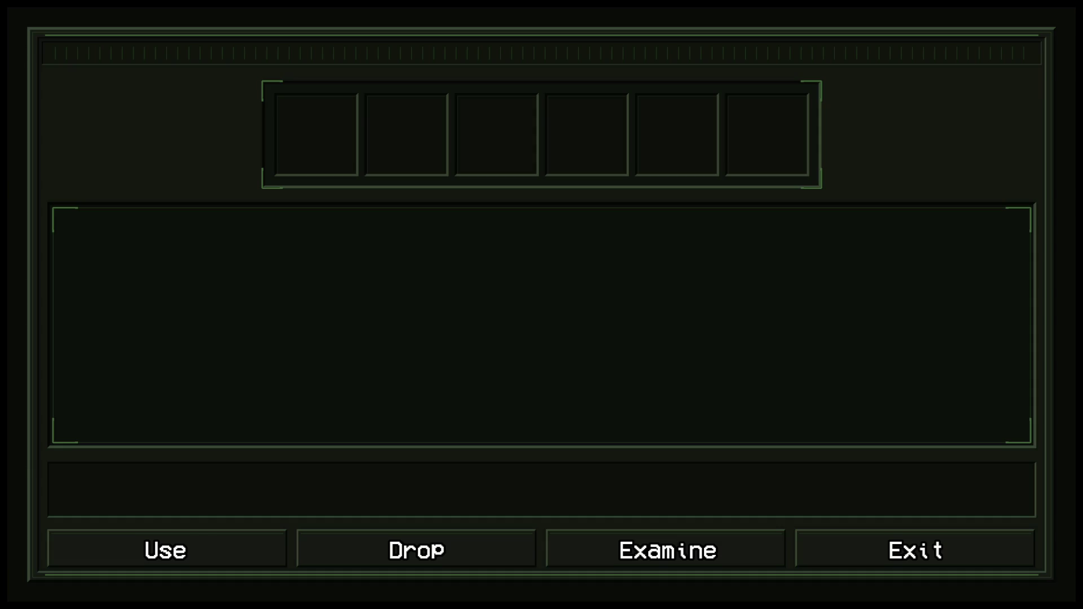
{"action": "left_click", "coordinate": [168, 550]}
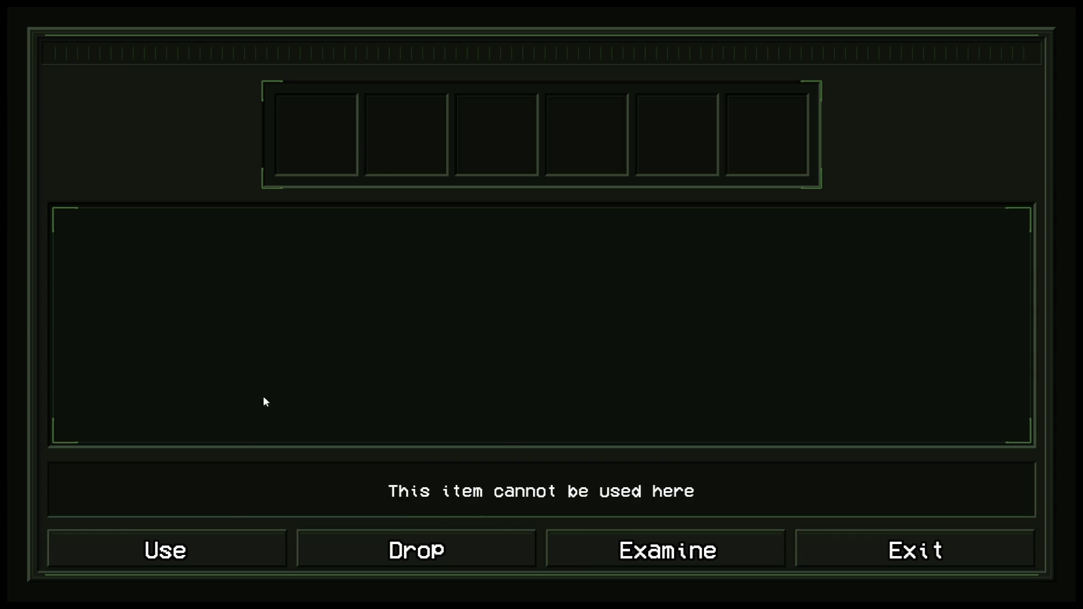
{"action": "left_click", "coordinate": [164, 550]}
{"action": "left_click", "coordinate": [936, 552]}
Pick up the Old Lantern, select it in the inventory, examine it, then close the inventory
{"action": "key", "text": "w"}
{"action": "key", "text": "e"}
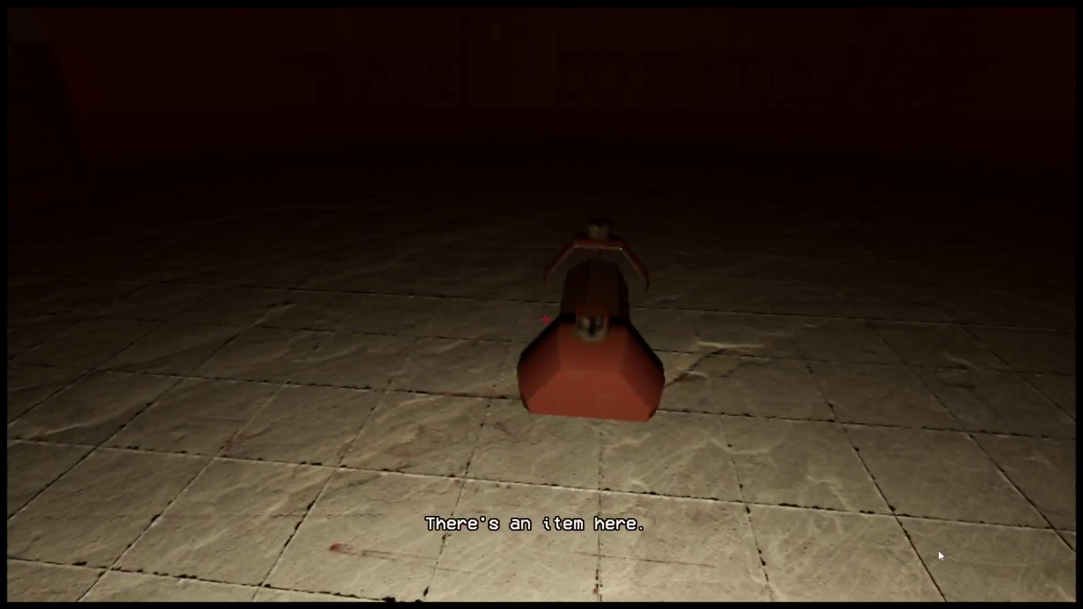
{"action": "left_click", "coordinate": [242, 576]}
{"action": "key", "text": "Tab"}
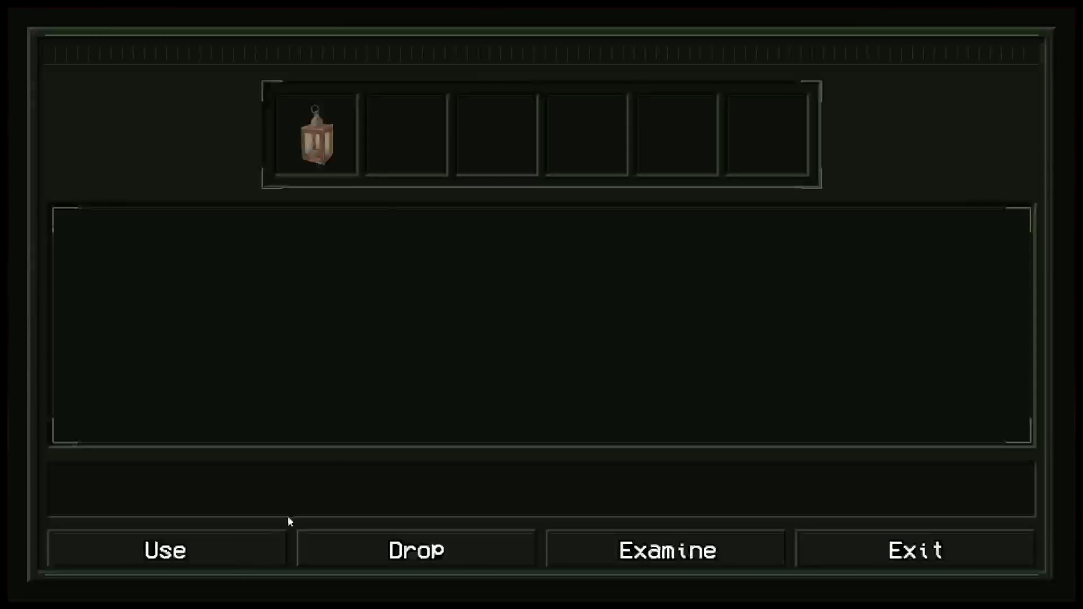
{"action": "left_click", "coordinate": [318, 155]}
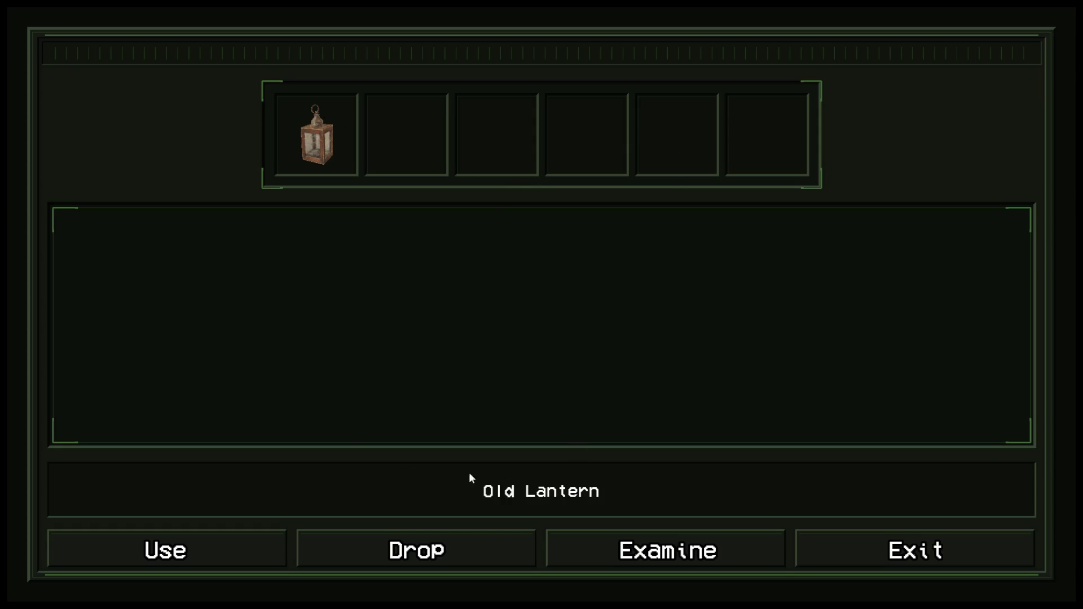
{"action": "left_click", "coordinate": [657, 556]}
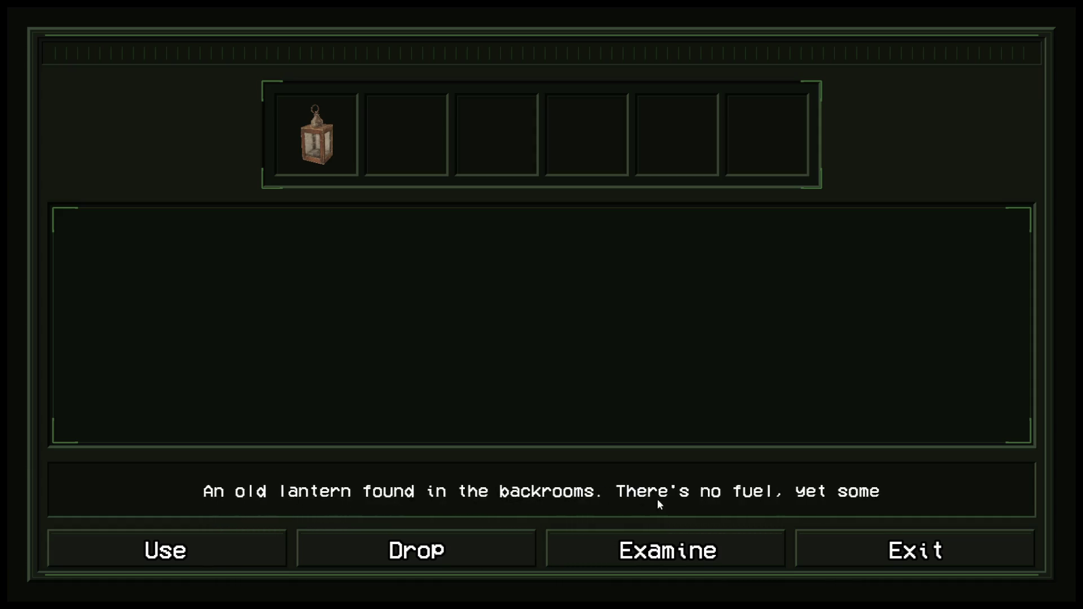
{"action": "left_click", "coordinate": [866, 544]}
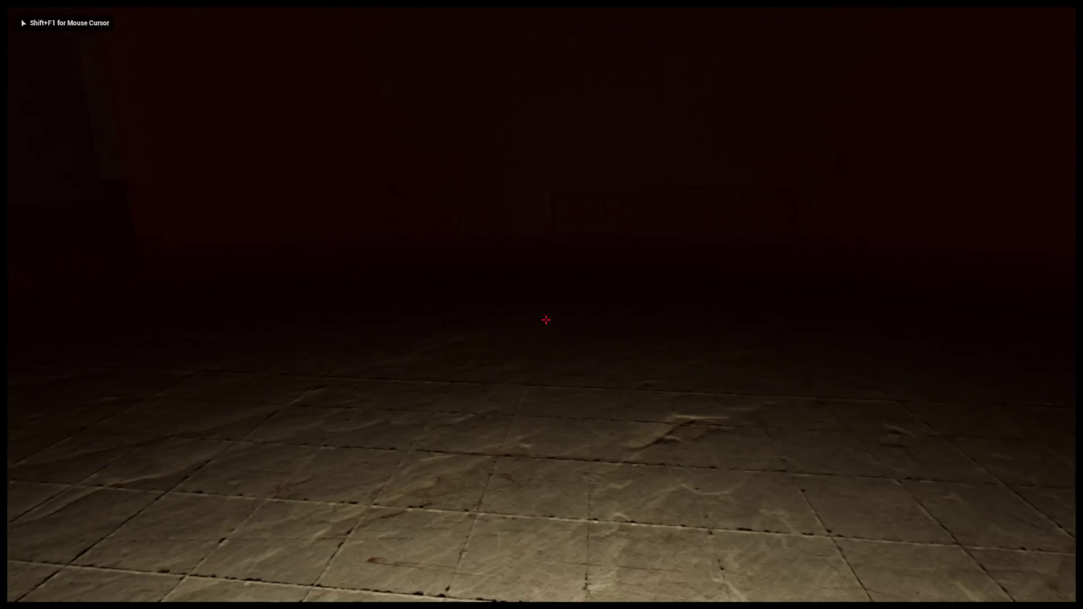
Reopen the inventory and drop the Old Lantern back into the level
{"action": "key", "text": "Tab"}
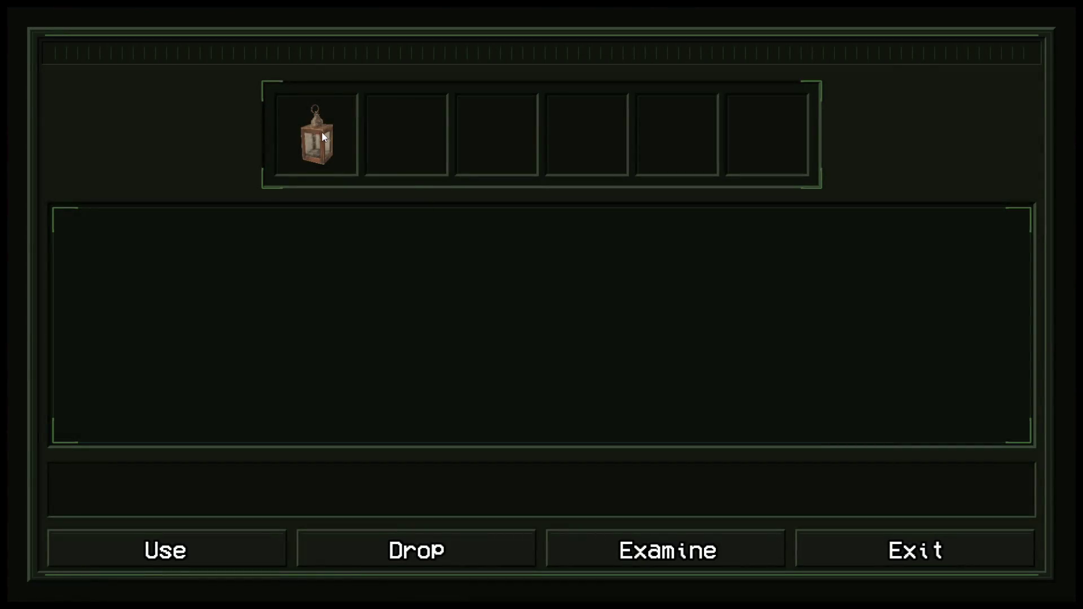
{"action": "left_click", "coordinate": [946, 561]}
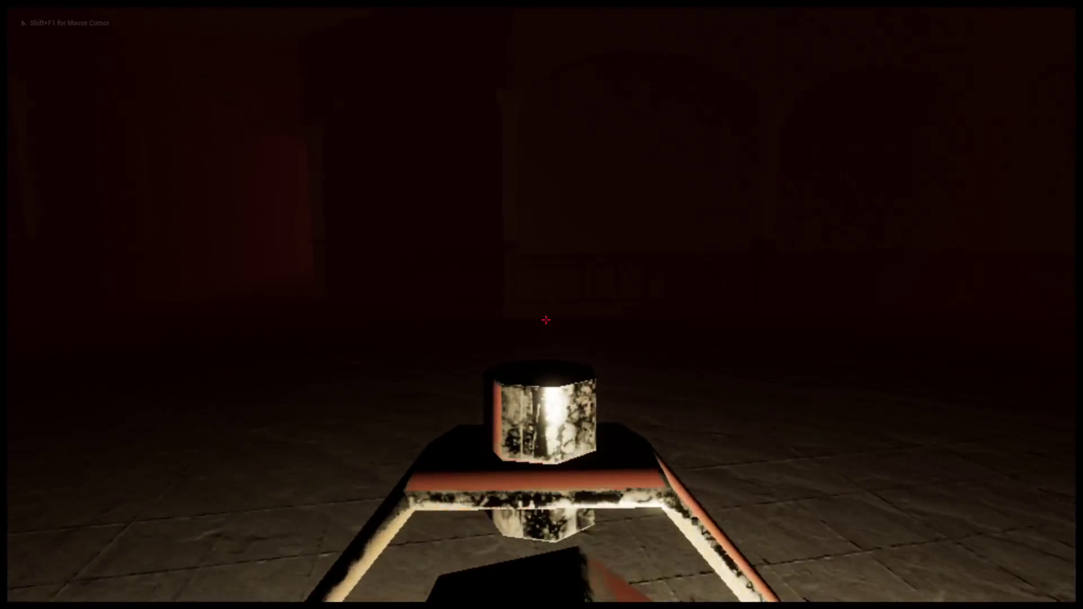
{"action": "key", "text": "Tab"}
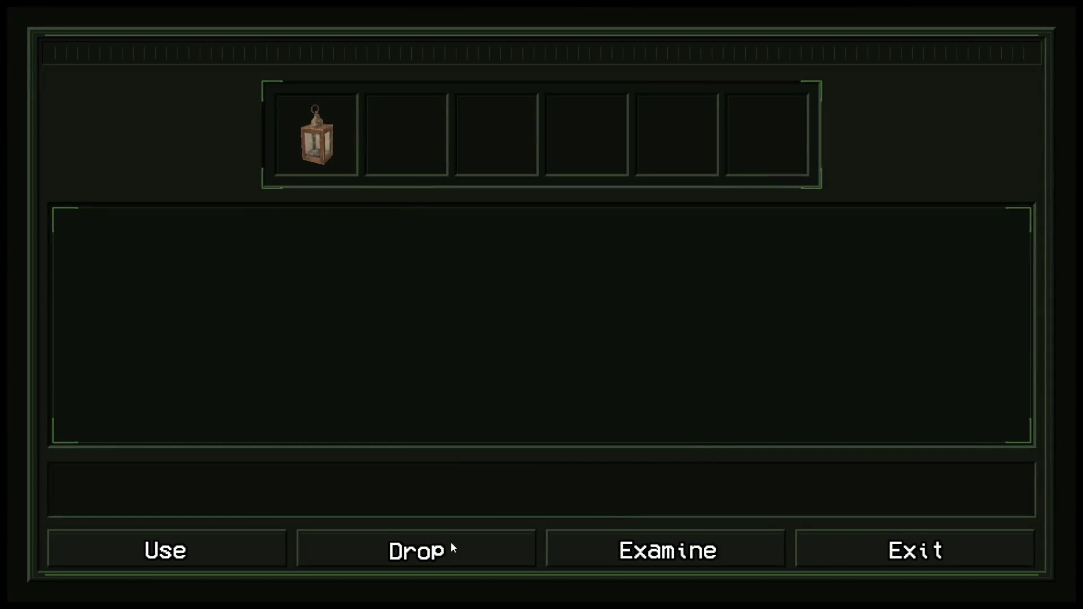
{"action": "left_click", "coordinate": [451, 543]}
{"action": "key", "text": "Tab"}
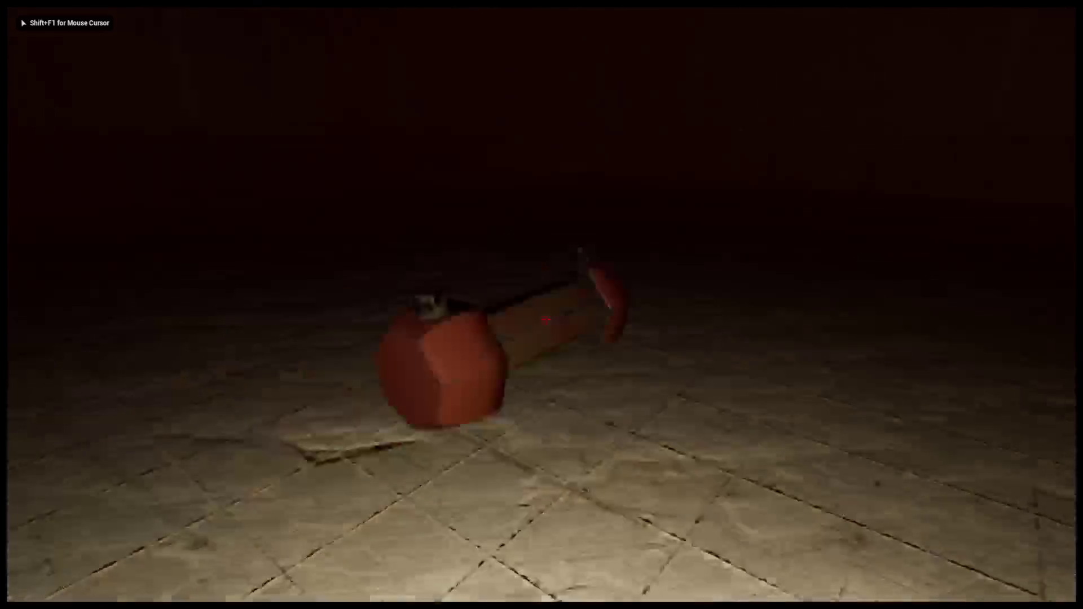
Re-collect the lantern, confirm it in the inventory, then close it and end the play session
{"action": "key", "text": "e"}
{"action": "left_click", "coordinate": [251, 575]}
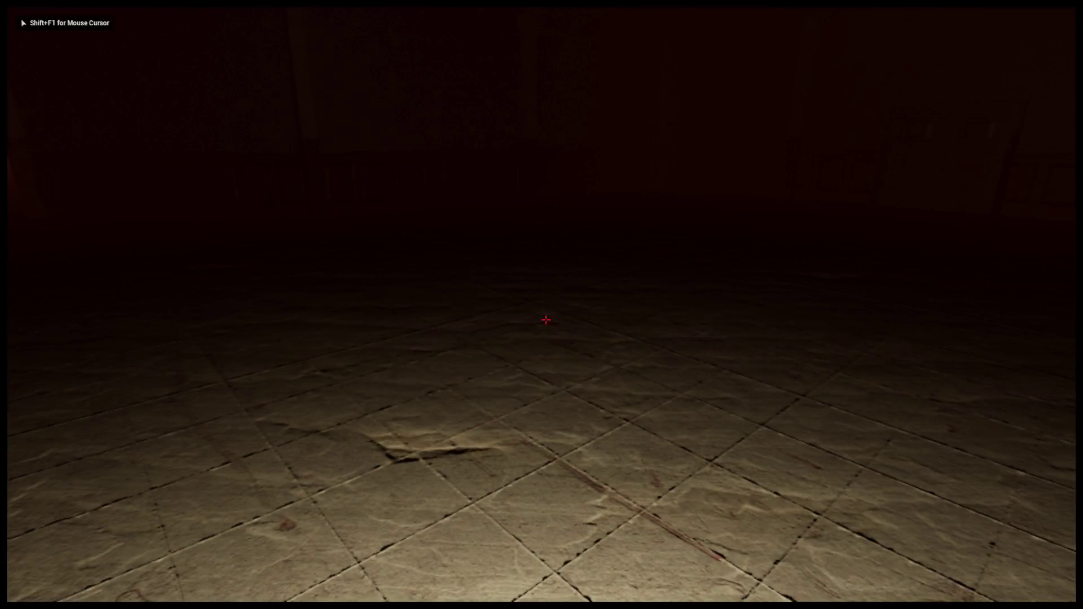
{"action": "key", "text": "Tab"}
{"action": "left_click", "coordinate": [316, 151]}
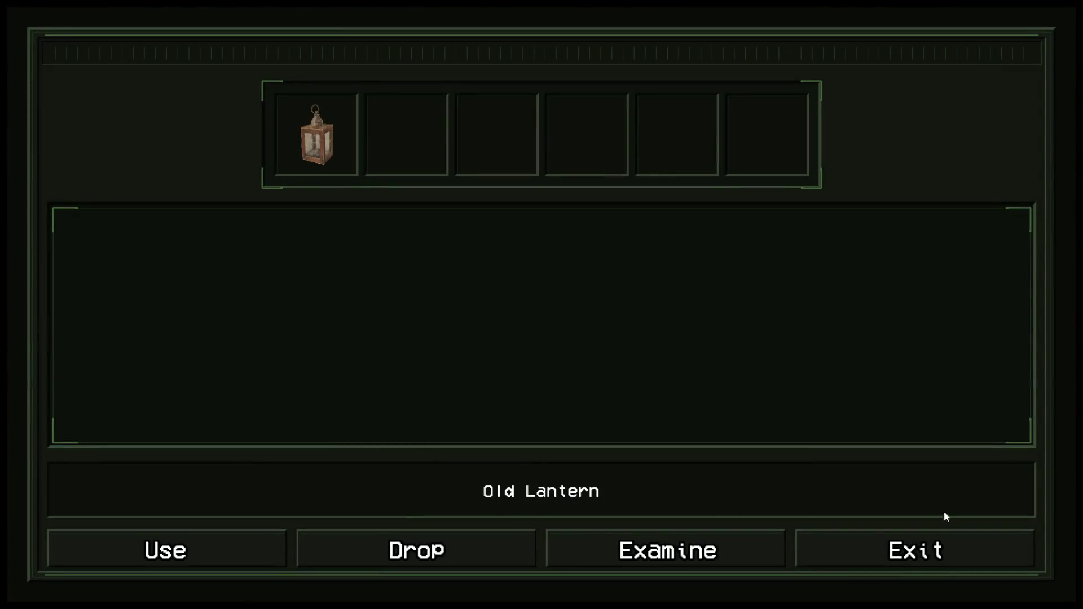
{"action": "left_click", "coordinate": [936, 548]}
{"action": "key", "text": "Escape"}
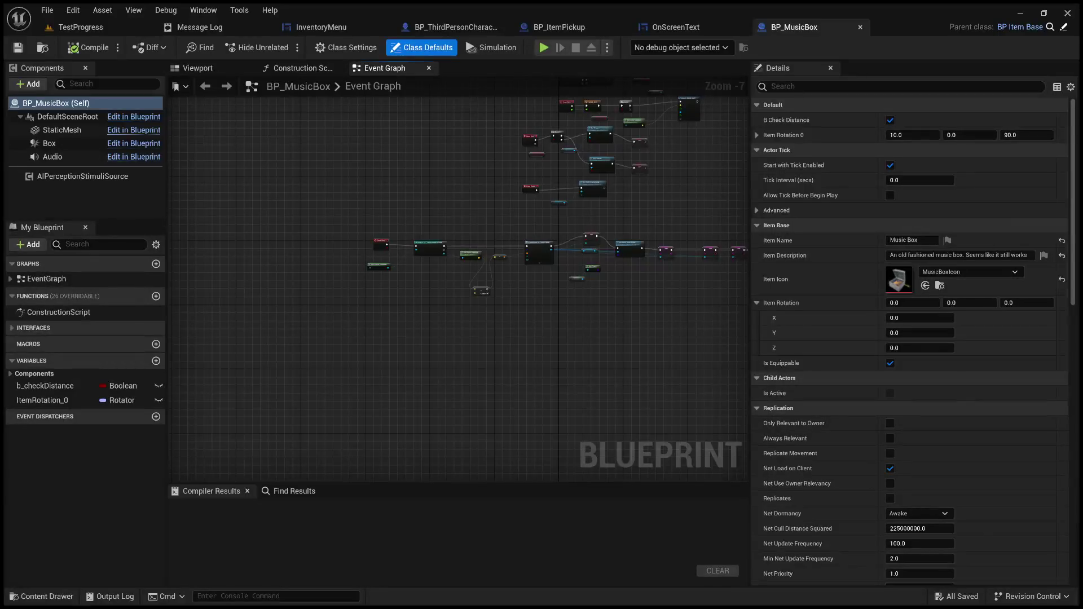
Pan across the BP_MusicBox Event Graph nodes, then switch to the TestProgress level
{"action": "left_click_drag", "start_coordinate": [405, 357], "coordinate": [452, 373]}
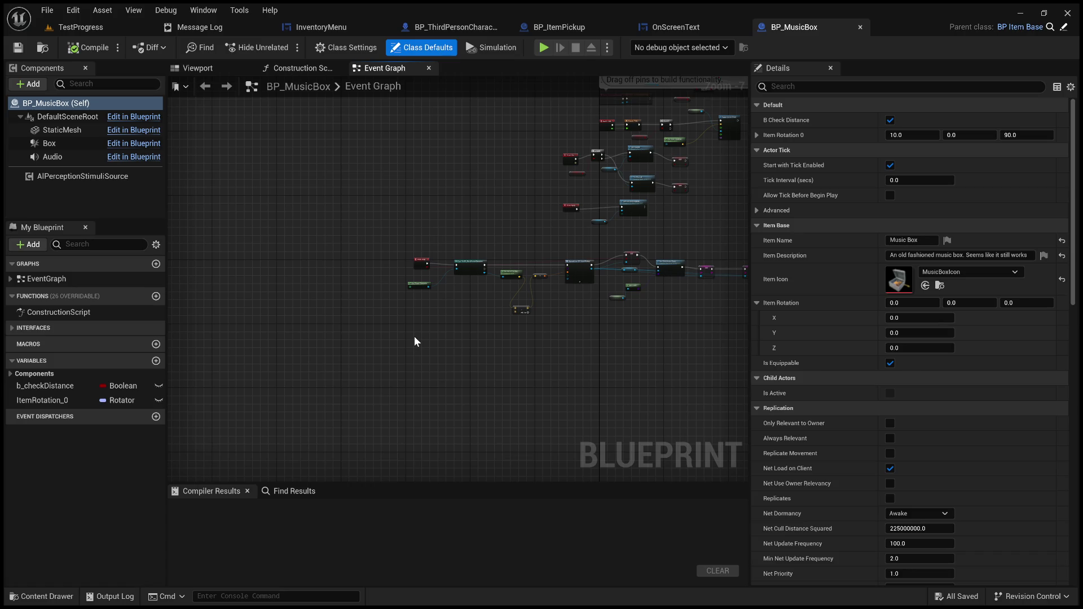
{"action": "left_click_drag", "start_coordinate": [414, 341], "coordinate": [458, 333]}
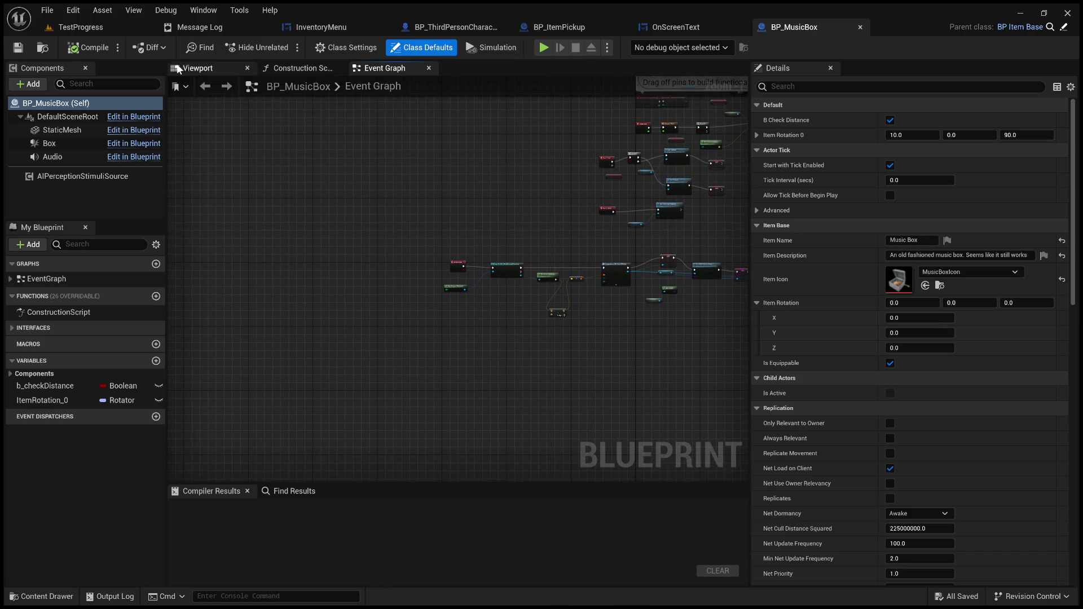
{"action": "left_click", "coordinate": [103, 29]}
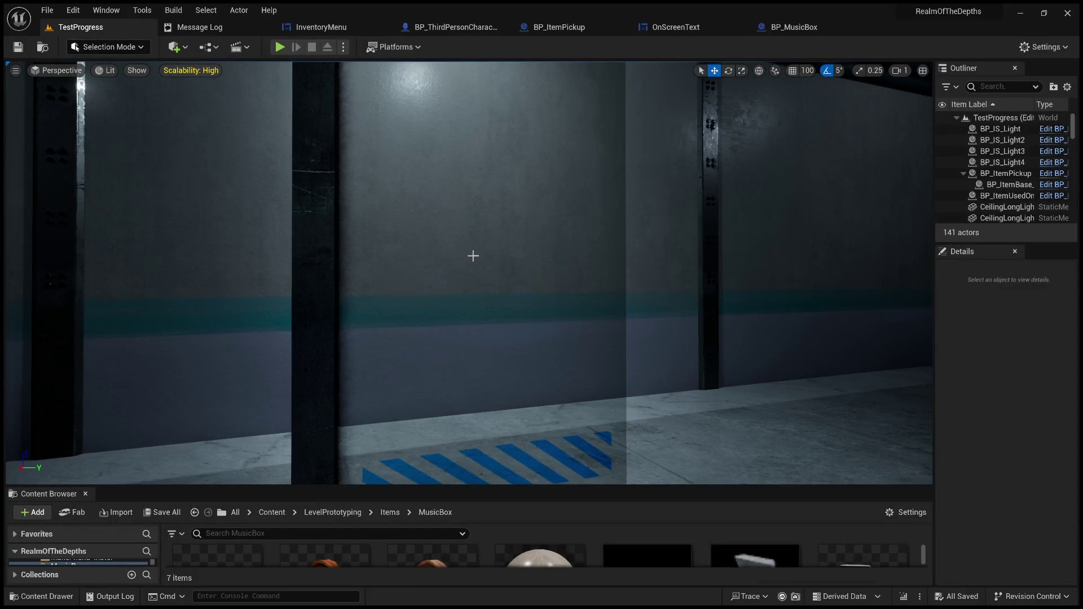
Fly the camera down the TestProgress corridor and enlarge the Content Browser to show the MusicBox assets
{"action": "mouse_move", "coordinate": [566, 256]}
{"action": "left_mouse_down"}
{"action": "mouse_move", "coordinate": [566, 299]}
{"action": "mouse_move", "coordinate": [566, 265]}
{"action": "mouse_move", "coordinate": [542, 248]}
{"action": "mouse_move", "coordinate": [539, 261]}
{"action": "left_mouse_up"}
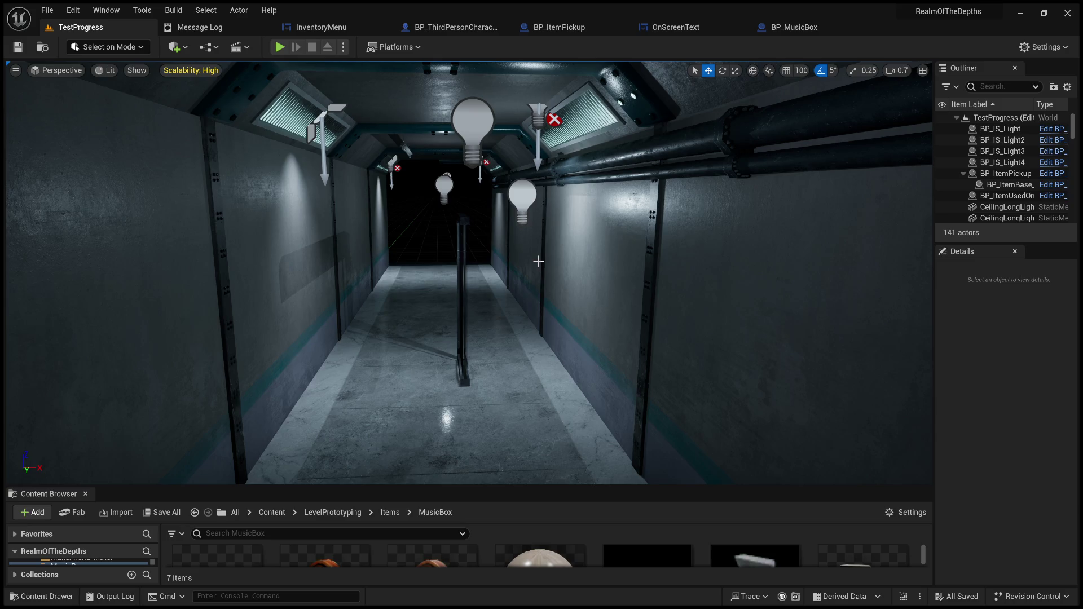
{"action": "mouse_move", "coordinate": [457, 216]}
{"action": "left_mouse_down"}
{"action": "mouse_move", "coordinate": [525, 186]}
{"action": "mouse_move", "coordinate": [480, 195]}
{"action": "left_mouse_up"}
{"action": "scroll", "coordinate": [507, 189], "scroll_direction": "up", "scroll_amount": 4}
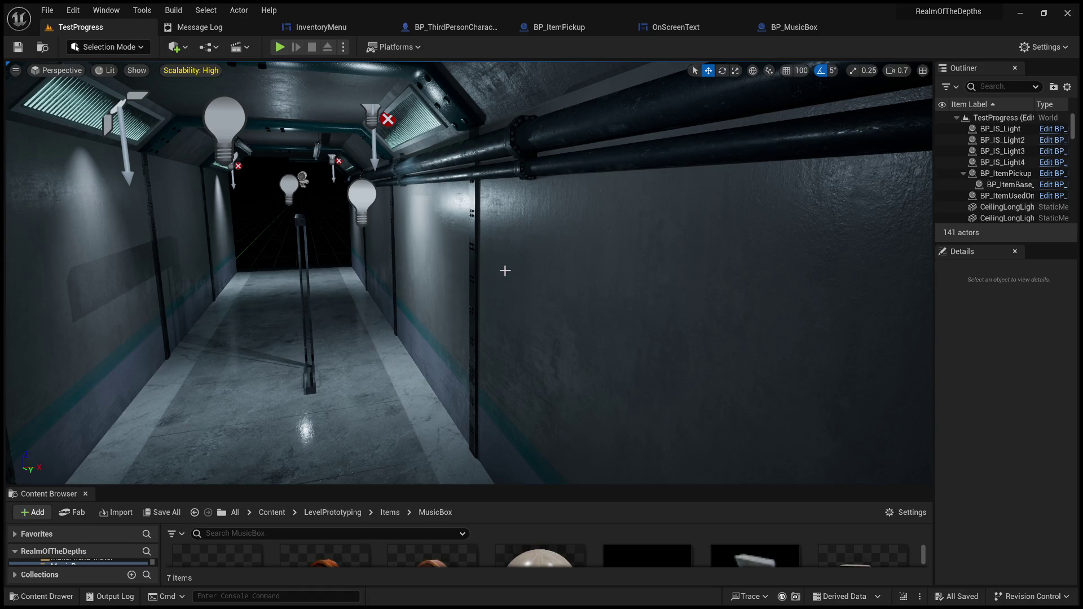
{"action": "mouse_move", "coordinate": [372, 256]}
{"action": "left_mouse_down"}
{"action": "mouse_move", "coordinate": [293, 255]}
{"action": "mouse_move", "coordinate": [316, 264]}
{"action": "left_mouse_up"}
{"action": "scroll", "coordinate": [350, 254], "scroll_direction": "down", "scroll_amount": 4}
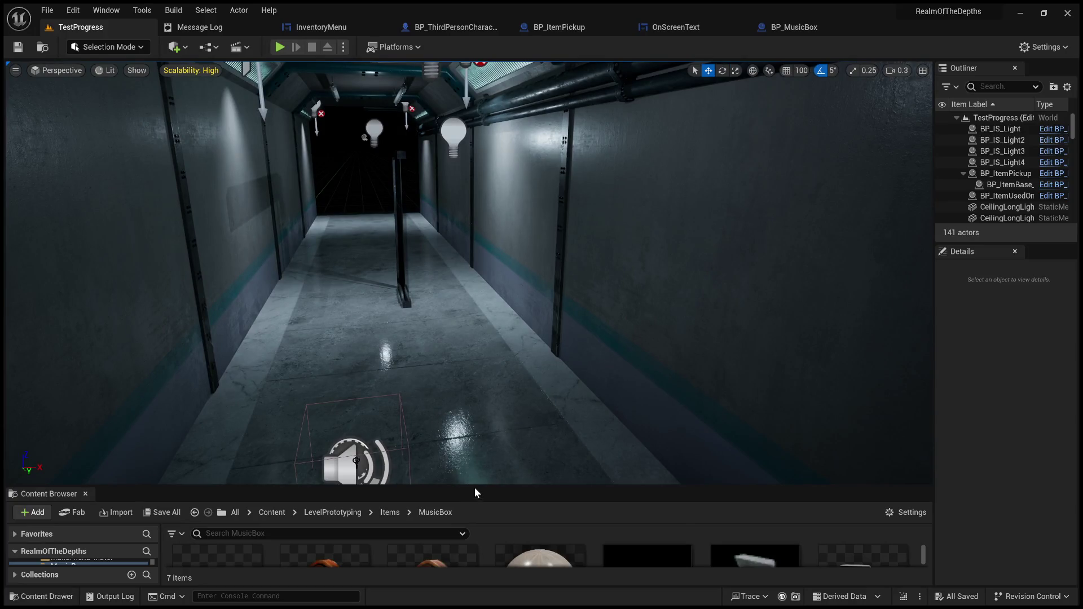
{"action": "left_click_drag", "start_coordinate": [474, 488], "coordinate": [472, 407]}
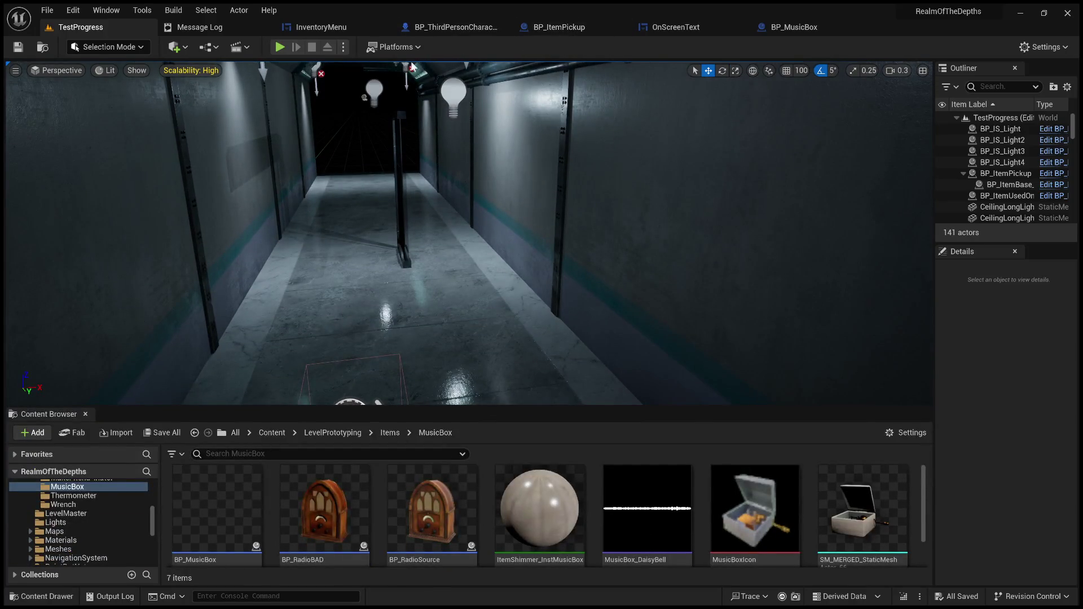
{"action": "left_click", "coordinate": [337, 28]}
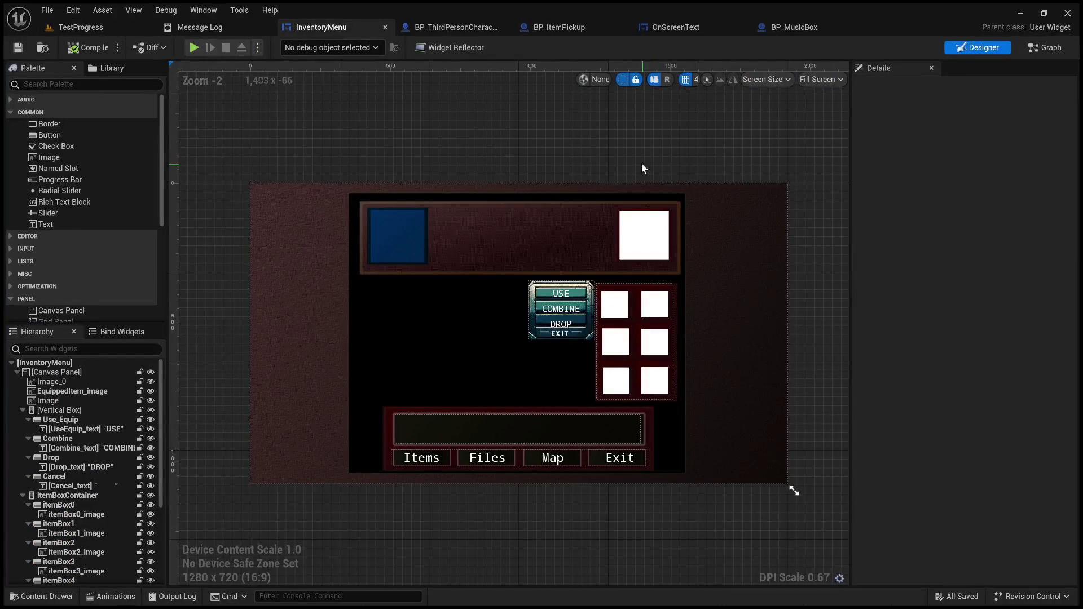
Give the background Image the inventory_bg brush and paste an ItemBoxContainer row into the Canvas Panel
{"action": "left_click", "coordinate": [1037, 51]}
{"action": "left_click", "coordinate": [976, 47]}
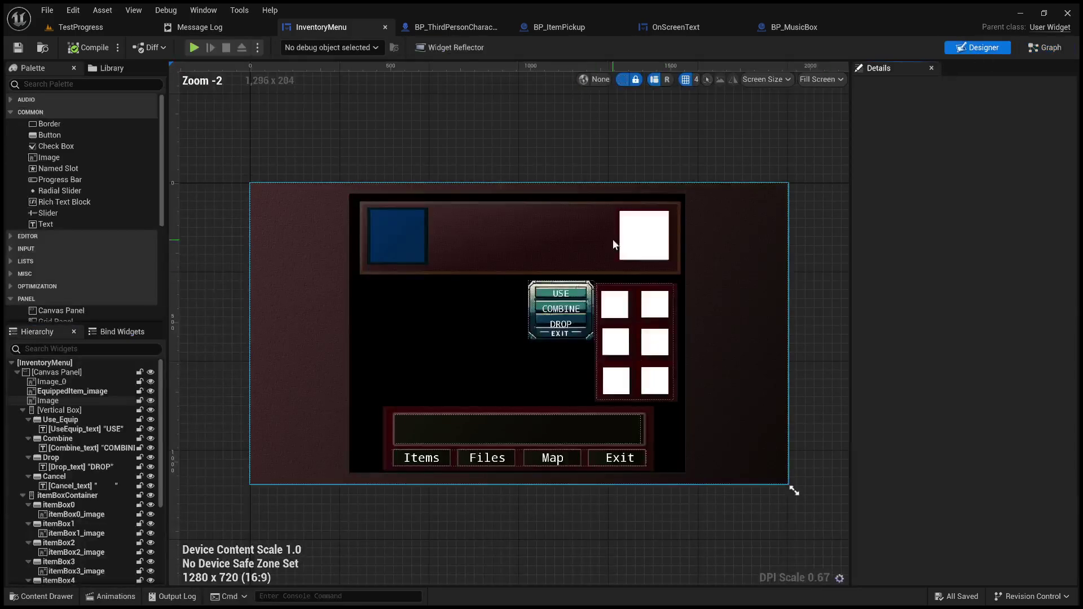
{"action": "left_click", "coordinate": [614, 245]}
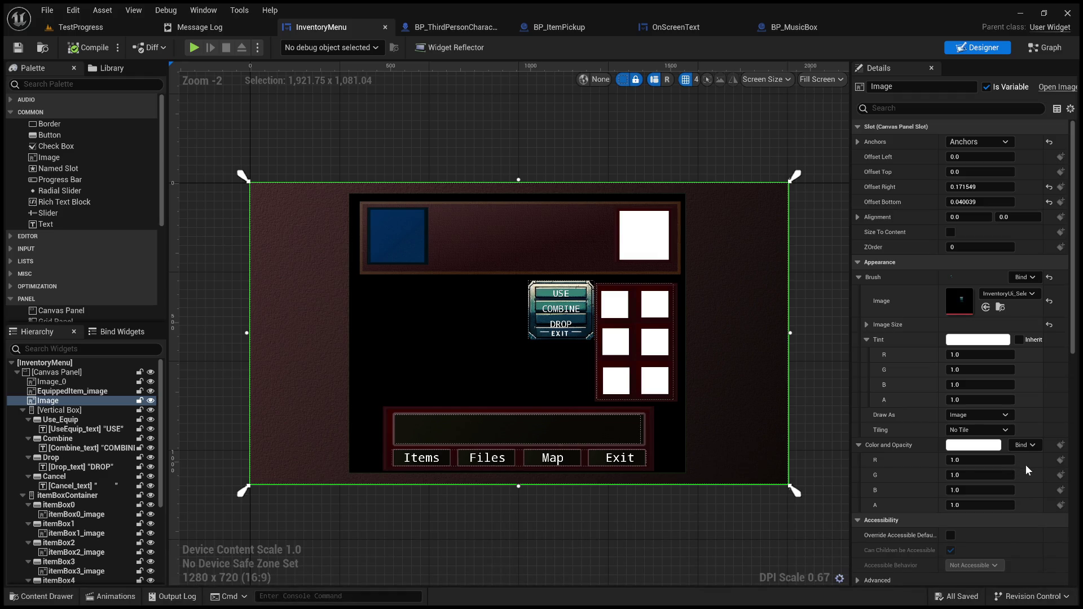
{"action": "key", "text": "ctrl+z"}
{"action": "left_click", "coordinate": [634, 135]}
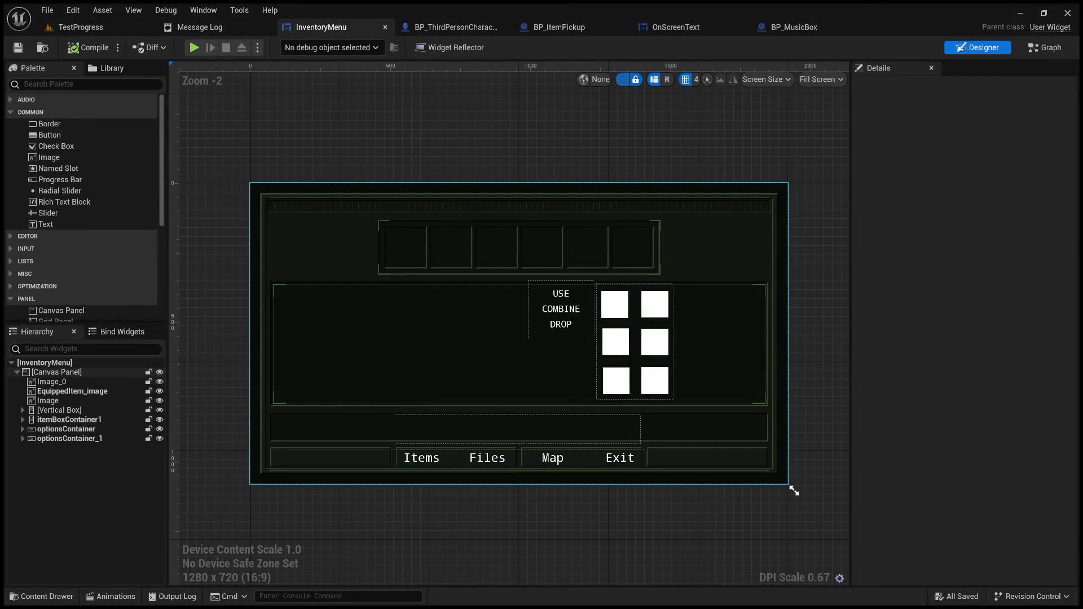
{"action": "left_click", "coordinate": [69, 374]}
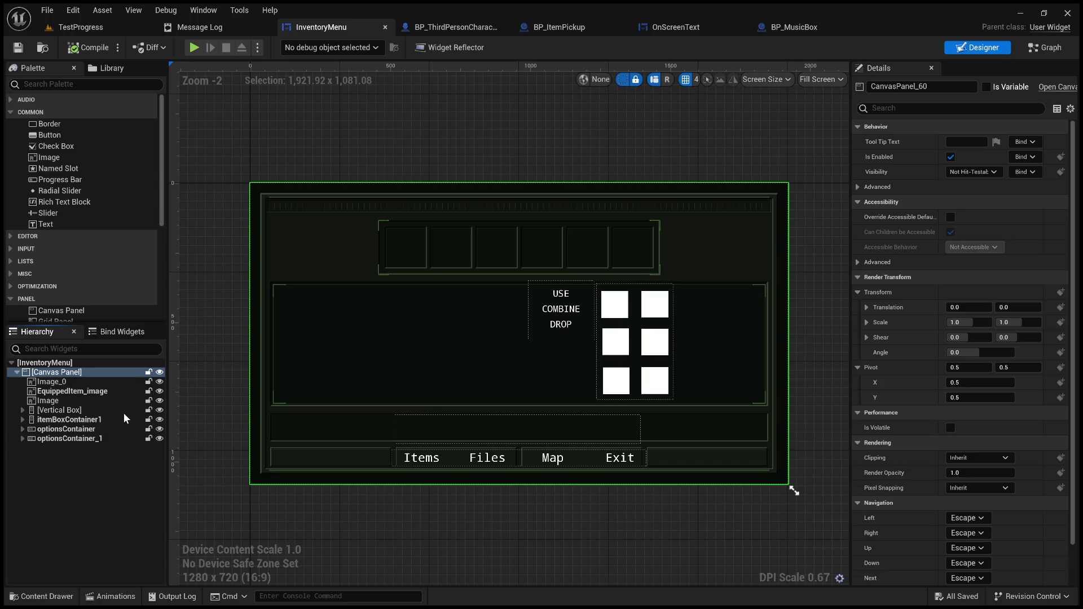
{"action": "key", "text": "ctrl+v"}
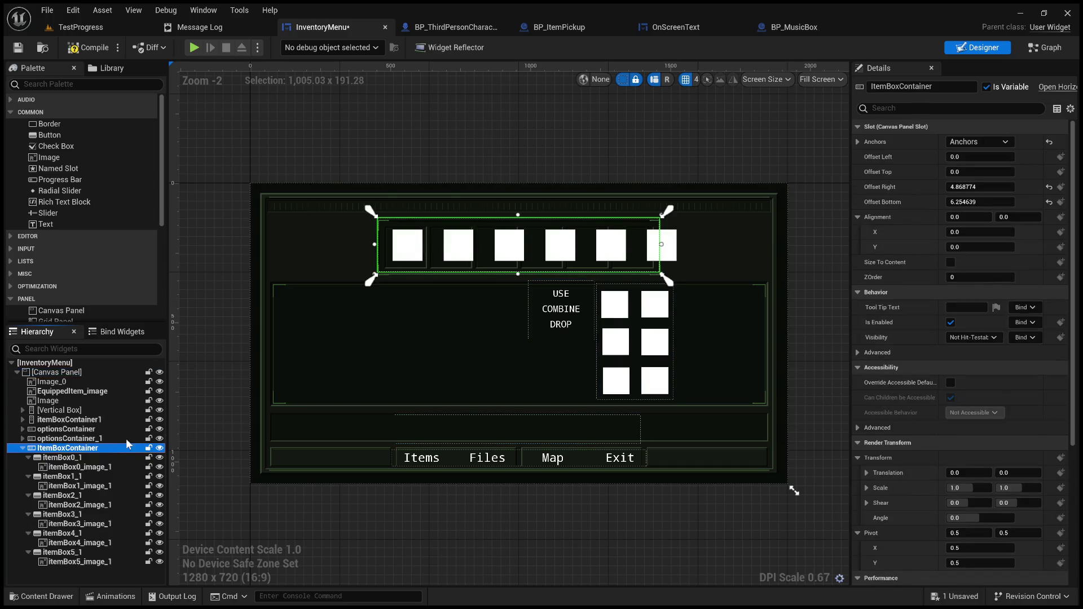
Inspect the ItemBoxContainer's Offset Left value without changing it, then open the Event Graph
{"action": "scroll", "coordinate": [462, 229], "scroll_direction": "up", "scroll_amount": 1}
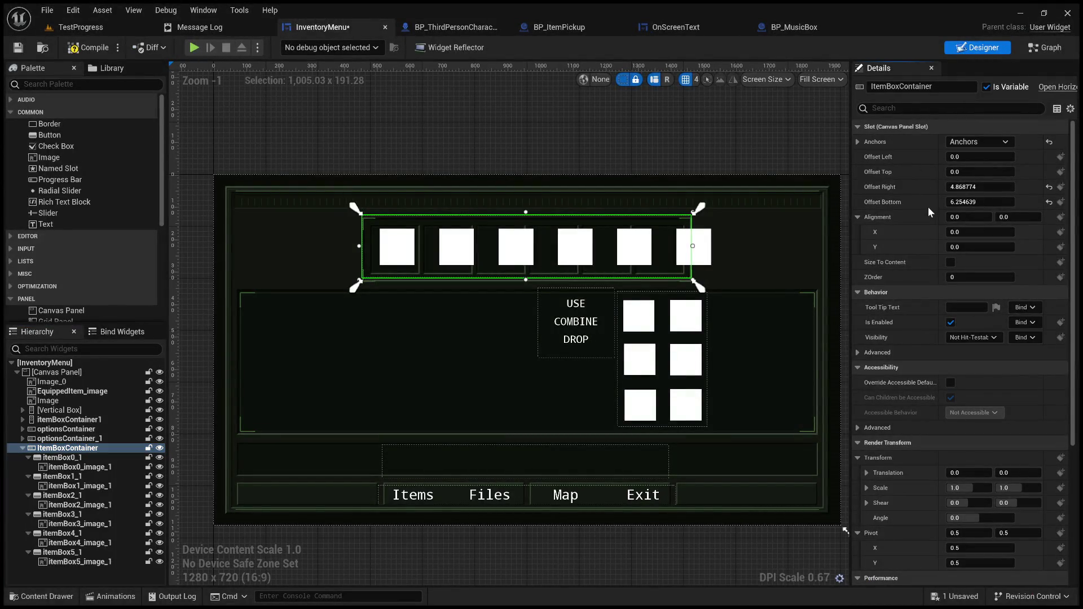
{"action": "left_click", "coordinate": [975, 159]}
{"action": "left_click", "coordinate": [915, 143]}
{"action": "left_click", "coordinate": [789, 157]}
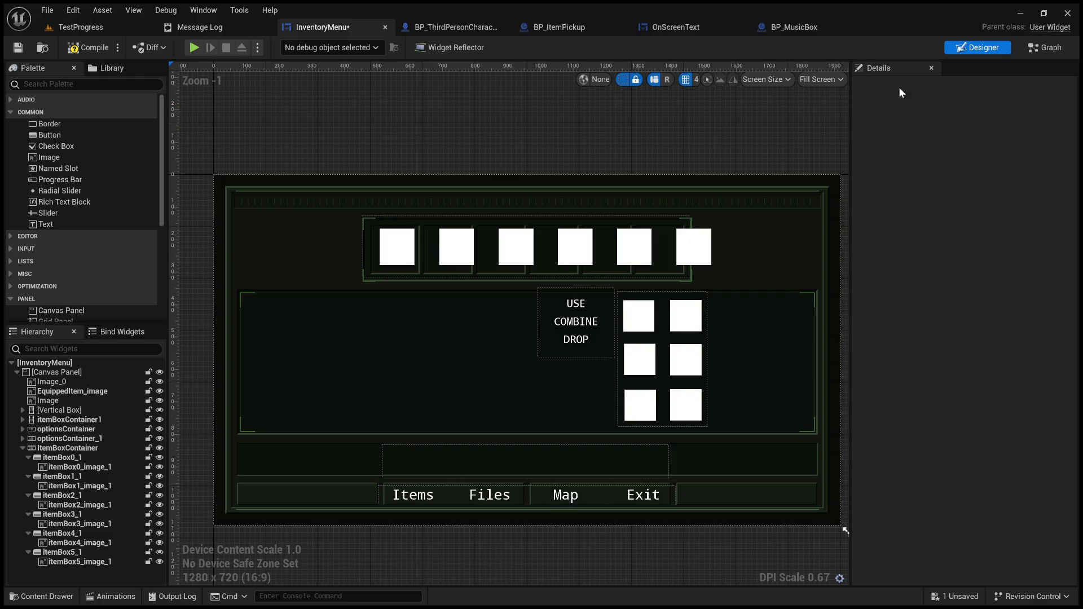
{"action": "left_click", "coordinate": [1055, 50]}
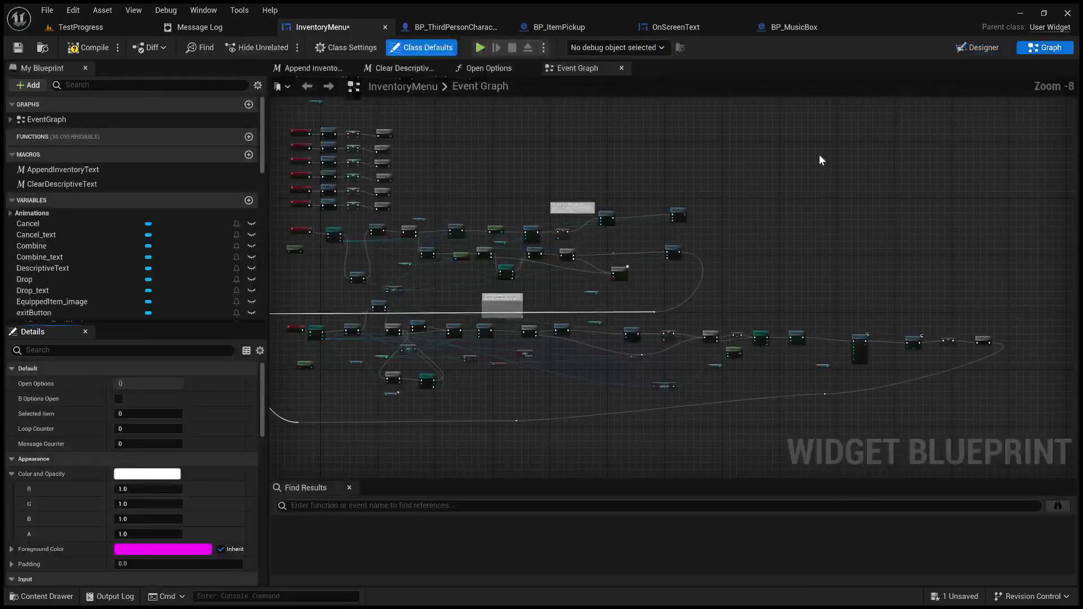
Add a widened comment titled with the anchors Minimum (0.237269, 0.117284), Maximum (0.762732, 0.300000)
{"action": "scroll", "coordinate": [501, 318], "scroll_direction": "up", "scroll_amount": 1}
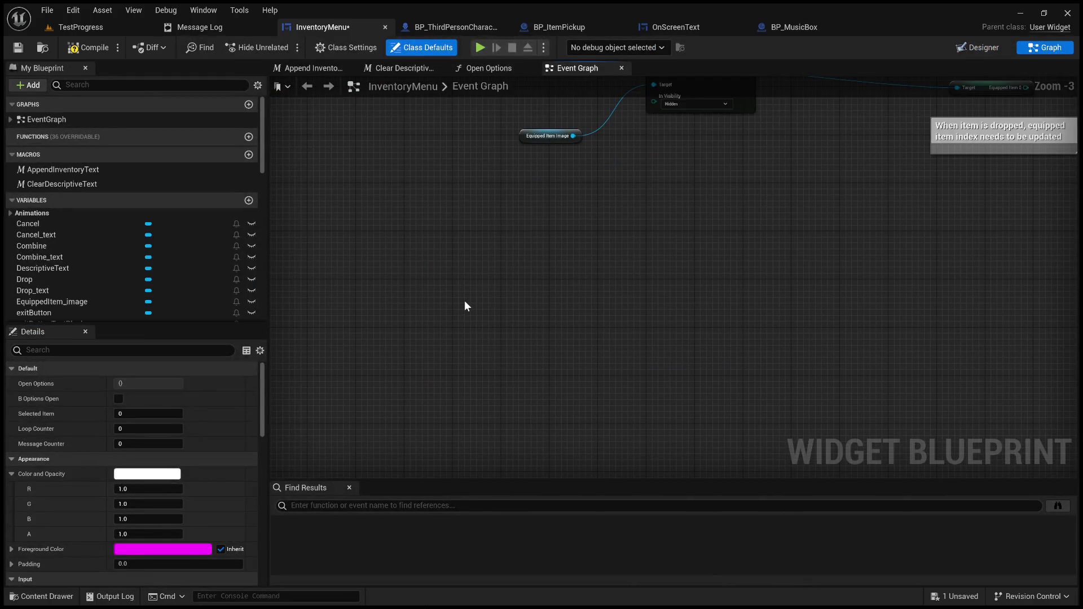
{"action": "key", "text": "c"}
{"action": "double_click", "coordinate": [514, 307]}
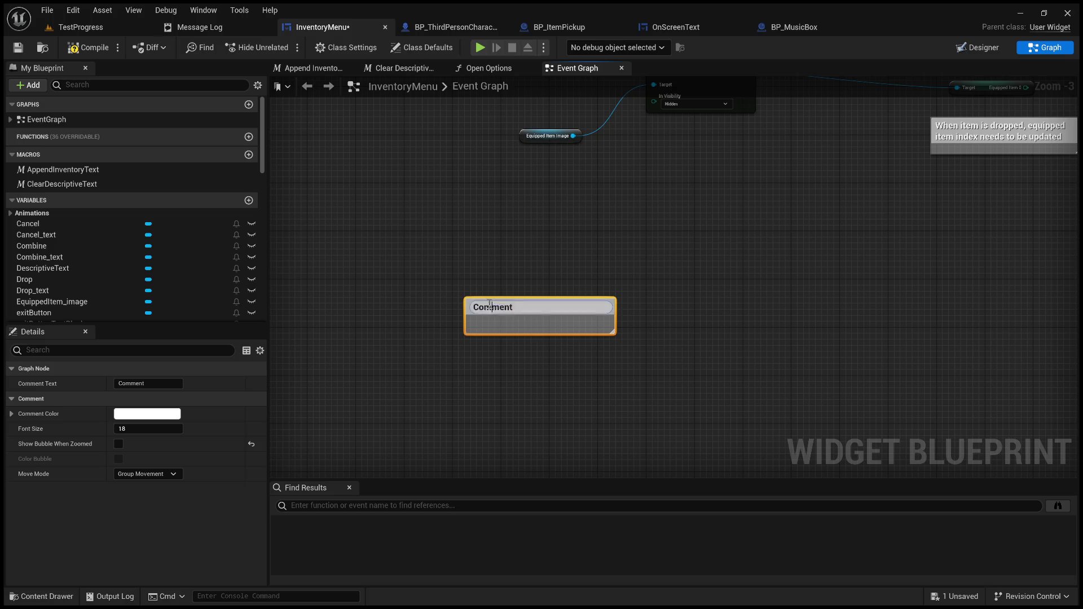
{"action": "key", "text": "ctrl+v"}
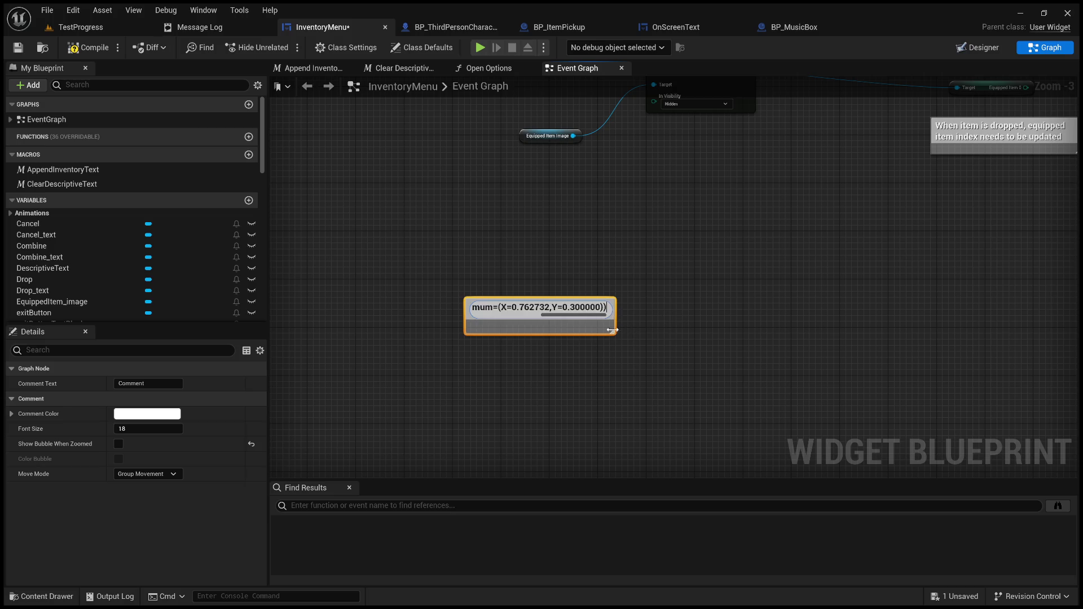
{"action": "key", "text": "Return"}
{"action": "mouse_move", "coordinate": [620, 332]}
{"action": "left_mouse_down"}
{"action": "mouse_move", "coordinate": [976, 356]}
{"action": "mouse_move", "coordinate": [1065, 343]}
{"action": "mouse_move", "coordinate": [934, 338]}
{"action": "left_mouse_up"}
{"action": "left_click", "coordinate": [819, 285]}
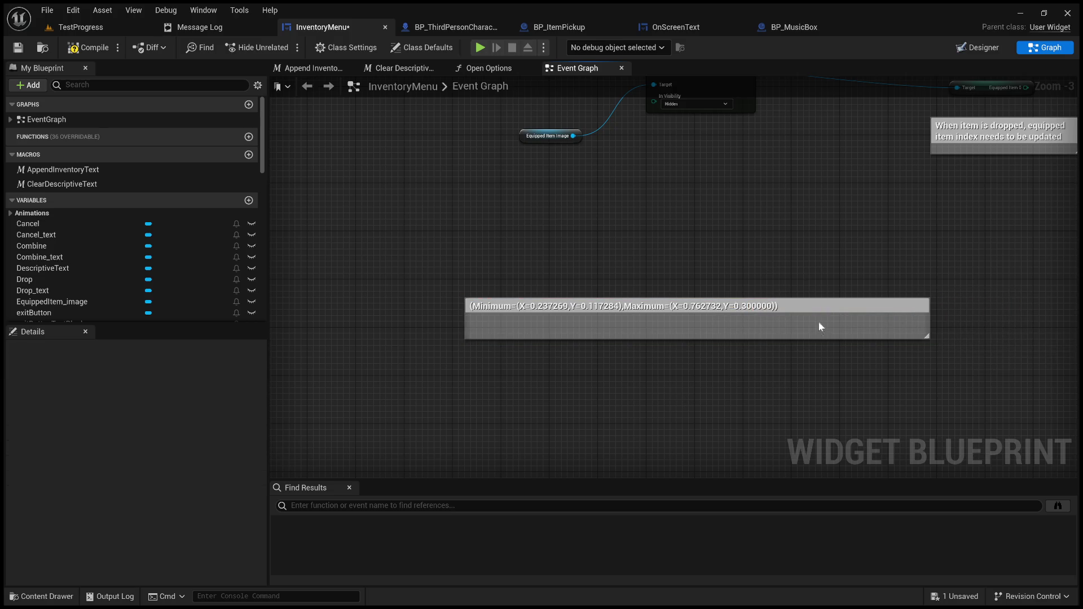
Duplicate the anchor-values comment and place the copy below the original
{"action": "left_click", "coordinate": [824, 306]}
{"action": "key", "text": "ctrl+d"}
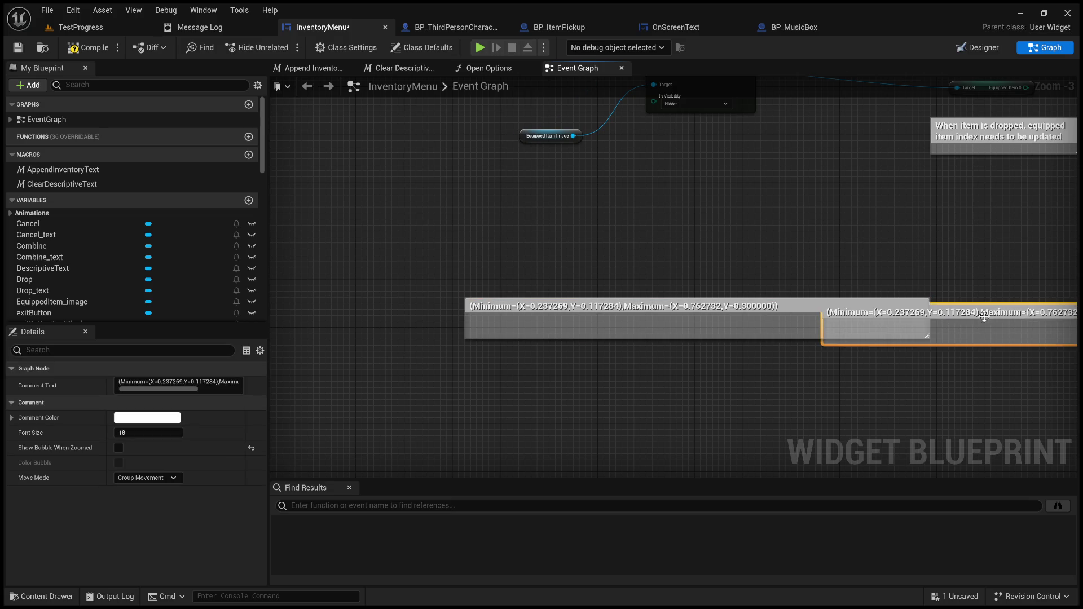
{"action": "mouse_move", "coordinate": [987, 316]}
{"action": "left_mouse_down"}
{"action": "mouse_move", "coordinate": [664, 370]}
{"action": "mouse_move", "coordinate": [632, 358]}
{"action": "left_mouse_up"}
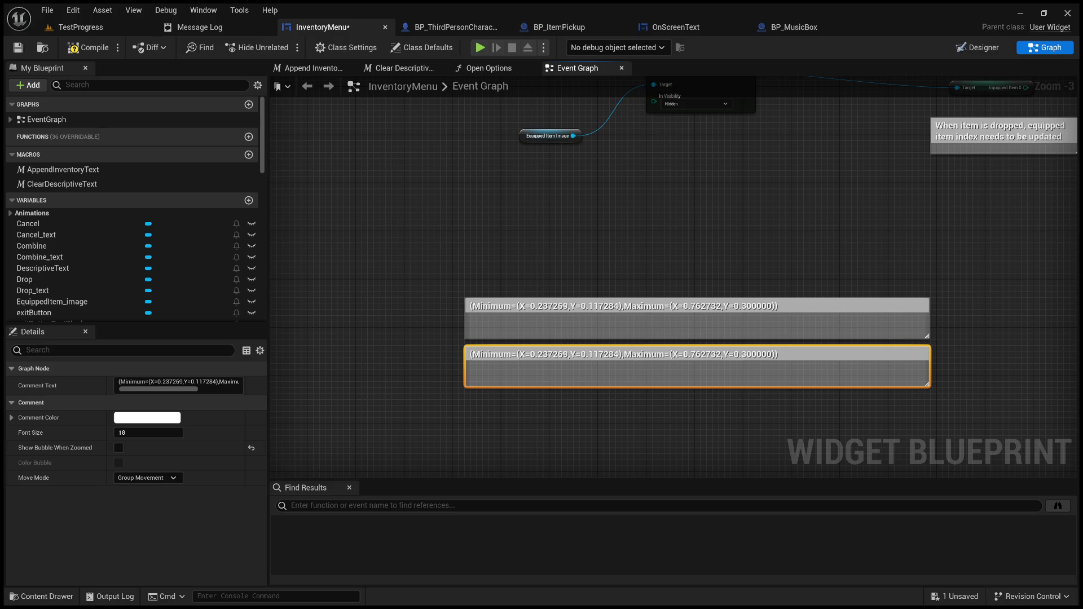
{"action": "double_click", "coordinate": [706, 355]}
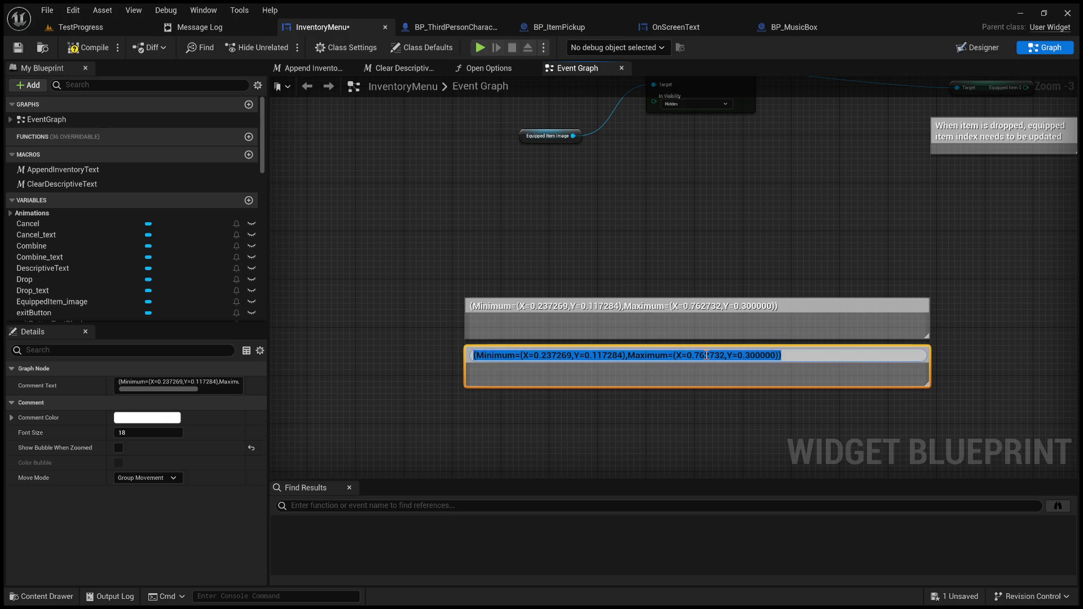
{"action": "left_click", "coordinate": [796, 235]}
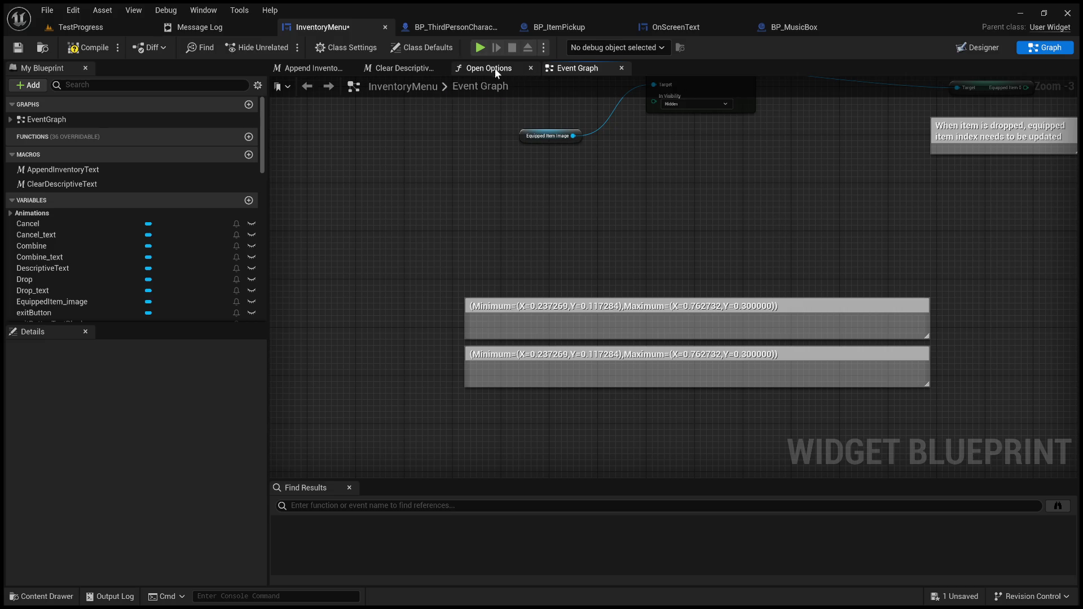
Return to the Designer and select the ItemBoxContainer row in the Hierarchy
{"action": "left_click", "coordinate": [972, 48]}
{"action": "left_click", "coordinate": [66, 448]}
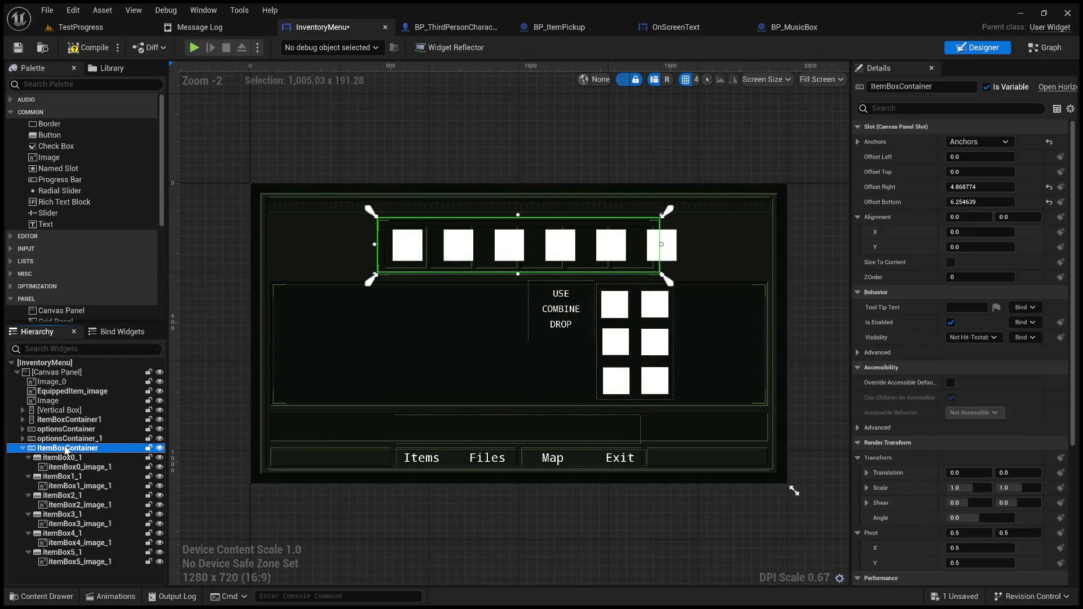
{"action": "left_click", "coordinate": [926, 142]}
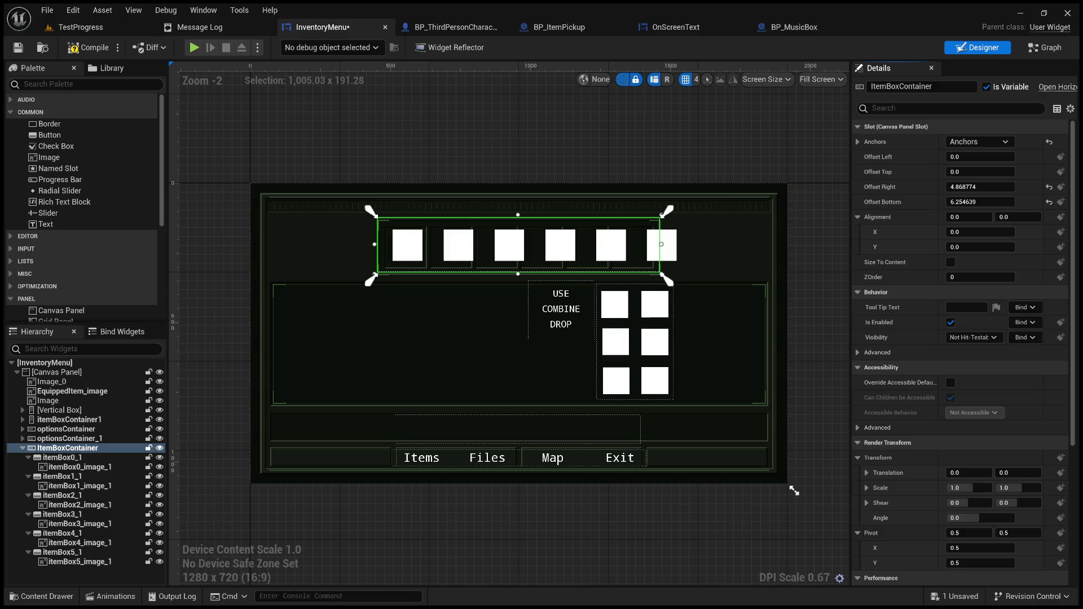
{"action": "left_click", "coordinate": [739, 147]}
{"action": "left_click", "coordinate": [70, 448]}
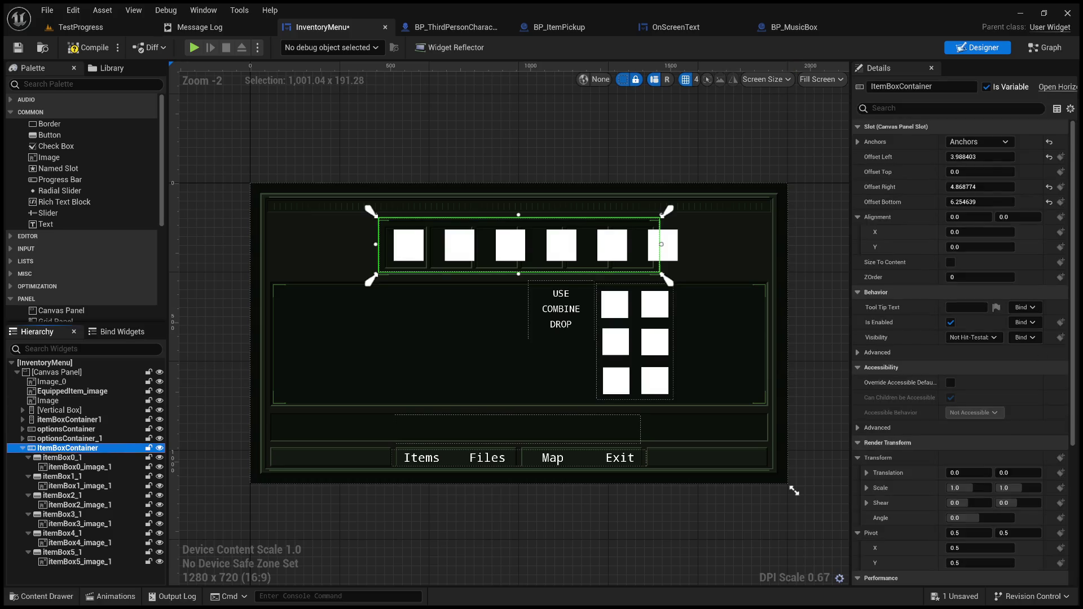
Set ItemBoxContainer offsets to Top 9.206543, Right 0.880371 and Bottom -2.951904
{"action": "left_click", "coordinate": [980, 172]}
{"action": "type", "text": "9.206543"}
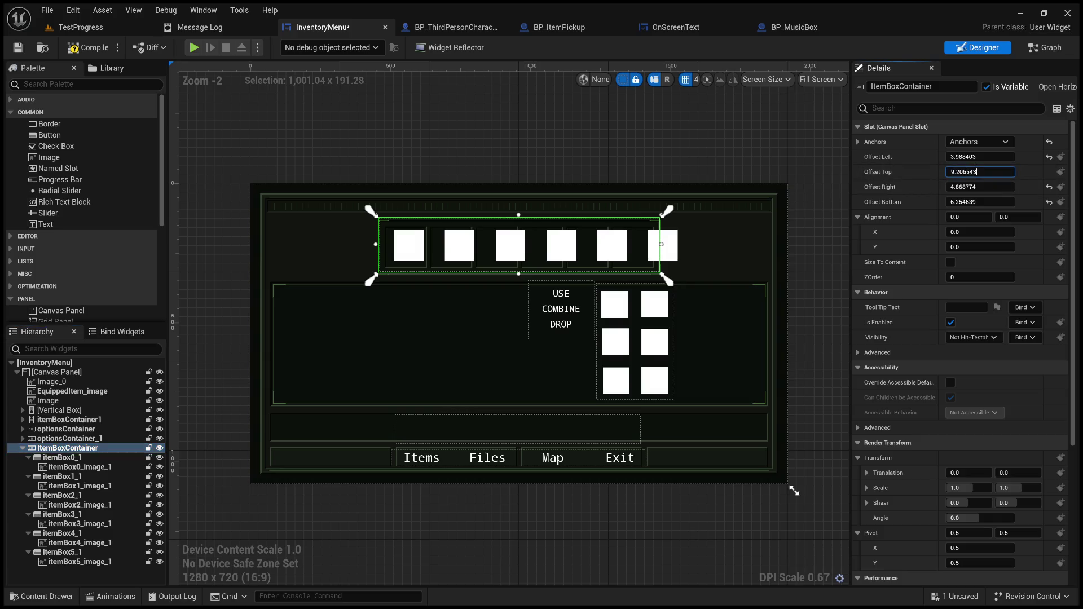
{"action": "left_click", "coordinate": [980, 187]}
{"action": "type", "text": "0.880371"}
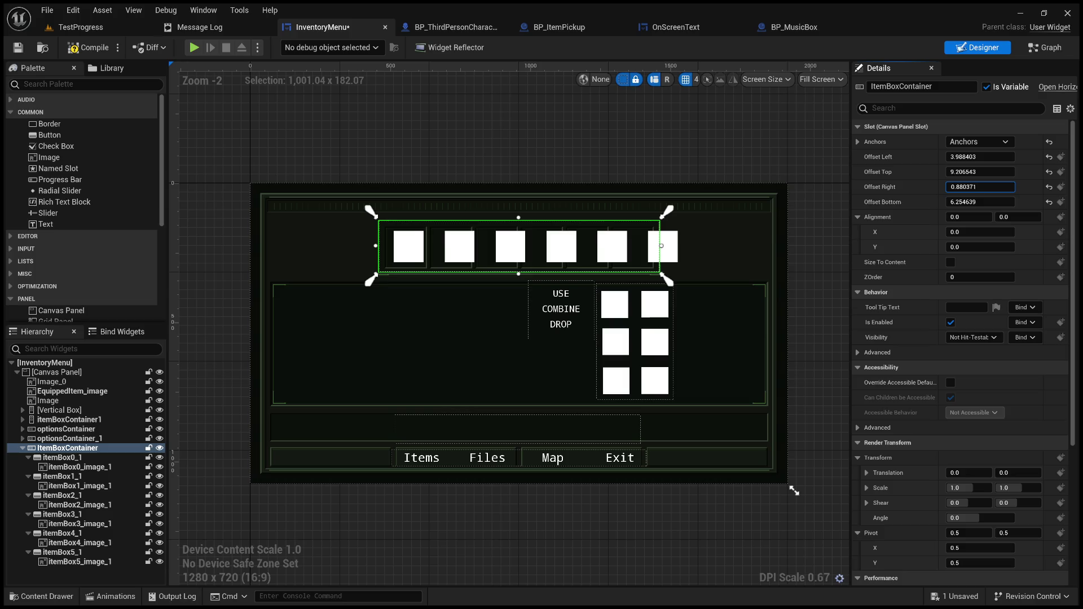
{"action": "key", "text": "Tab"}
{"action": "type", "text": "-2.951904"}
{"action": "left_click", "coordinate": [793, 154]}
{"action": "left_click", "coordinate": [437, 220]}
{"action": "left_click", "coordinate": [438, 221]}
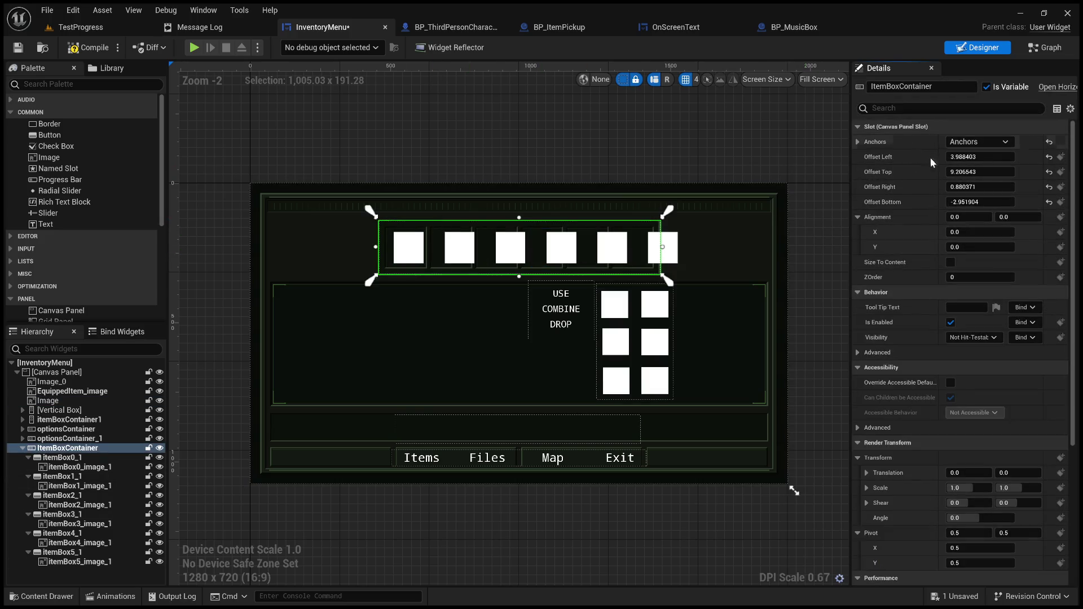
{"action": "left_click", "coordinate": [1041, 49]}
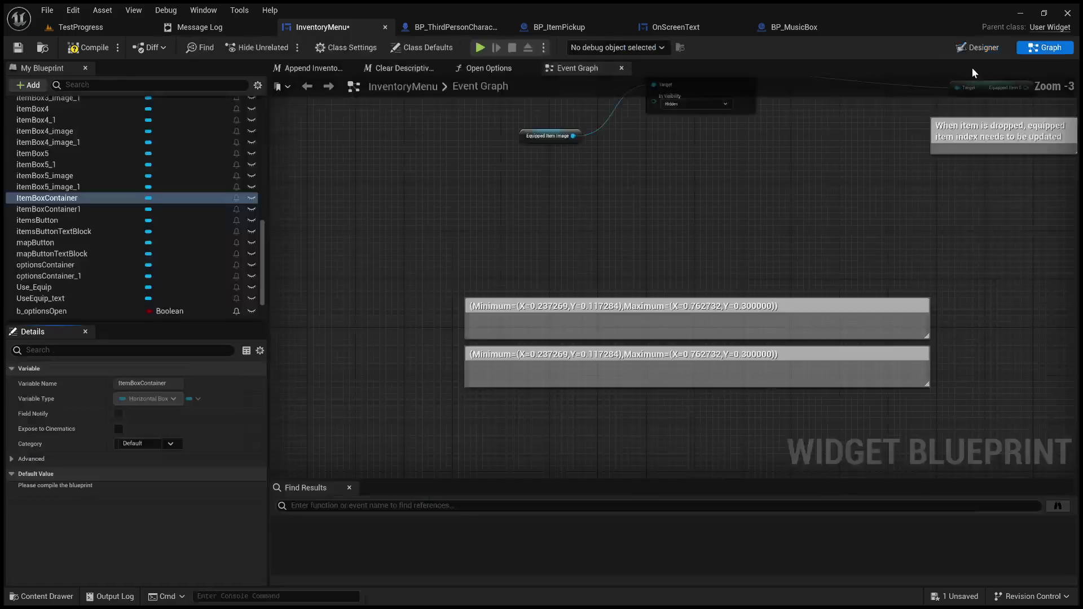
Copy the anchor values from the upper Event Graph comment and pan to view both comments
{"action": "double_click", "coordinate": [635, 310]}
{"action": "key", "text": "End"}
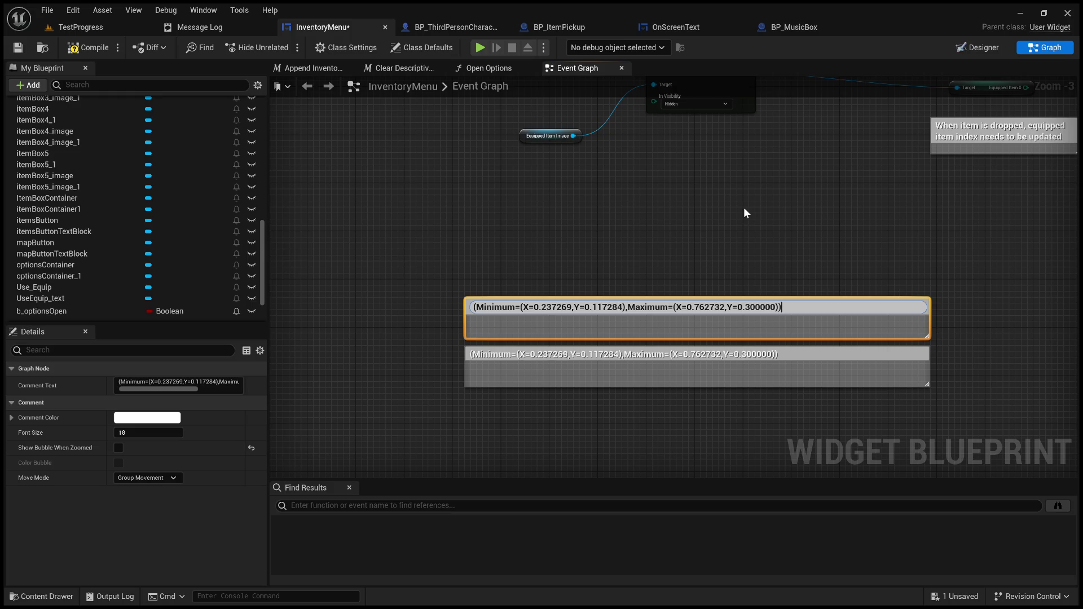
{"action": "left_click", "coordinate": [742, 211]}
{"action": "scroll", "coordinate": [643, 273], "scroll_direction": "up", "scroll_amount": 3}
{"action": "left_click_drag", "start_coordinate": [646, 279], "coordinate": [648, 255]}
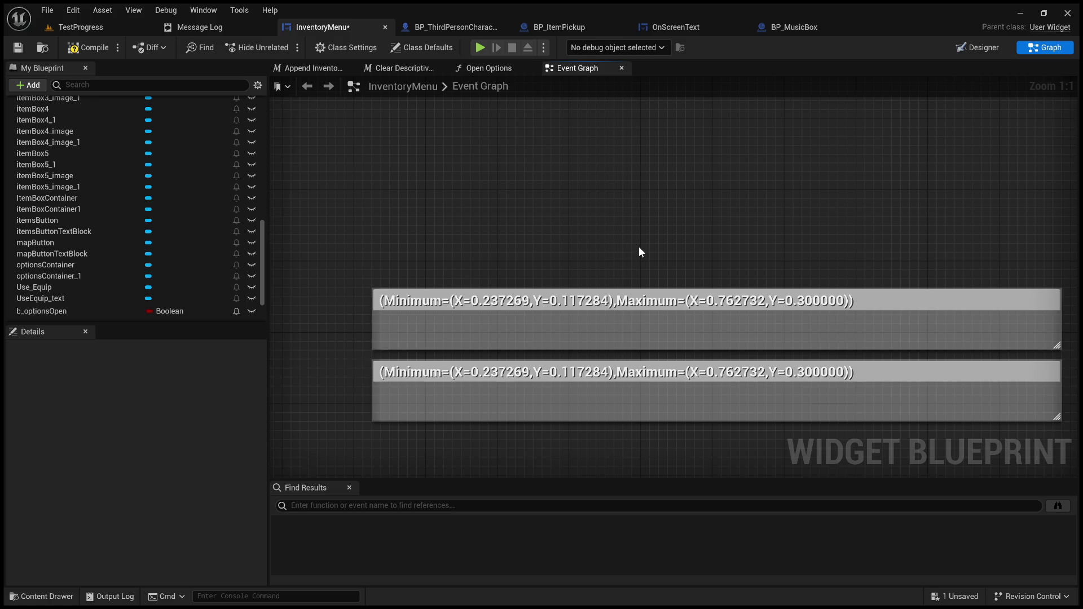
{"action": "left_click_drag", "start_coordinate": [639, 247], "coordinate": [664, 249]}
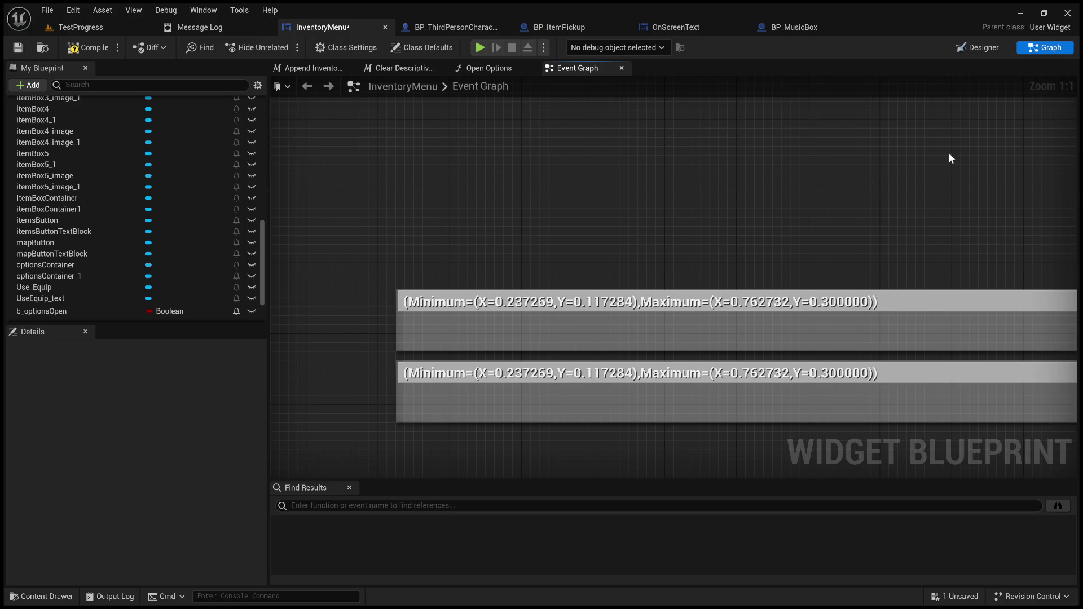
{"action": "left_click", "coordinate": [965, 46]}
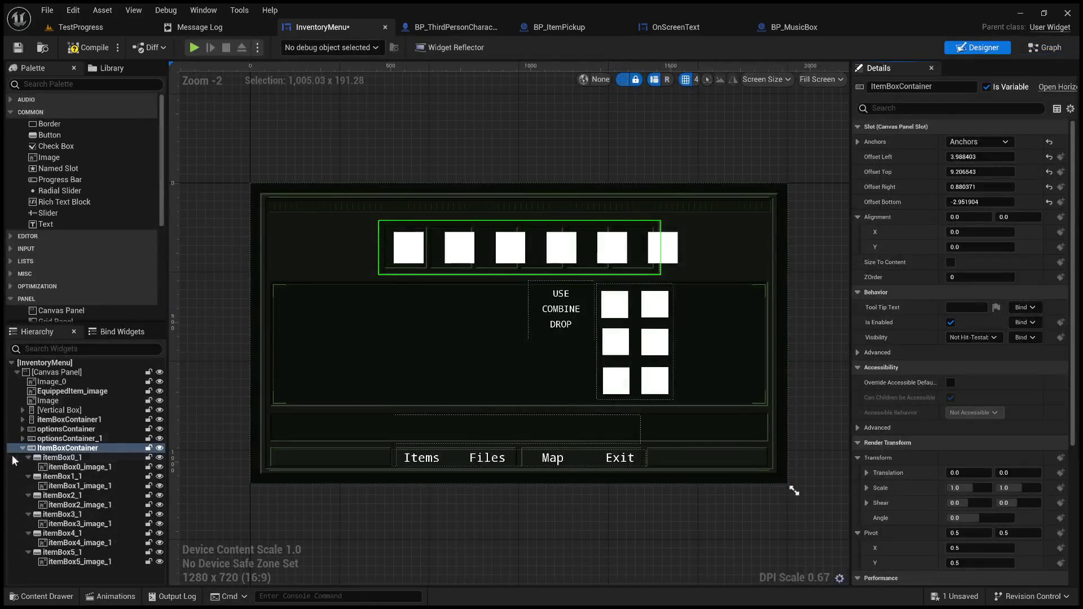
Select the ItemBoxContainer and drag its left edge slightly to the right
{"action": "scroll", "coordinate": [631, 221], "scroll_direction": "up", "scroll_amount": 11}
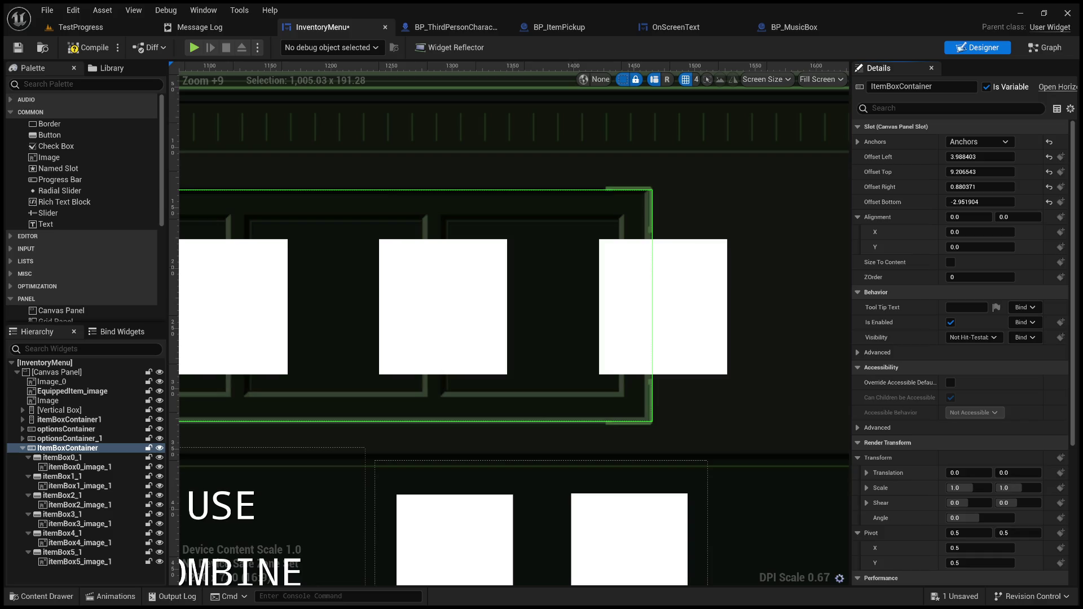
{"action": "left_click", "coordinate": [466, 249]}
{"action": "scroll", "coordinate": [753, 243], "scroll_direction": "left", "scroll_amount": 10}
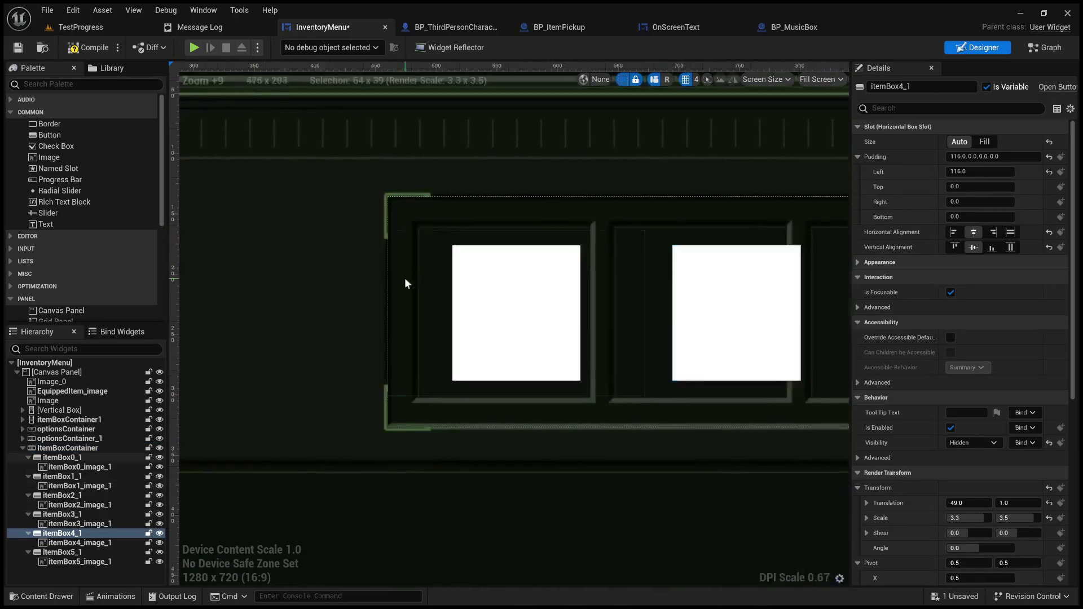
{"action": "scroll", "coordinate": [405, 282], "scroll_direction": "left", "scroll_amount": 3}
{"action": "left_click", "coordinate": [479, 264]}
{"action": "left_click_drag", "start_coordinate": [471, 312], "coordinate": [474, 315]}
{"action": "left_click_drag", "start_coordinate": [465, 315], "coordinate": [473, 318]}
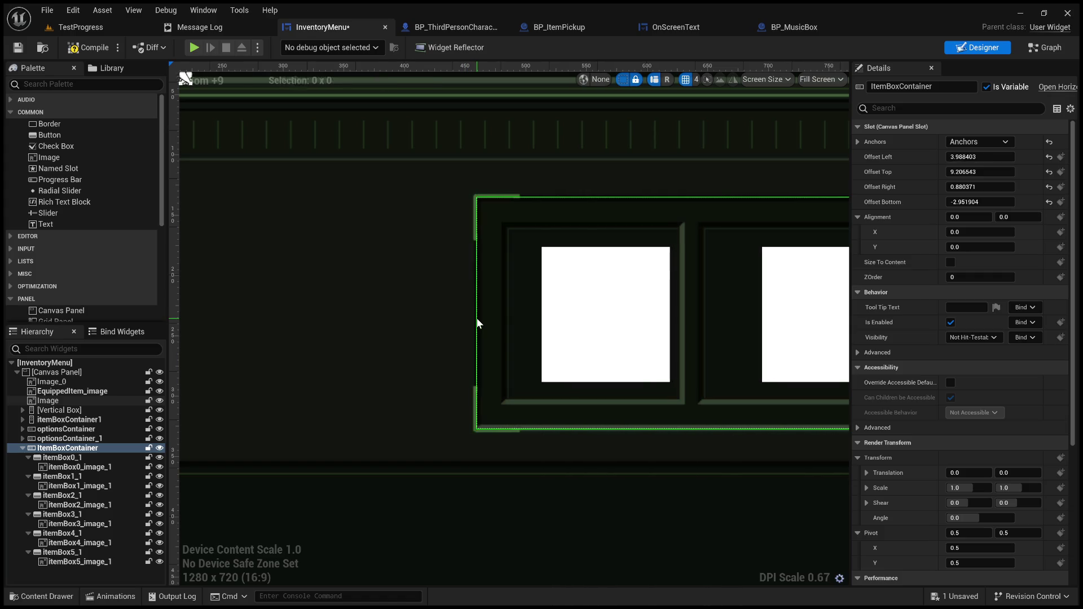
Pan the canvas to show the whole six-slot item row and select the first item box
{"action": "scroll", "coordinate": [959, 449], "scroll_direction": "down", "scroll_amount": 8}
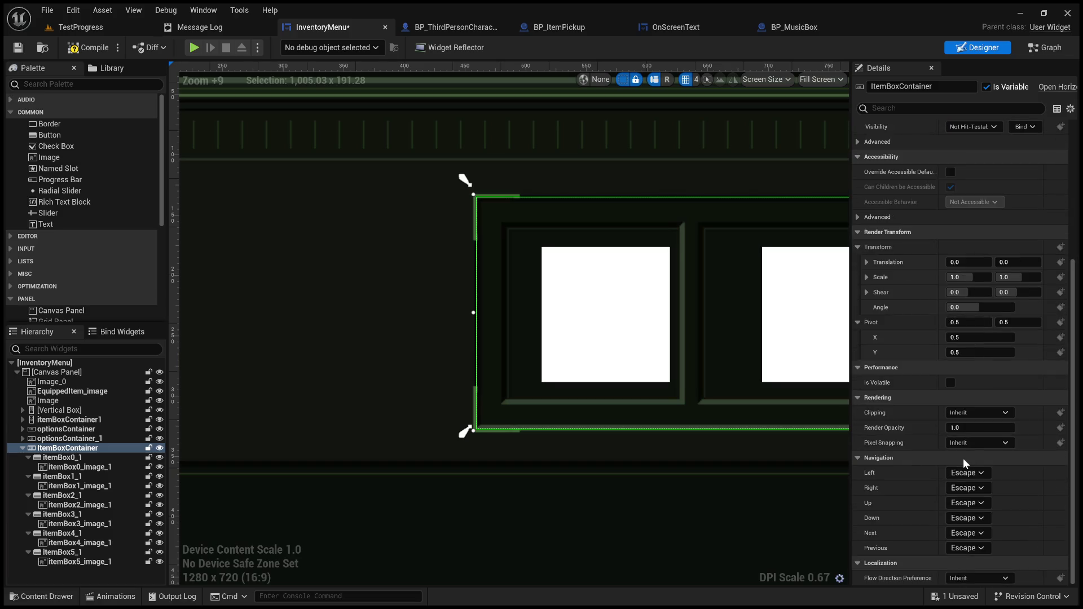
{"action": "scroll", "coordinate": [963, 458], "scroll_direction": "up", "scroll_amount": 2}
{"action": "scroll", "coordinate": [545, 375], "scroll_direction": "down", "scroll_amount": 2}
{"action": "mouse_move", "coordinate": [609, 493]}
{"action": "left_mouse_down"}
{"action": "mouse_move", "coordinate": [580, 462]}
{"action": "mouse_move", "coordinate": [512, 449]}
{"action": "left_mouse_up"}
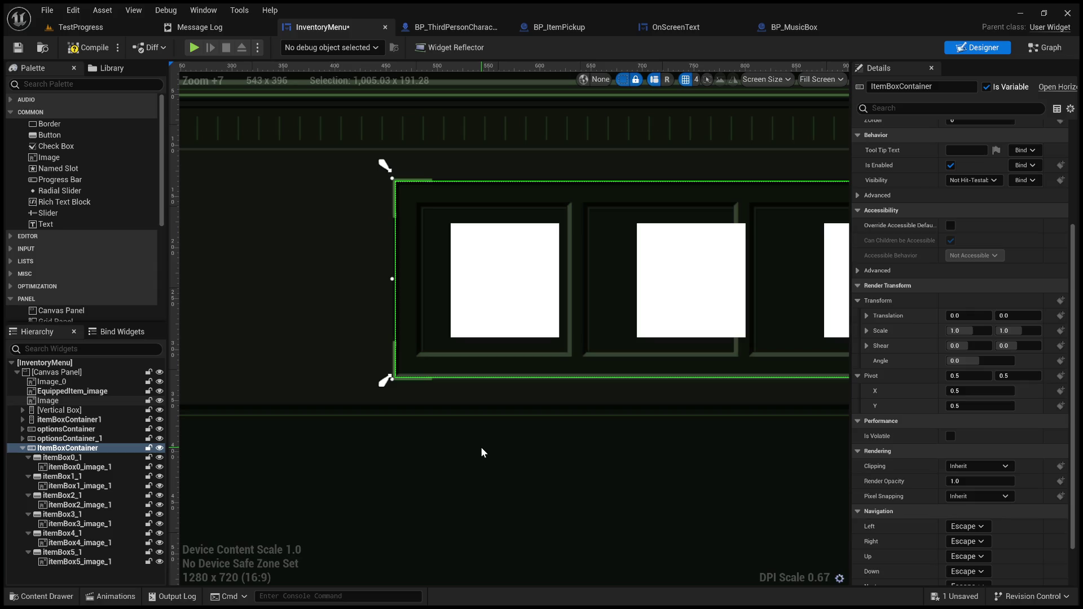
{"action": "scroll", "coordinate": [379, 416], "scroll_direction": "down", "scroll_amount": 5}
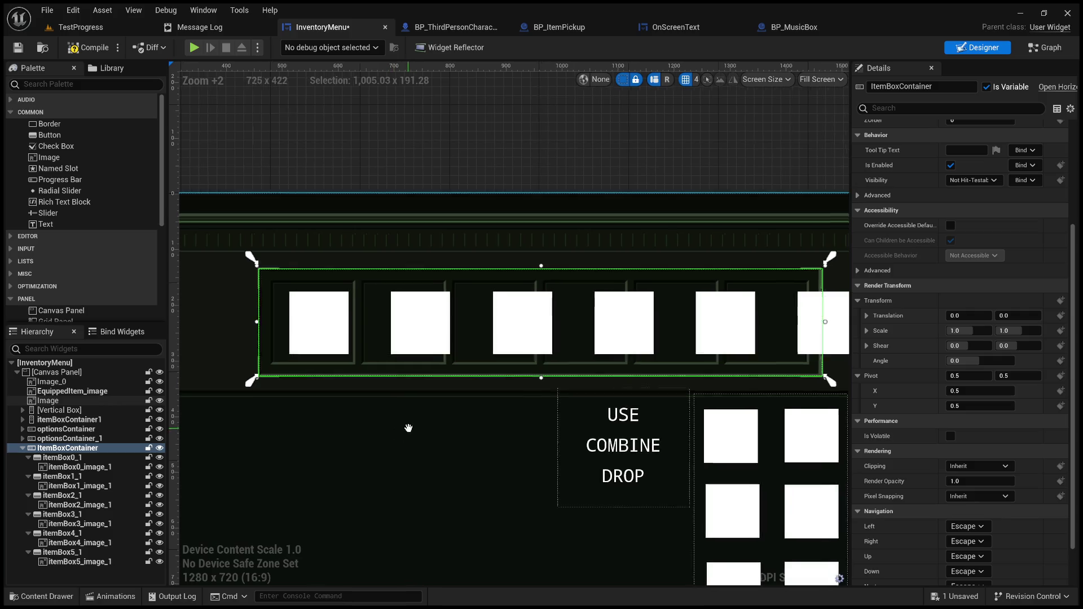
{"action": "left_click_drag", "start_coordinate": [389, 427], "coordinate": [358, 418]}
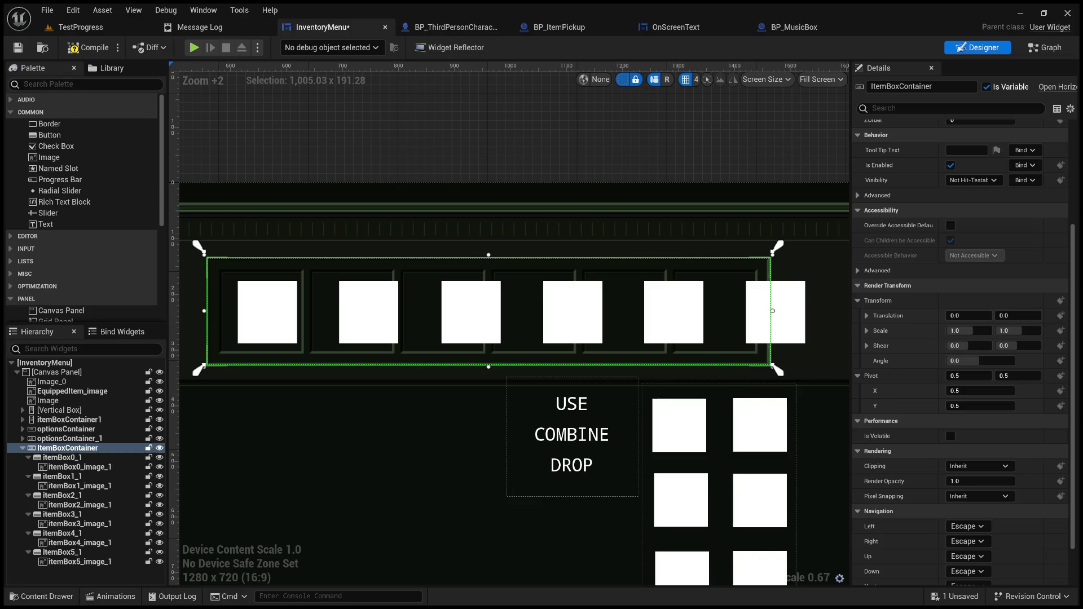
{"action": "left_click", "coordinate": [282, 347]}
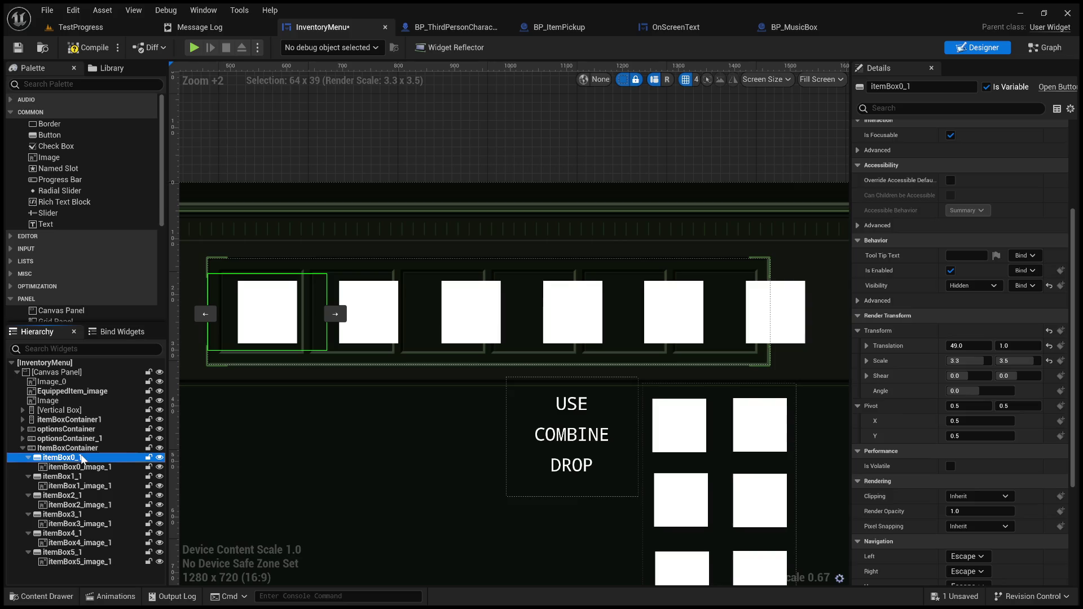
Set itemBox0_1's Horizontal Box Slot Size to Auto
{"action": "scroll", "coordinate": [282, 363], "scroll_direction": "up", "scroll_amount": 3}
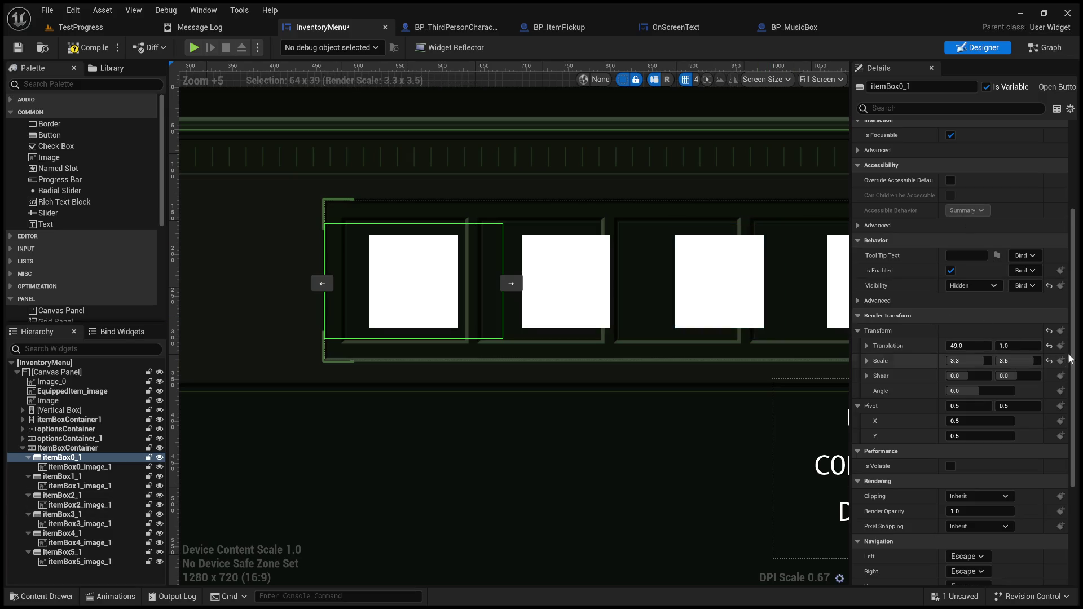
{"action": "left_click_drag", "start_coordinate": [1070, 359], "coordinate": [1080, 243]}
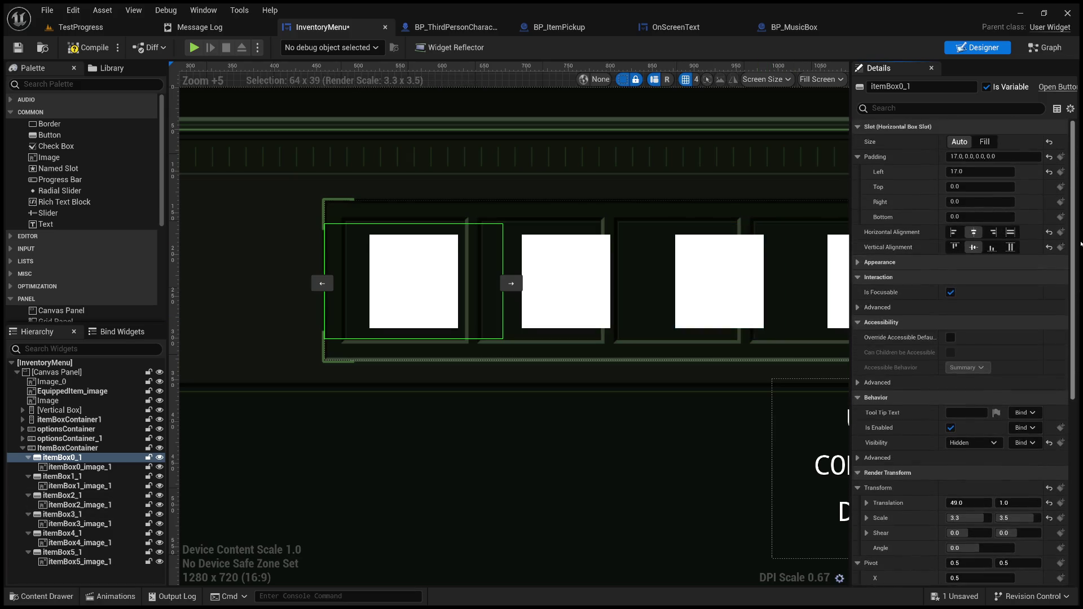
{"action": "left_click", "coordinate": [959, 142]}
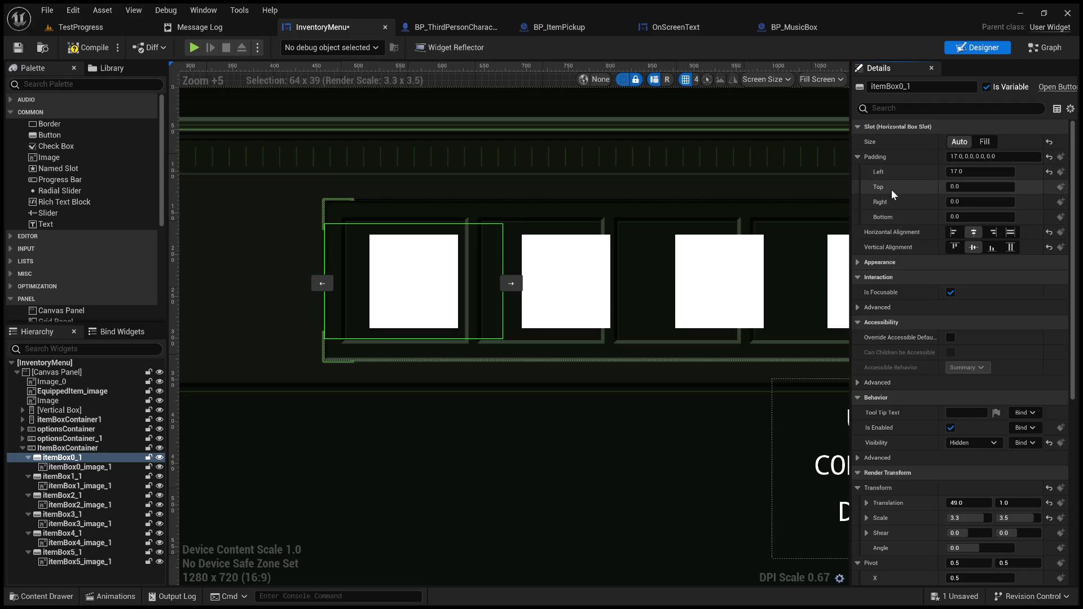
{"action": "scroll", "coordinate": [863, 355], "scroll_direction": "down", "scroll_amount": 3}
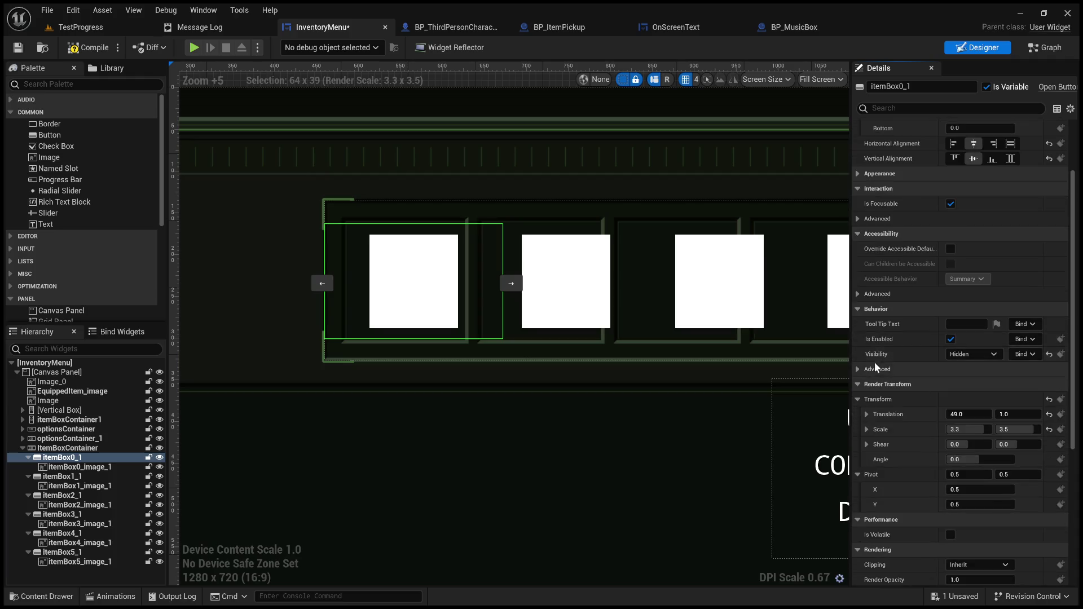
{"action": "scroll", "coordinate": [878, 388], "scroll_direction": "down", "scroll_amount": 1}
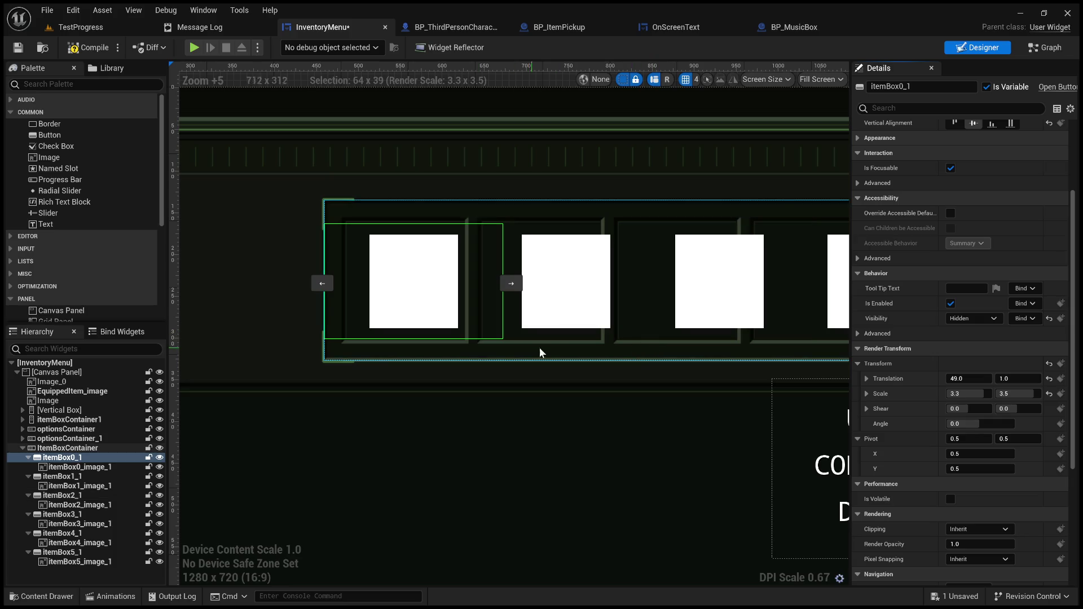
Check the first slot image's individual padding values, then return to itemBox0_1 and zoom out
{"action": "left_click", "coordinate": [104, 466]}
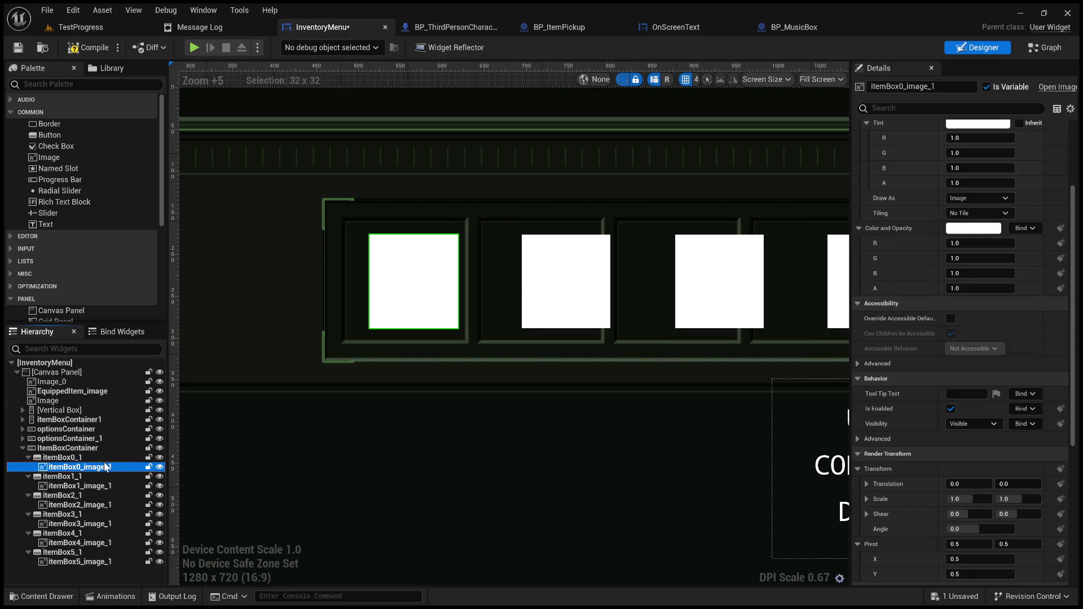
{"action": "scroll", "coordinate": [894, 400], "scroll_direction": "up", "scroll_amount": 5}
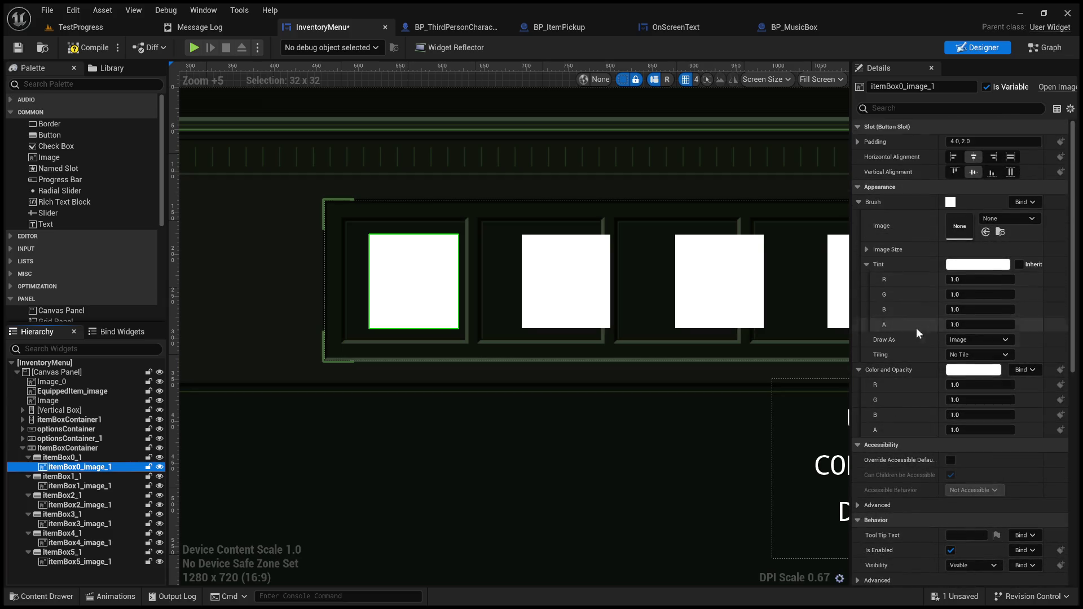
{"action": "left_click", "coordinate": [858, 142]}
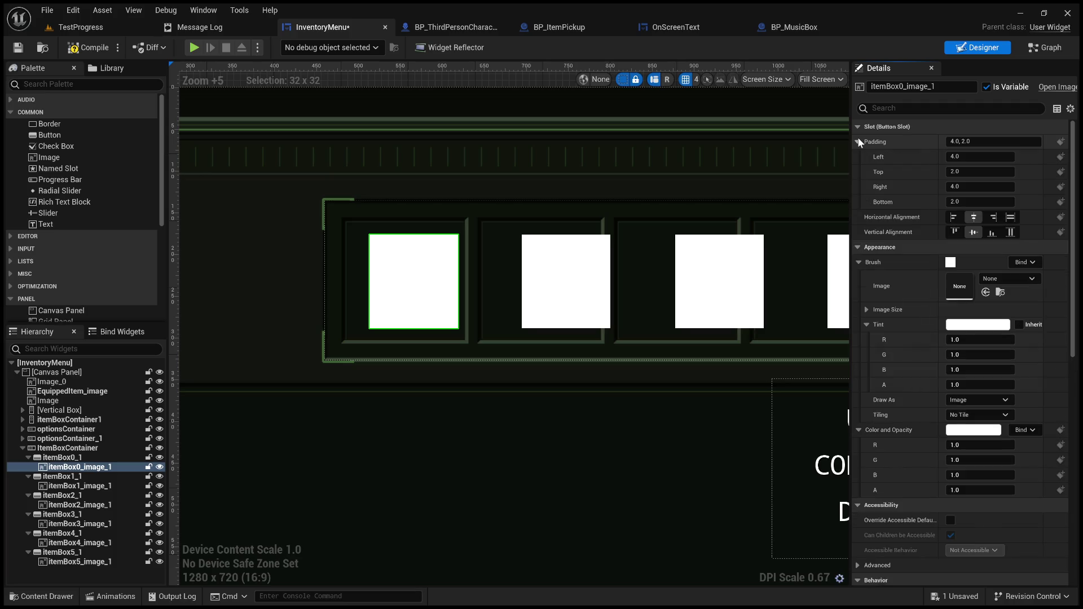
{"action": "left_click", "coordinate": [87, 458]}
{"action": "mouse_move", "coordinate": [537, 395]}
{"action": "left_mouse_down"}
{"action": "mouse_move", "coordinate": [496, 391]}
{"action": "mouse_move", "coordinate": [554, 407]}
{"action": "mouse_move", "coordinate": [491, 360]}
{"action": "mouse_move", "coordinate": [508, 382]}
{"action": "left_mouse_up"}
{"action": "scroll", "coordinate": [515, 395], "scroll_direction": "down", "scroll_amount": 6}
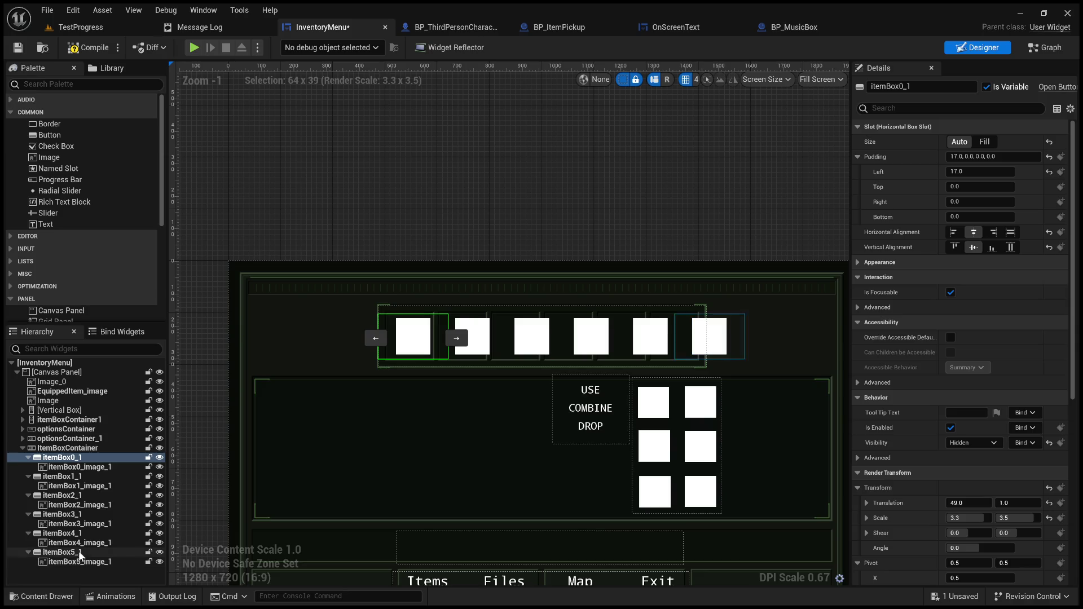
Delete the six old item boxes itemBox0_1 through itemBox5_1
{"action": "left_click", "coordinate": [28, 457]}
{"action": "left_click", "coordinate": [28, 468]}
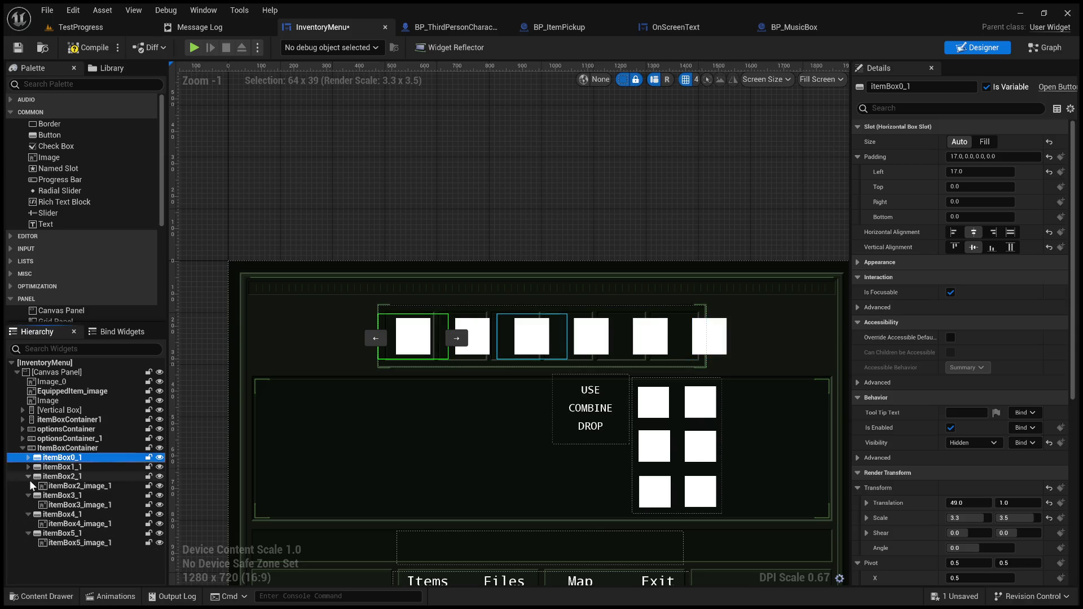
{"action": "left_click", "coordinate": [28, 476]}
{"action": "left_click", "coordinate": [28, 485]}
{"action": "left_click", "coordinate": [29, 495]}
{"action": "left_click", "coordinate": [28, 505]}
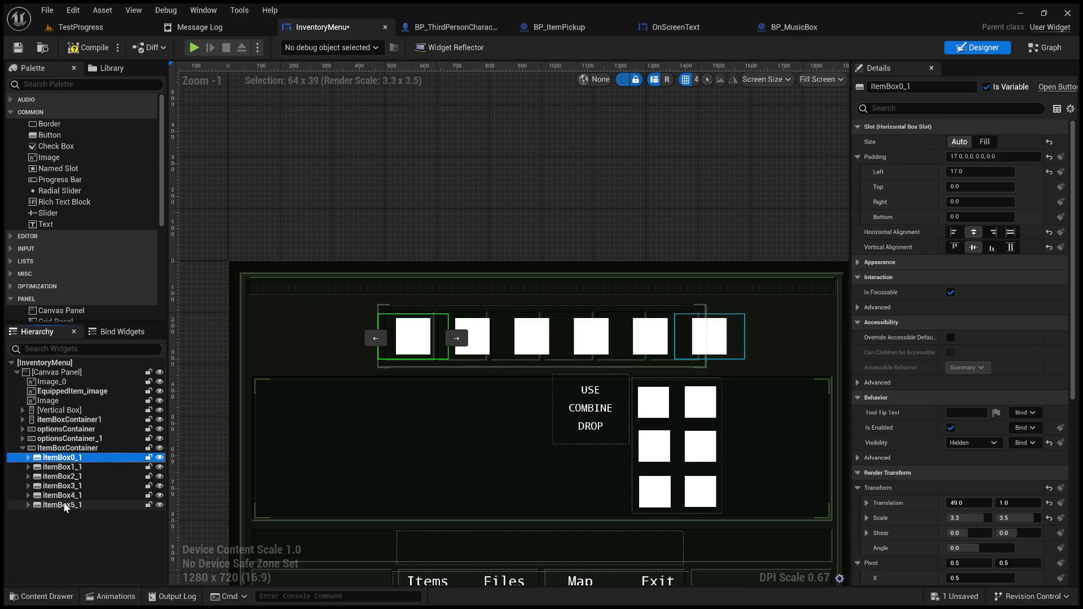
{"action": "left_click", "coordinate": [63, 505], "text": "shift"}
{"action": "key", "text": "Delete"}
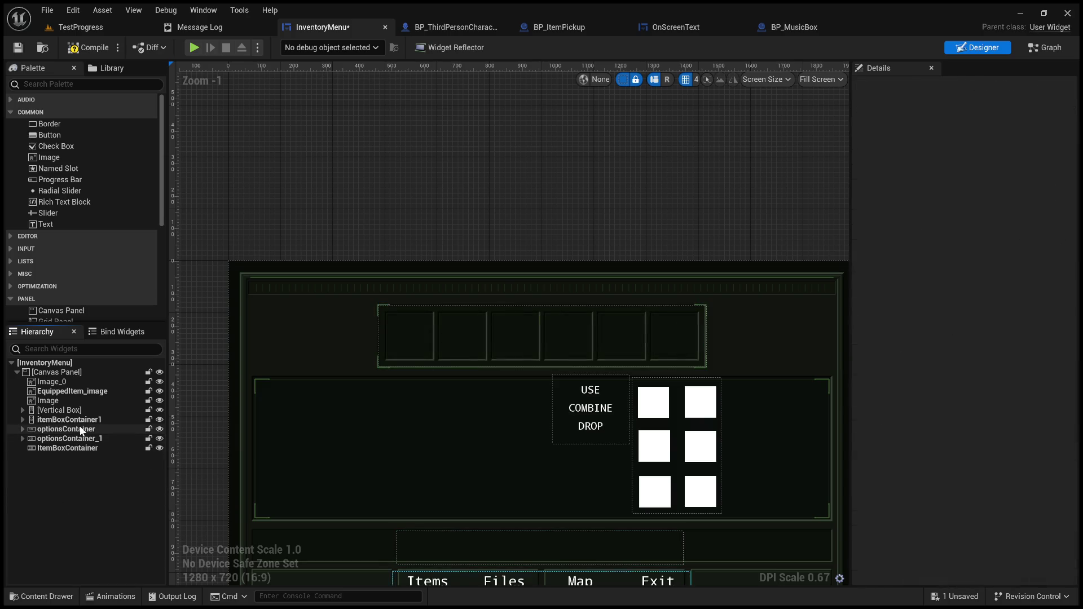
Move itemBox0–itemBox5 from itemBoxContainer1 into ItemBoxContainer
{"action": "left_click", "coordinate": [651, 447]}
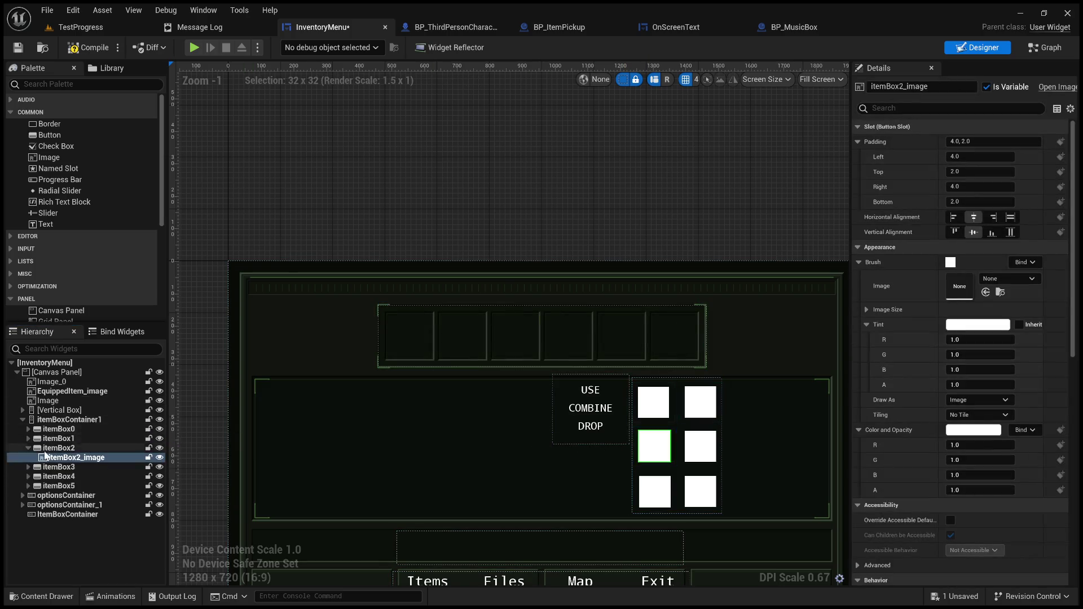
{"action": "left_click", "coordinate": [27, 439]}
{"action": "left_click", "coordinate": [29, 457]}
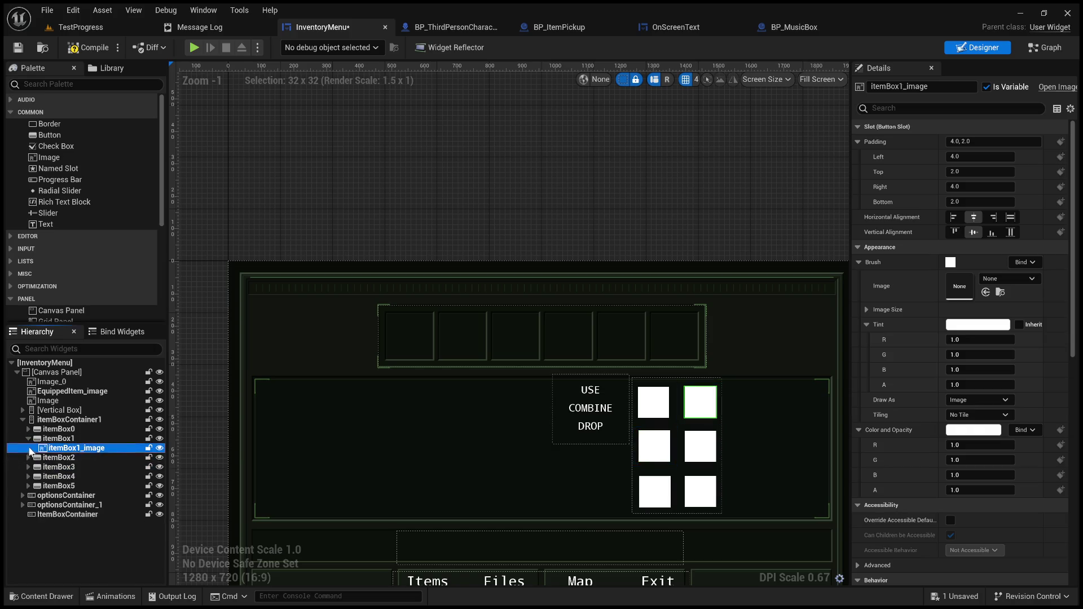
{"action": "left_click", "coordinate": [28, 439]}
{"action": "left_click", "coordinate": [55, 429]}
{"action": "left_click", "coordinate": [56, 476], "text": "shift"}
{"action": "mouse_move", "coordinate": [82, 473]}
{"action": "left_mouse_down"}
{"action": "mouse_move", "coordinate": [123, 503]}
{"action": "mouse_move", "coordinate": [100, 504]}
{"action": "left_mouse_up"}
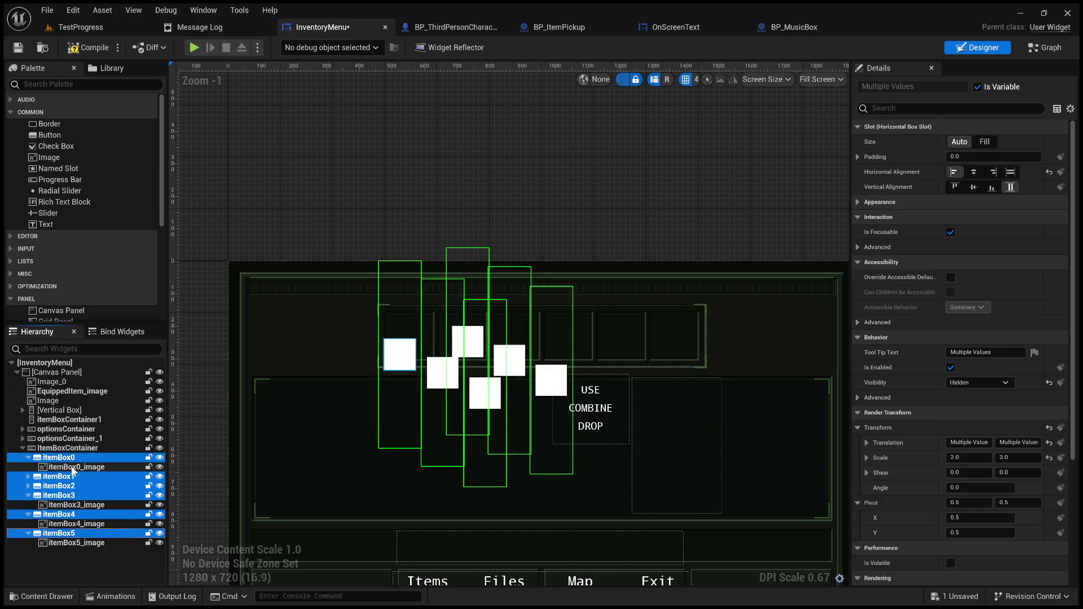
Set the six boxes' Render Transform Translation to X 49, Y 1
{"action": "left_click", "coordinate": [1023, 444]}
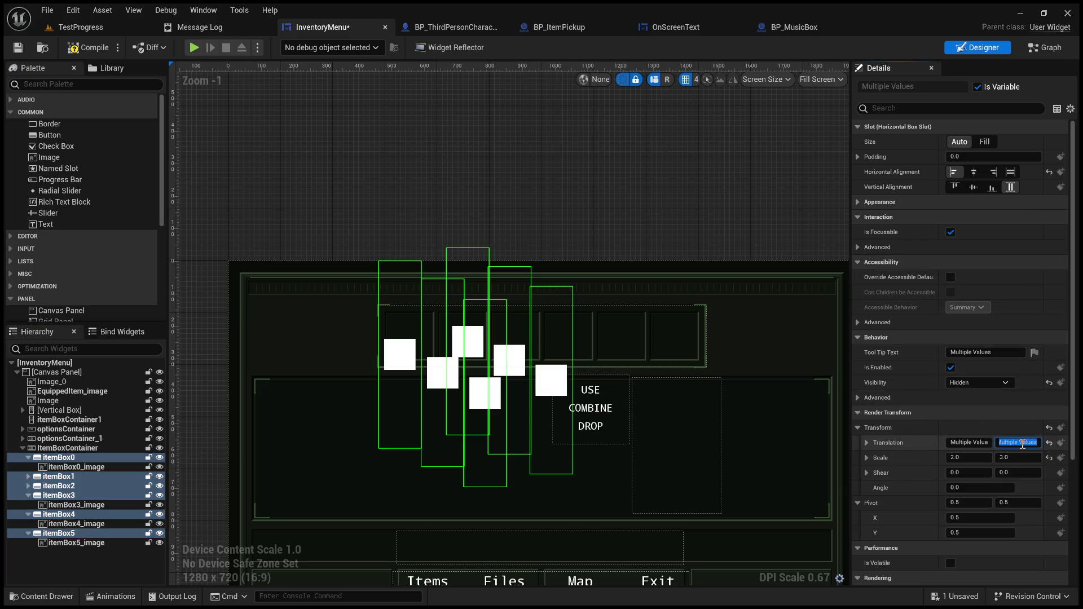
{"action": "type", "text": "1"}
{"action": "key", "text": "Return"}
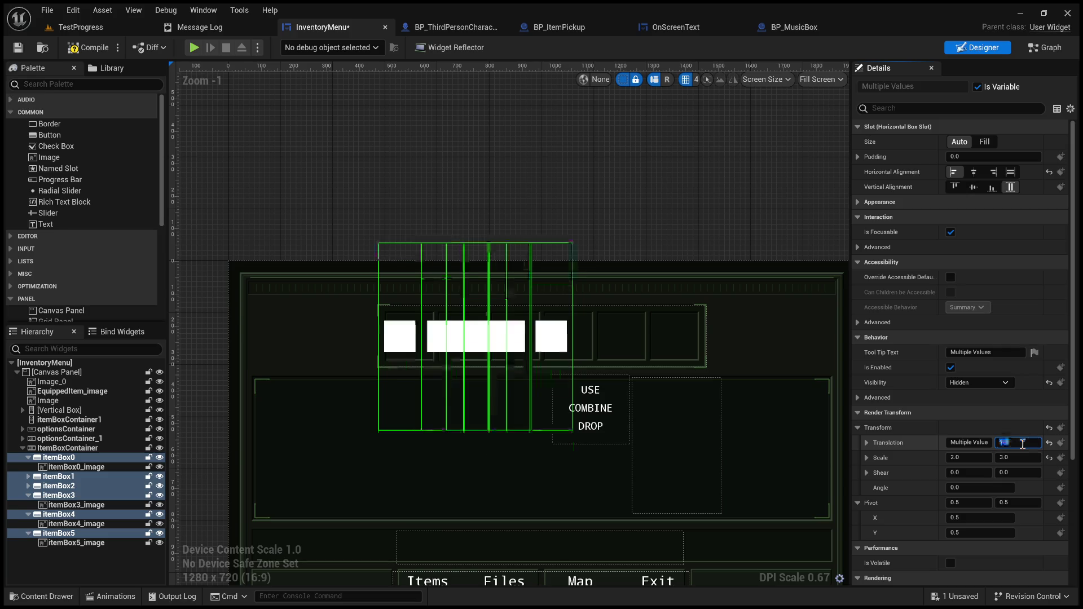
{"action": "left_click", "coordinate": [966, 443]}
{"action": "left_click", "coordinate": [965, 442]}
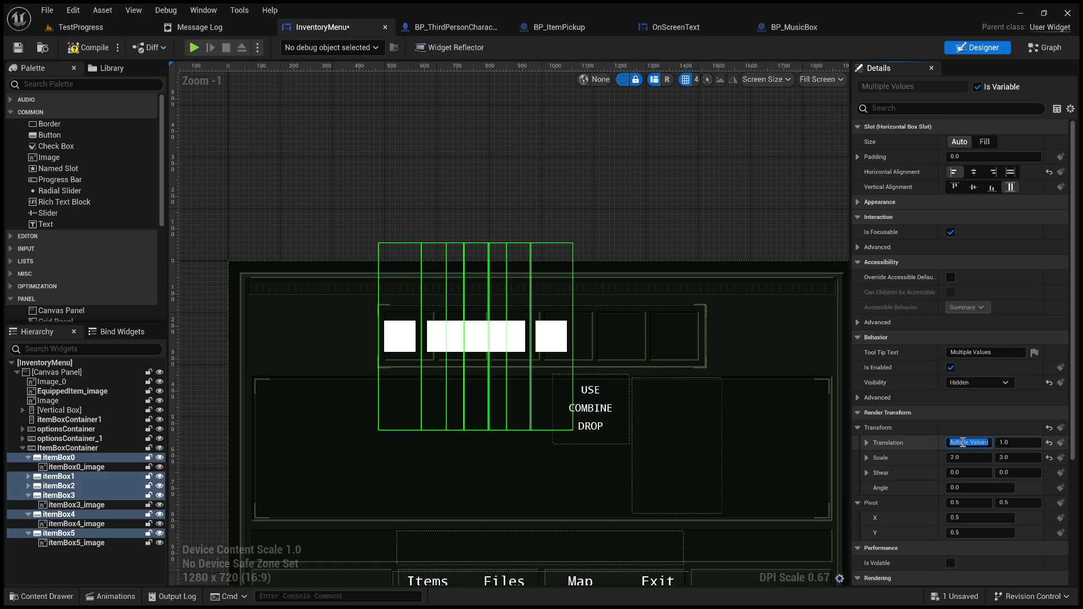
{"action": "type", "text": "49"}
{"action": "key", "text": "Return"}
{"action": "scroll", "coordinate": [490, 327], "scroll_direction": "up", "scroll_amount": 5}
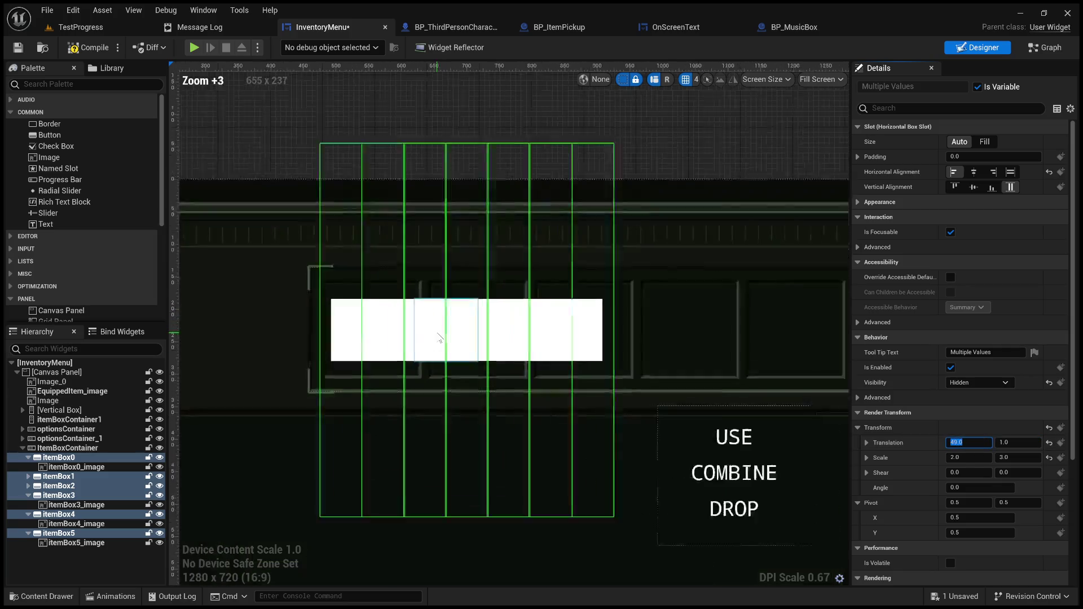
{"action": "scroll", "coordinate": [506, 329], "scroll_direction": "down", "scroll_amount": 3}
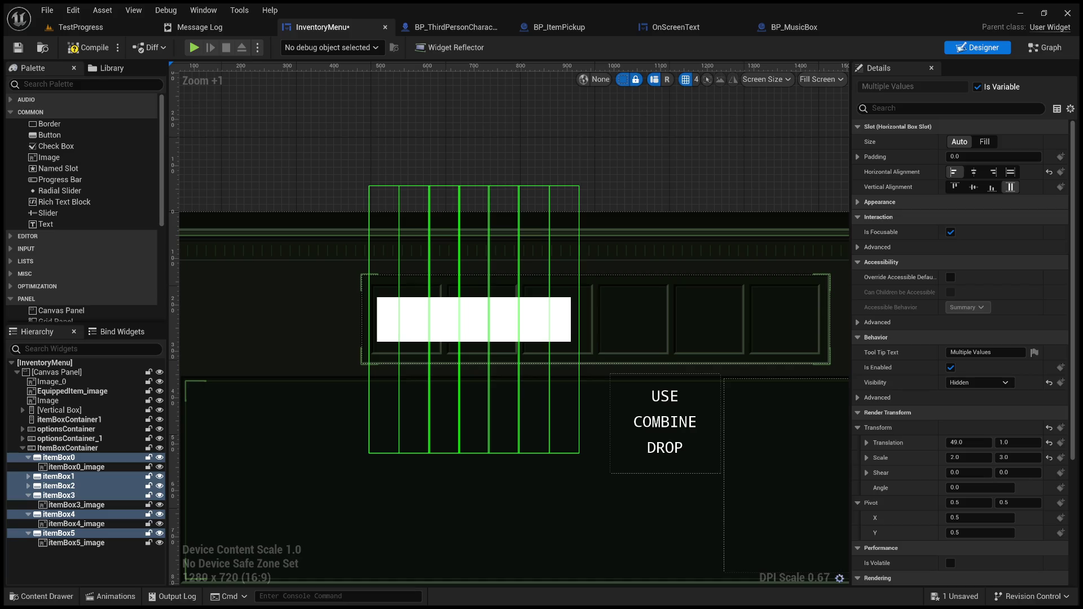
{"action": "scroll", "coordinate": [318, 411], "scroll_direction": "up", "scroll_amount": 3}
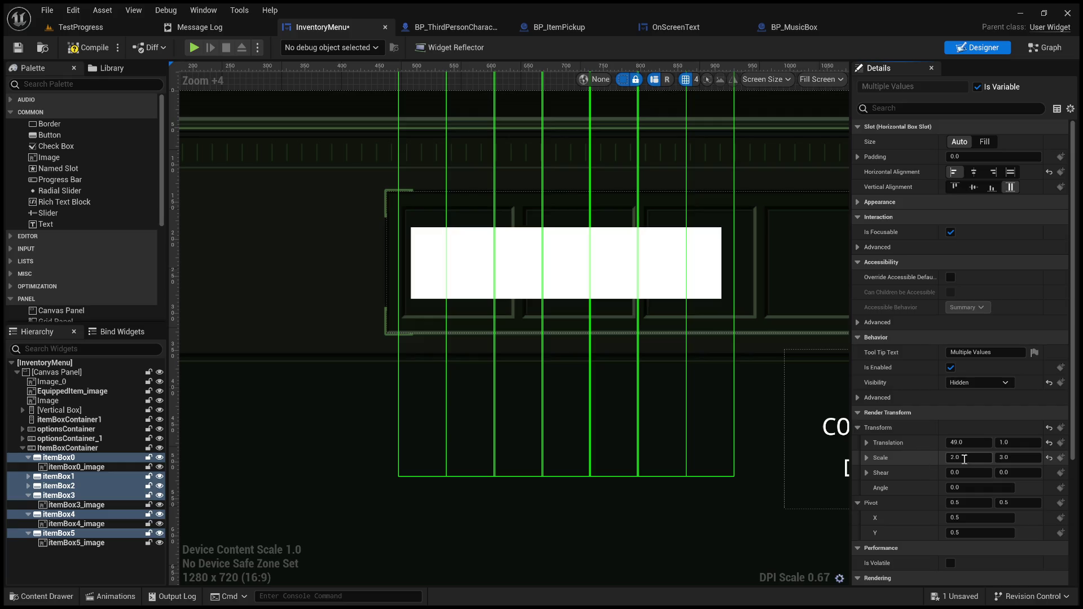
Try a 0.5 Scale X on itemBox0, then restore it to 2.0
{"action": "left_click", "coordinate": [92, 458]}
{"action": "left_click", "coordinate": [968, 458]}
{"action": "type", "text": "0.5"}
{"action": "key", "text": "Return"}
{"action": "left_click_drag", "start_coordinate": [968, 457], "coordinate": [972, 458]}
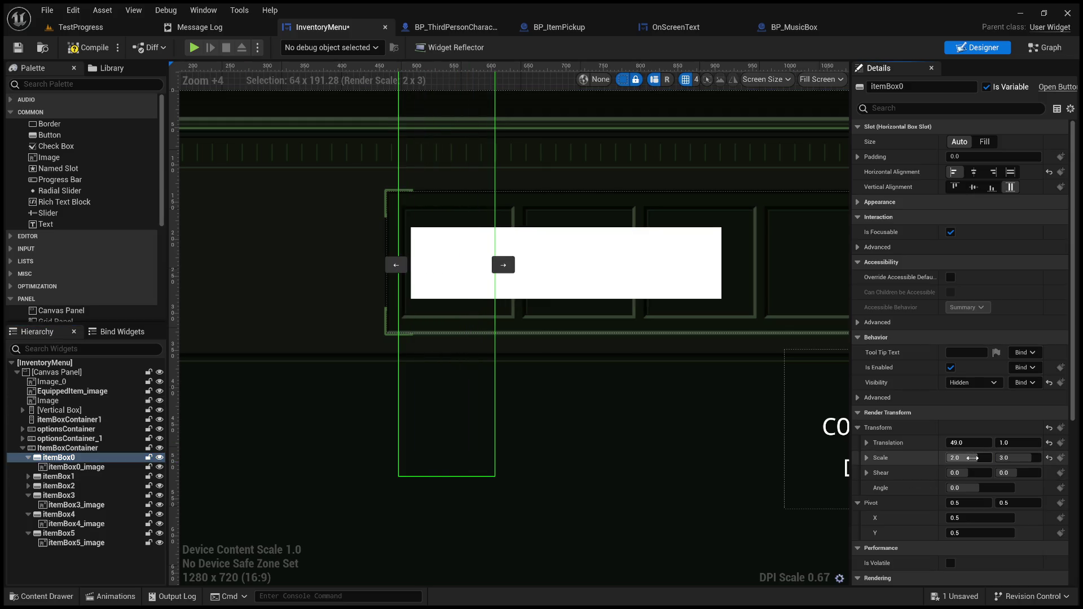
Set itemBox0's Slot Padding Left to 16
{"action": "left_click", "coordinate": [858, 157]}
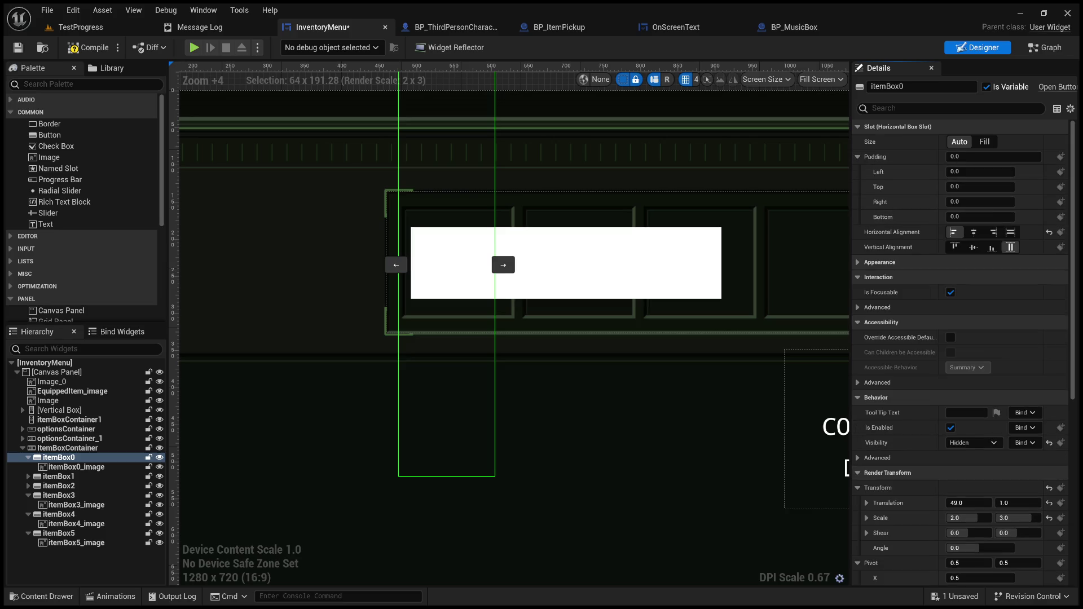
{"action": "left_click", "coordinate": [968, 175]}
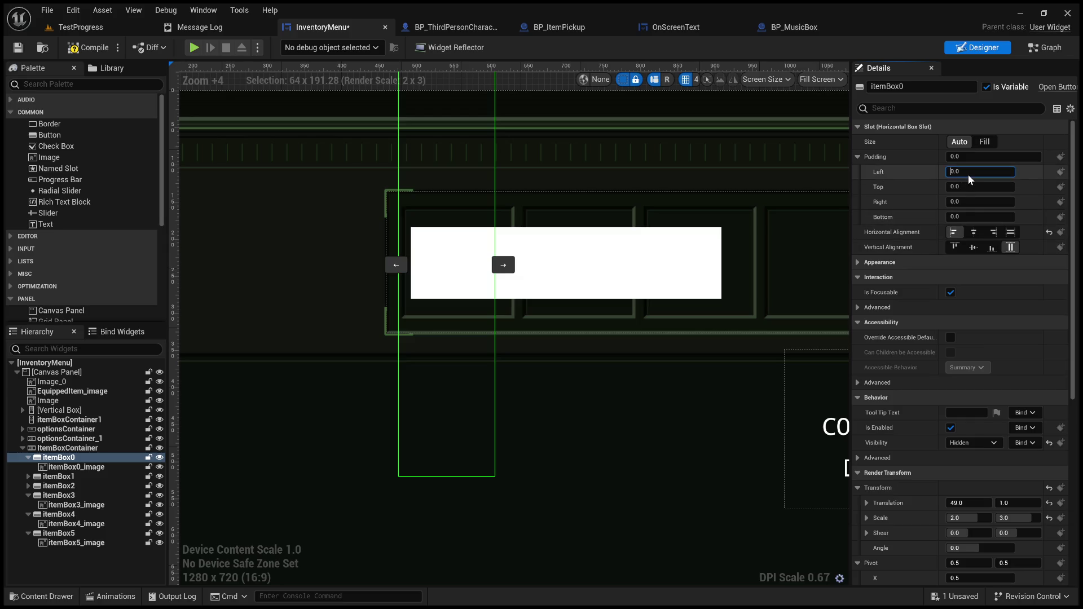
{"action": "type", "text": "170"}
{"action": "key", "text": "Delete"}
{"action": "key", "text": "Return"}
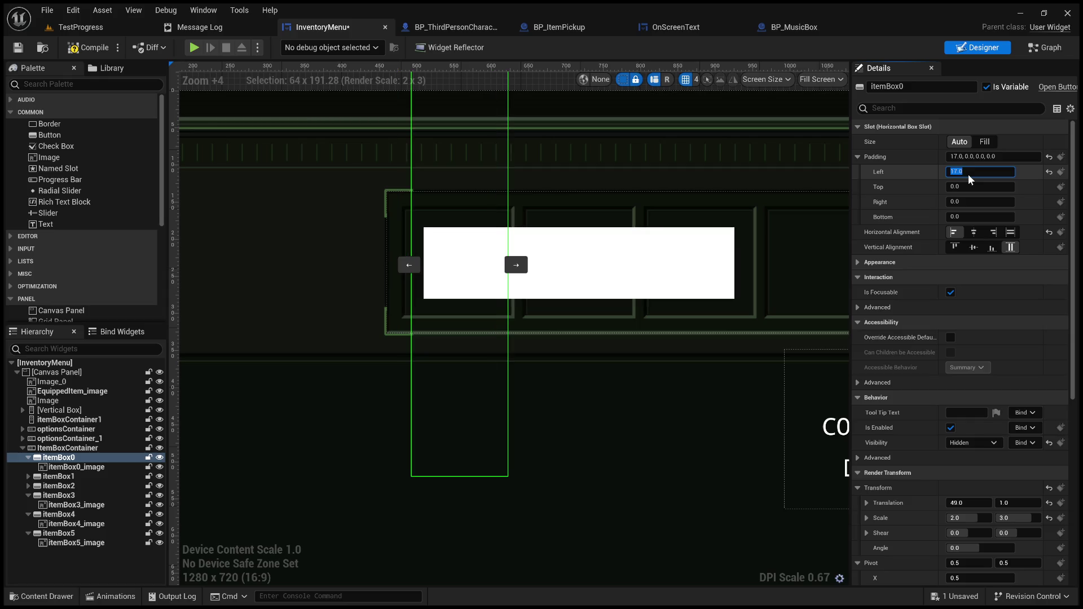
{"action": "type", "text": "16"}
{"action": "key", "text": "Return"}
Reduce itemBox0's Render Transform Scale Y to 0.7
{"action": "scroll", "coordinate": [462, 242], "scroll_direction": "up", "scroll_amount": 9}
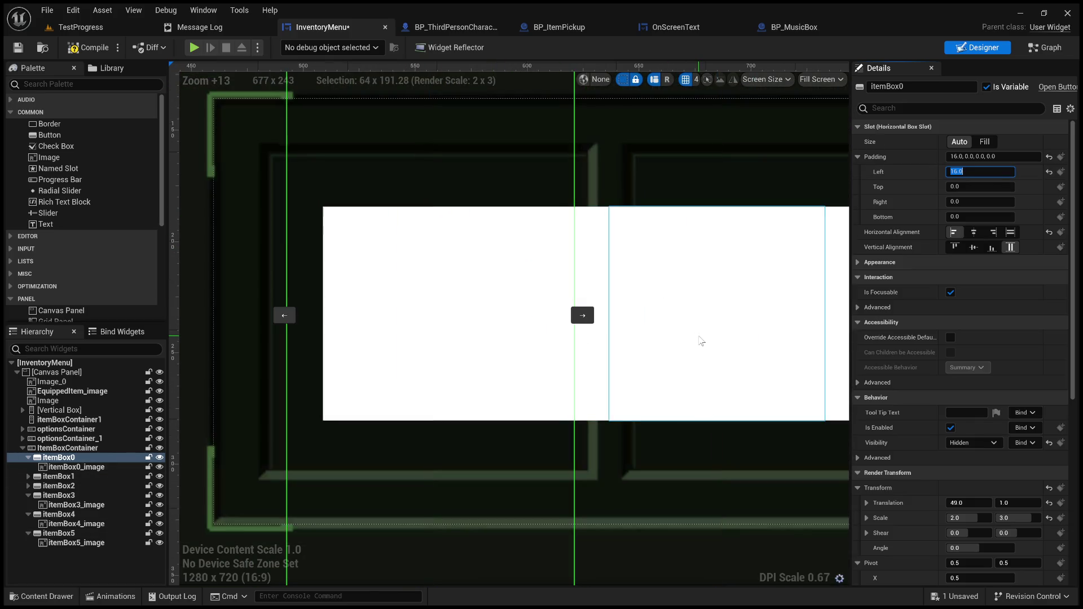
{"action": "scroll", "coordinate": [555, 329], "scroll_direction": "down", "scroll_amount": 1}
{"action": "scroll", "coordinate": [555, 328], "scroll_direction": "down", "scroll_amount": 5}
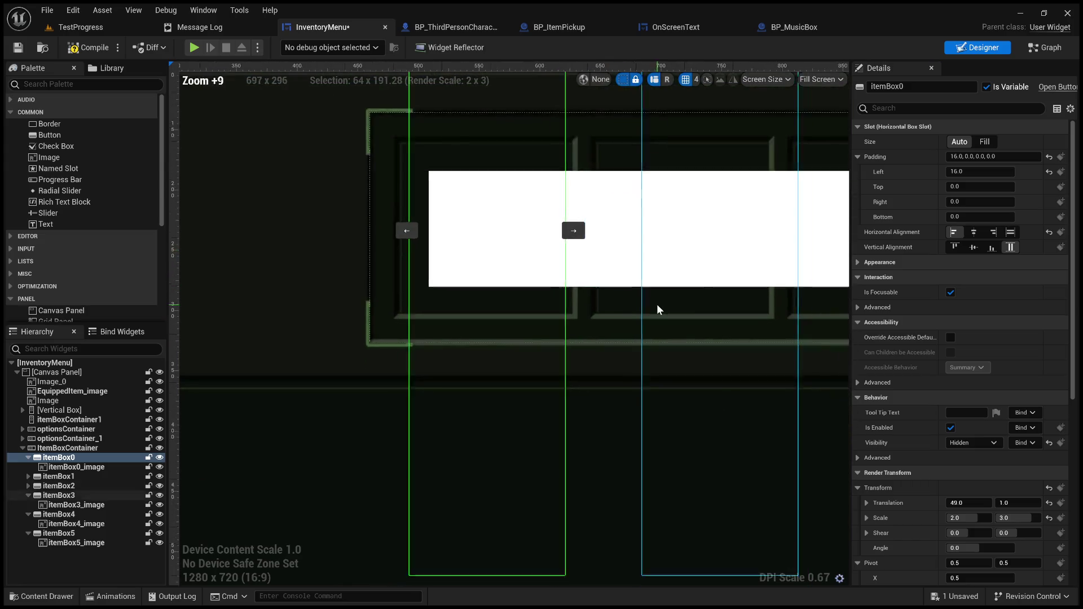
{"action": "scroll", "coordinate": [695, 300], "scroll_direction": "down", "scroll_amount": 2}
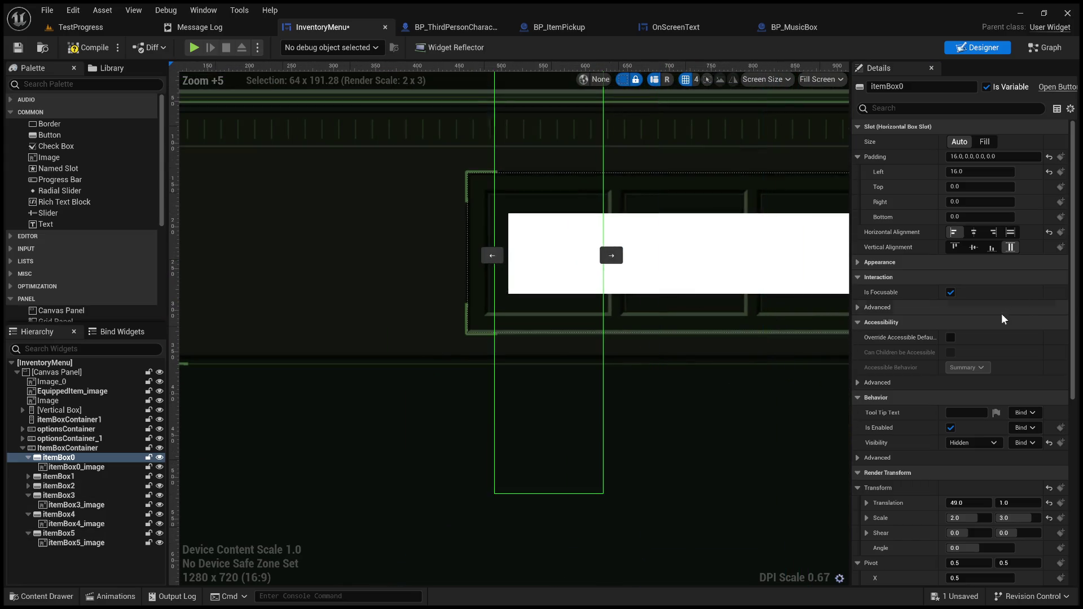
{"action": "left_click", "coordinate": [1012, 517]}
{"action": "type", "text": "1.1"}
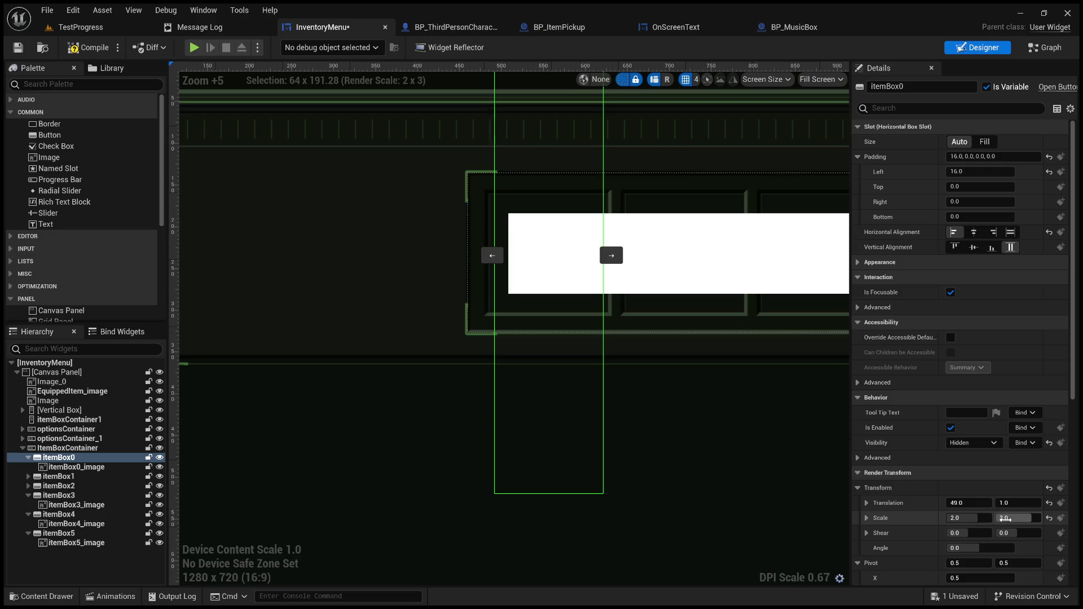
{"action": "key", "text": "Return"}
{"action": "type", "text": "0.75"}
{"action": "key", "text": "Return"}
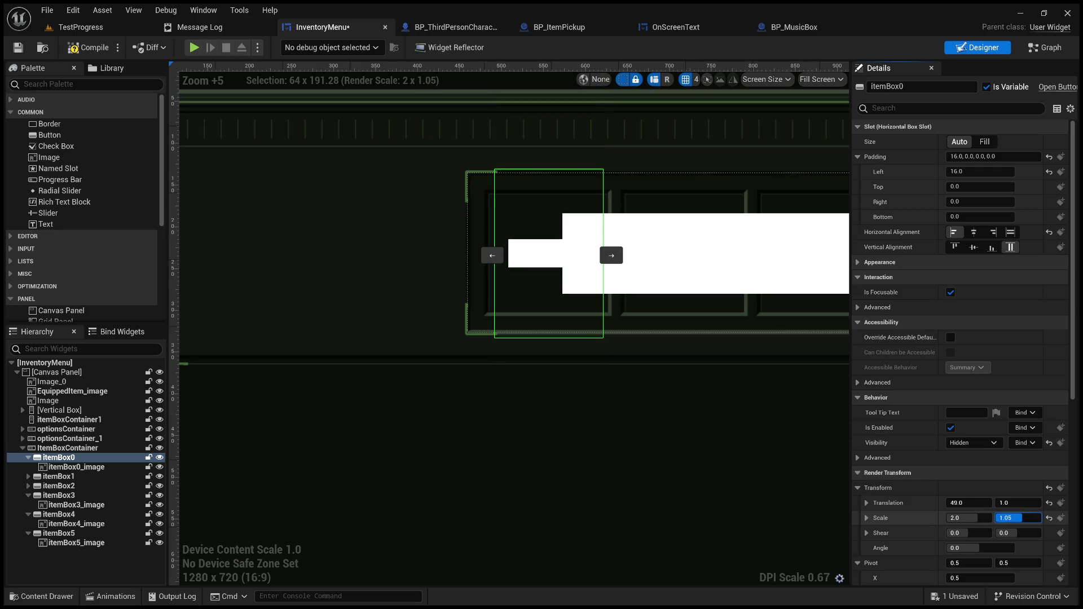
{"action": "type", "text": "0.7"}
{"action": "key", "text": "Return"}
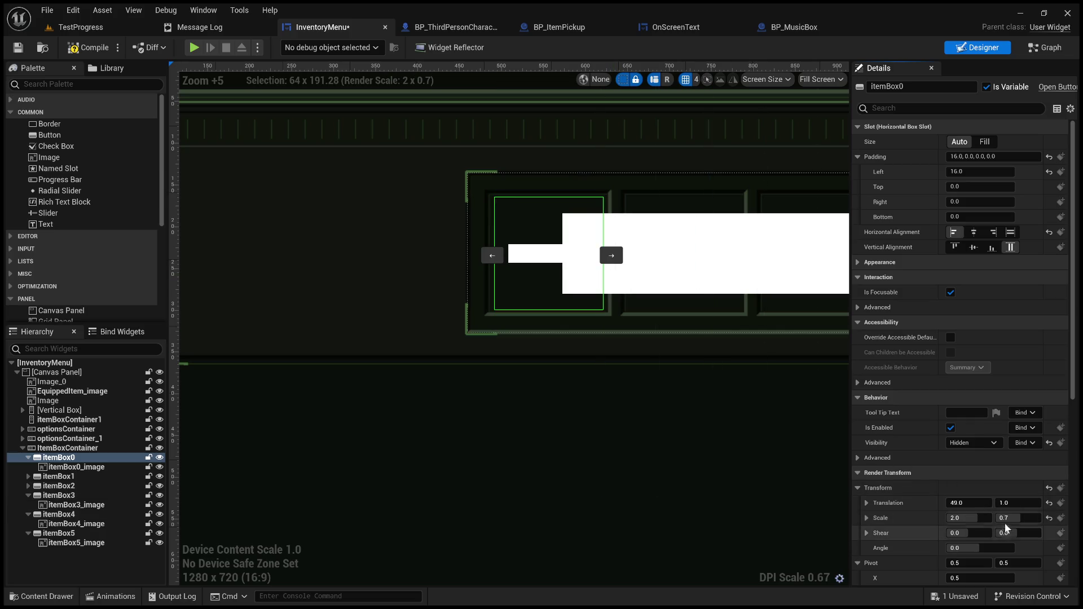
{"action": "left_click", "coordinate": [82, 467]}
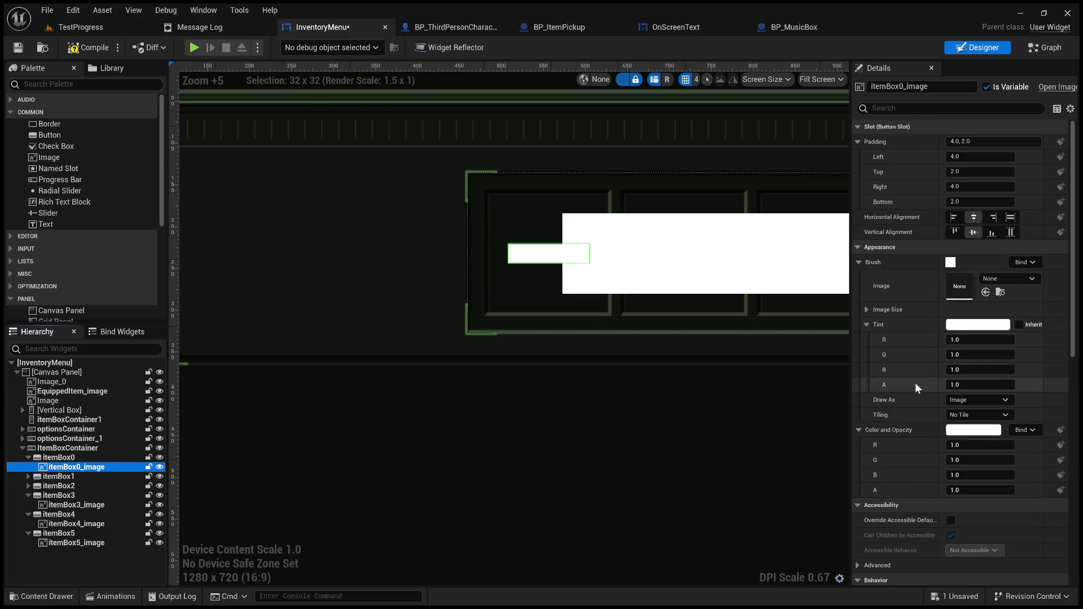
Assign T_F12_Key_Dark to itemBox0_image's Brush Image and review its padding
{"action": "scroll", "coordinate": [915, 382], "scroll_direction": "down", "scroll_amount": 5}
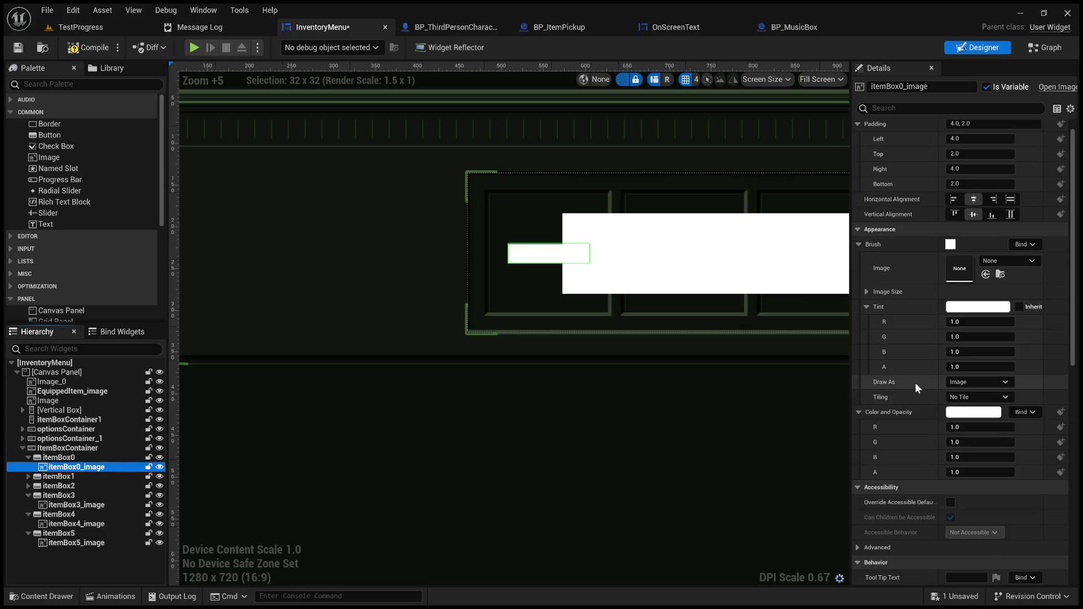
{"action": "scroll", "coordinate": [940, 439], "scroll_direction": "down", "scroll_amount": 3}
{"action": "scroll", "coordinate": [940, 438], "scroll_direction": "up", "scroll_amount": 5}
{"action": "scroll", "coordinate": [938, 428], "scroll_direction": "up", "scroll_amount": 3}
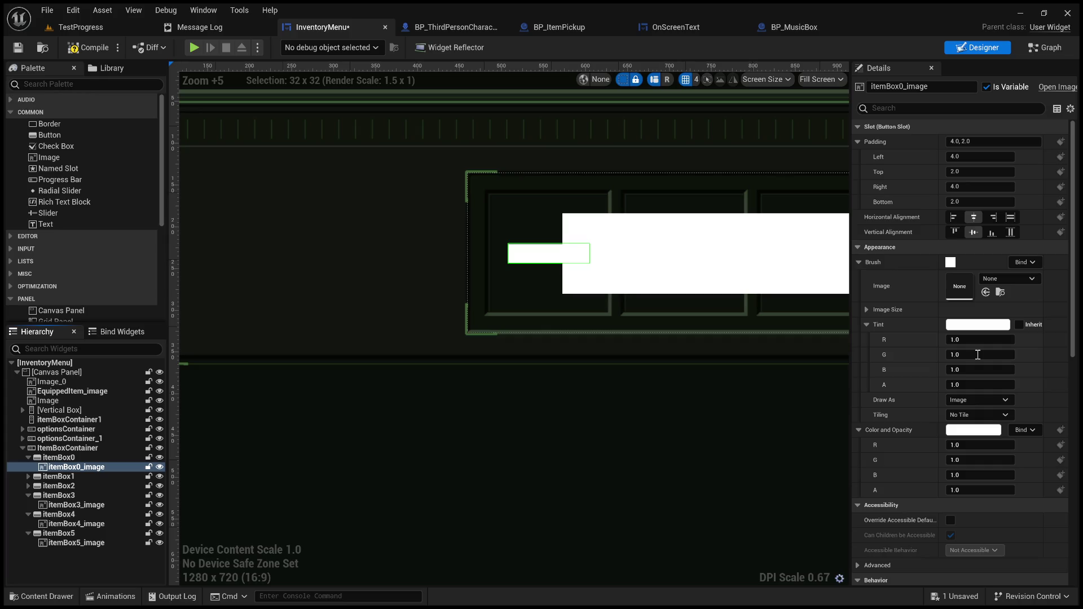
{"action": "key", "text": "ctrl+z"}
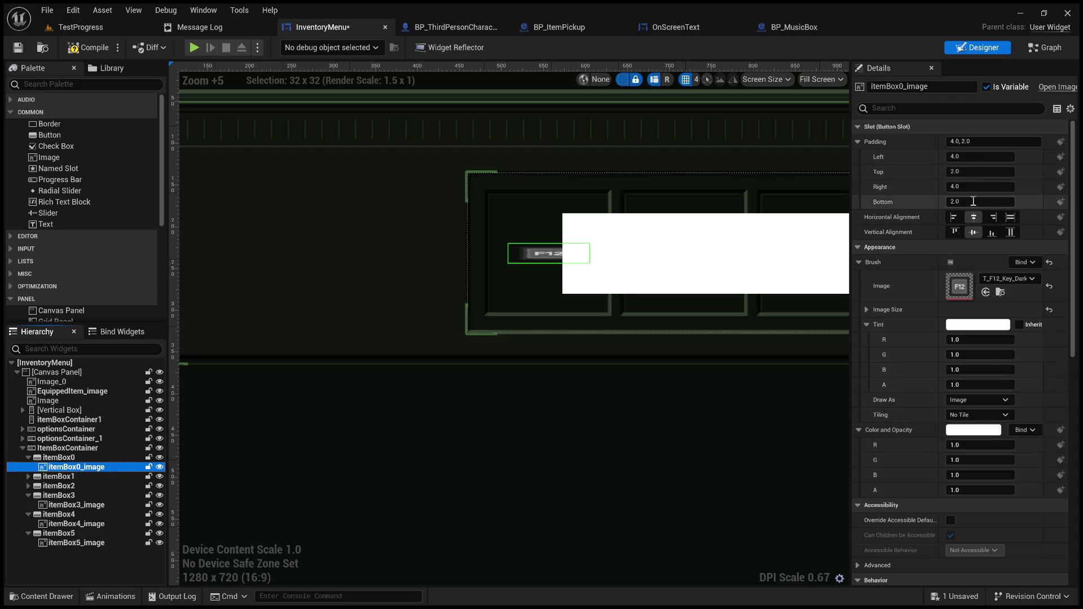
{"action": "left_click", "coordinate": [969, 174]}
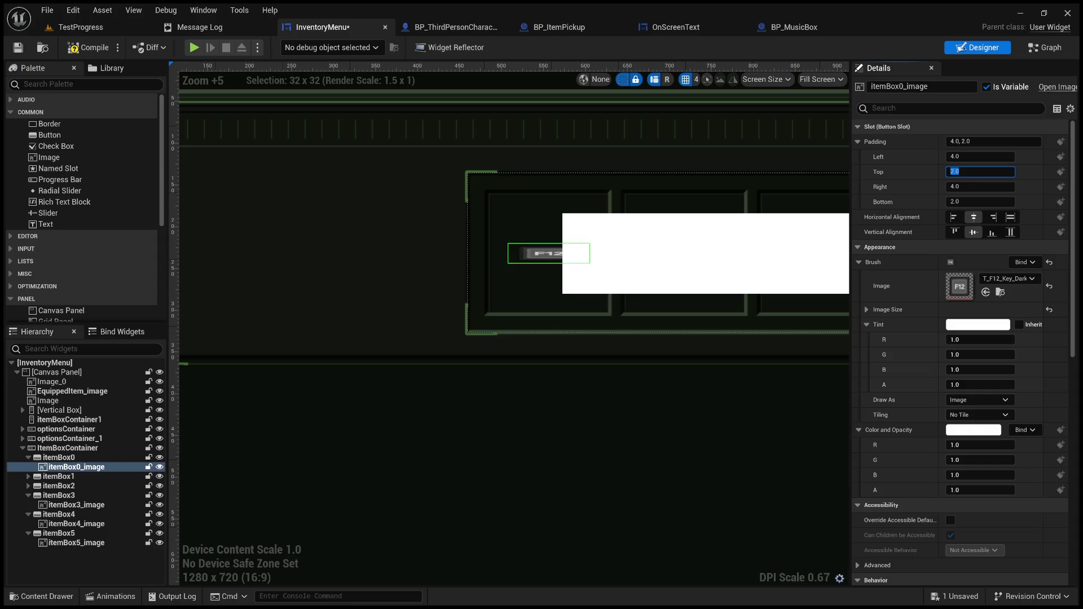
{"action": "scroll", "coordinate": [959, 339], "scroll_direction": "down", "scroll_amount": 3}
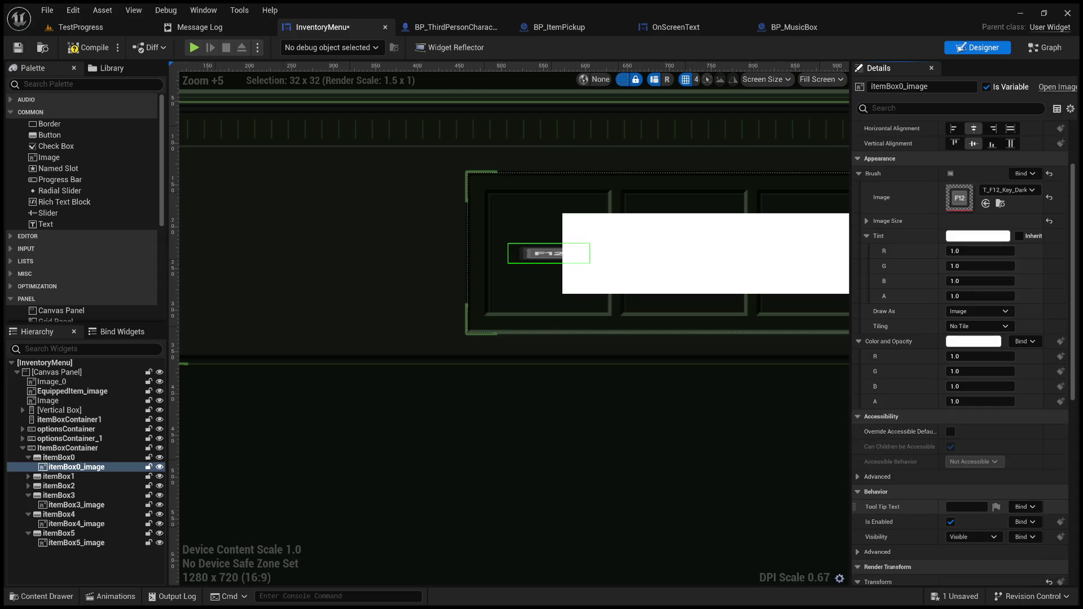
{"action": "left_click", "coordinate": [58, 514]}
{"action": "left_click", "coordinate": [527, 237]}
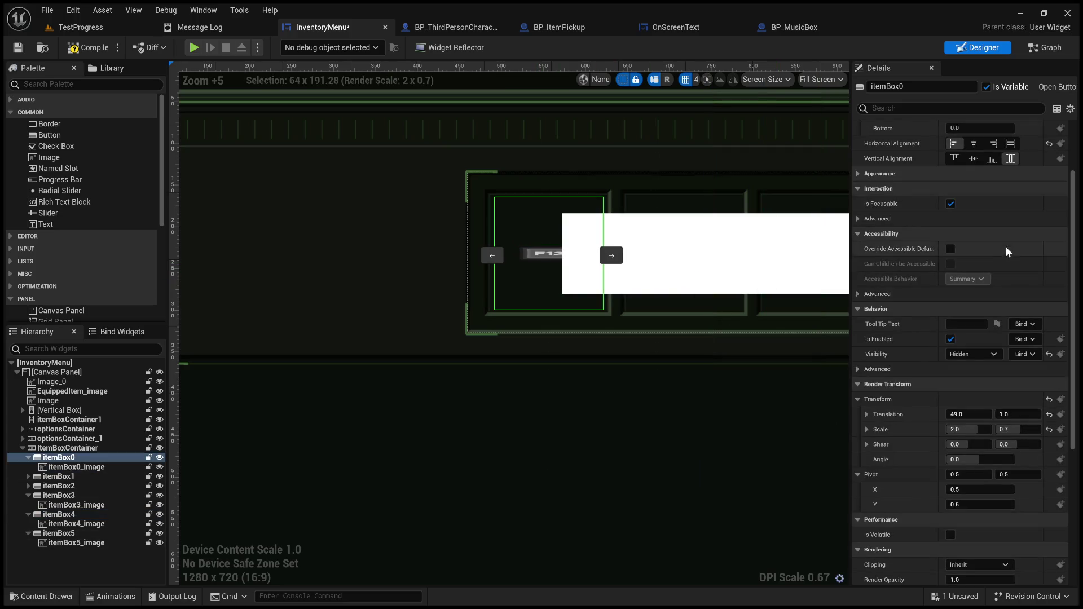
{"action": "scroll", "coordinate": [1041, 304], "scroll_direction": "down", "scroll_amount": 2}
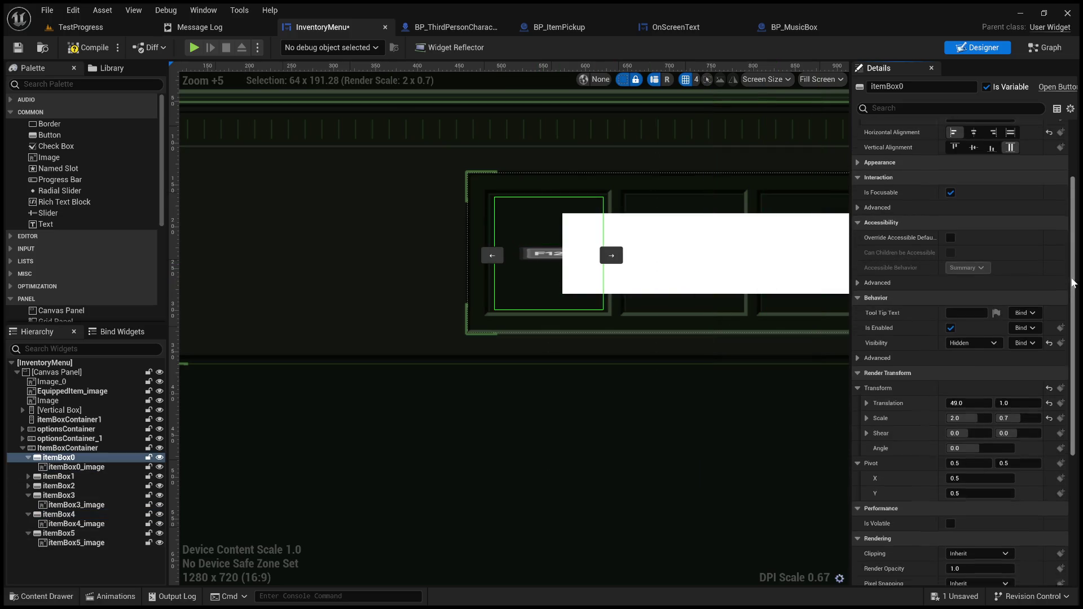
Set itemBox0_image's Render Transform Scale X to 2.0
{"action": "left_click", "coordinate": [79, 468]}
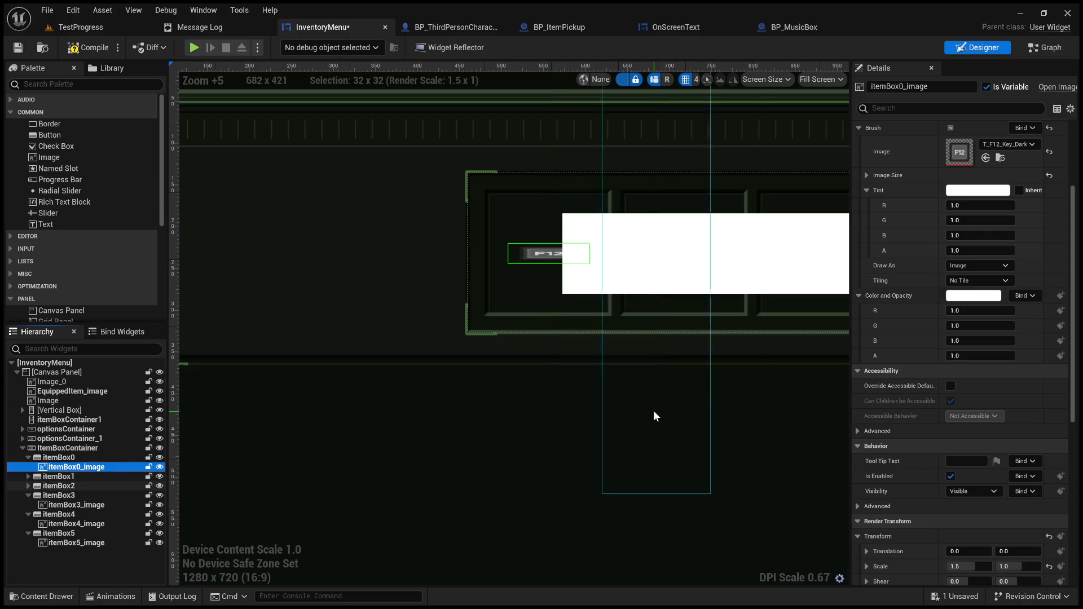
{"action": "left_click_drag", "start_coordinate": [1071, 396], "coordinate": [1066, 439]}
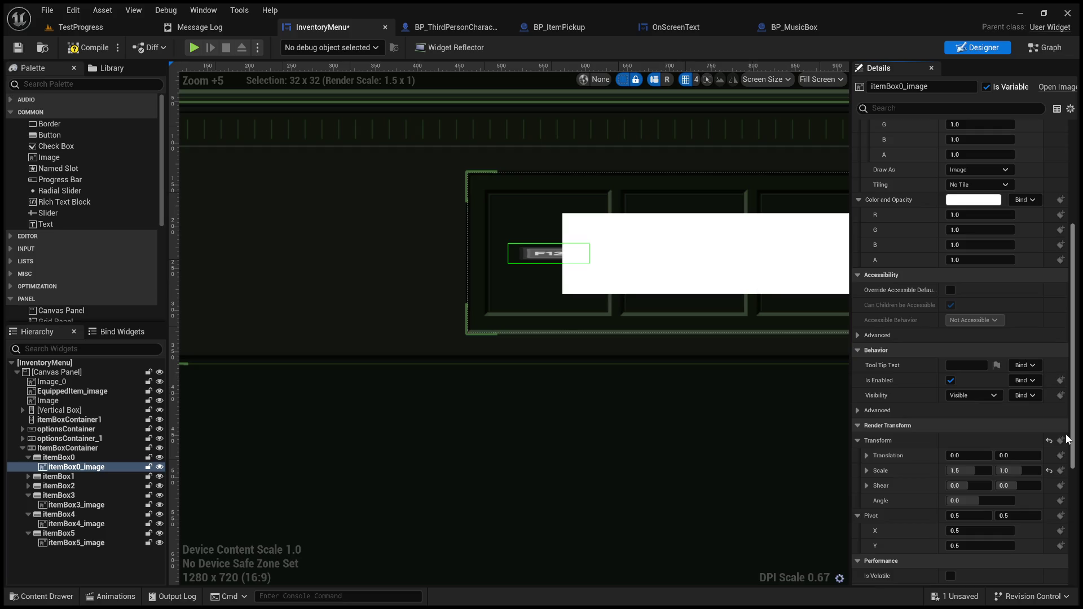
{"action": "left_click_drag", "start_coordinate": [1066, 439], "coordinate": [1067, 449]}
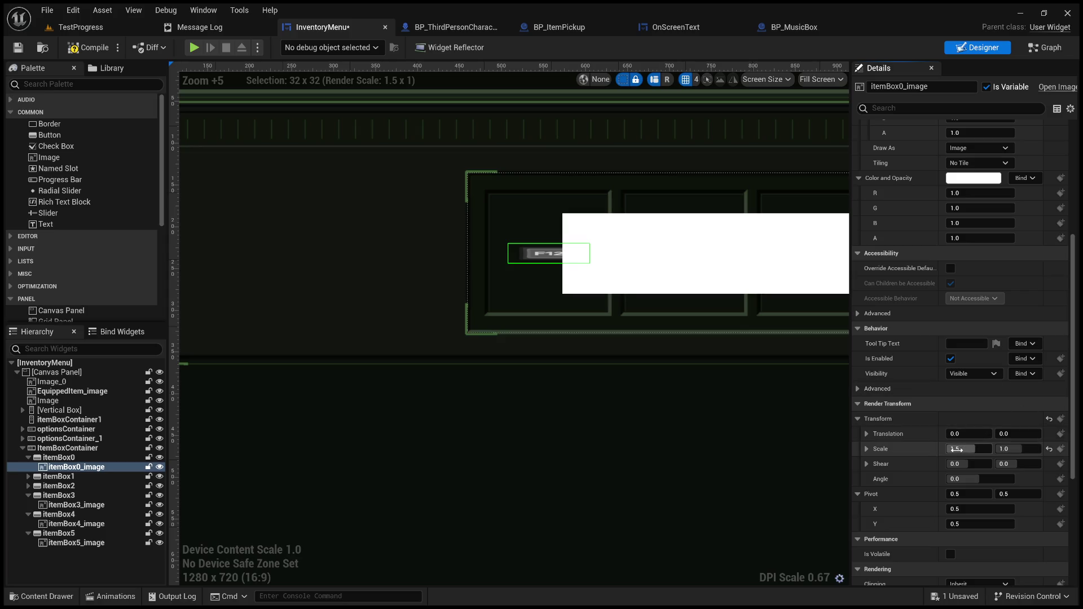
{"action": "type", "text": "1"}
{"action": "key", "text": "Return"}
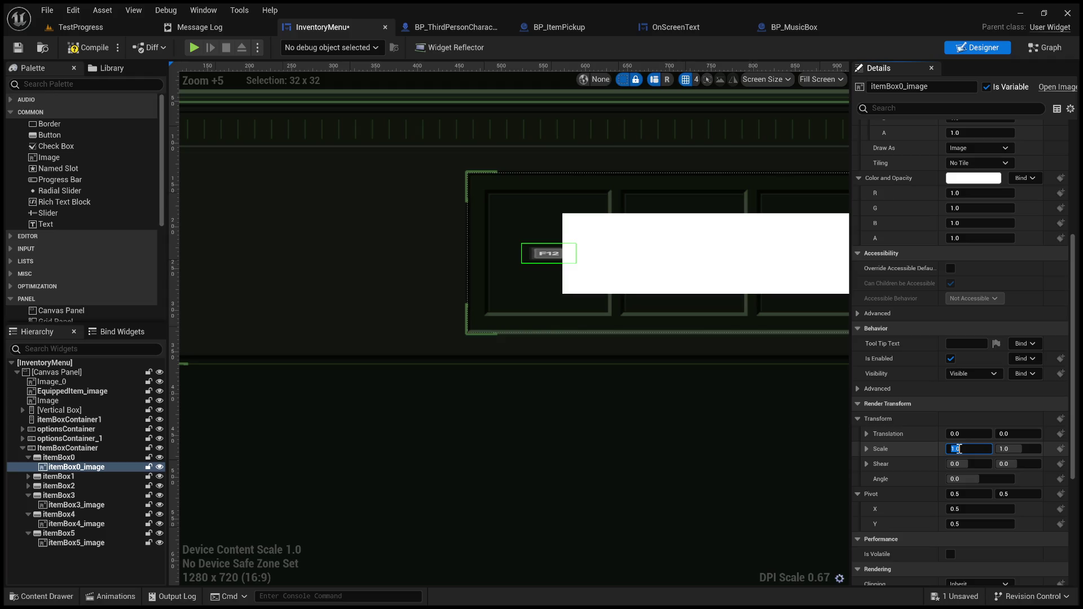
{"action": "type", "text": "20"}
{"action": "key", "text": "Return"}
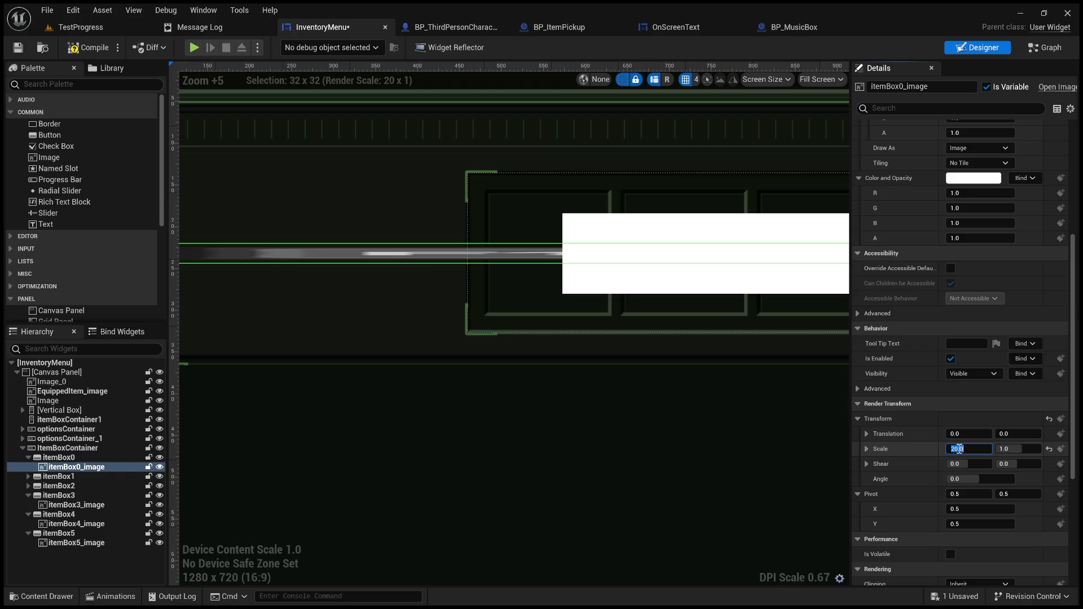
{"action": "type", "text": "2"}
{"action": "key", "text": "Return"}
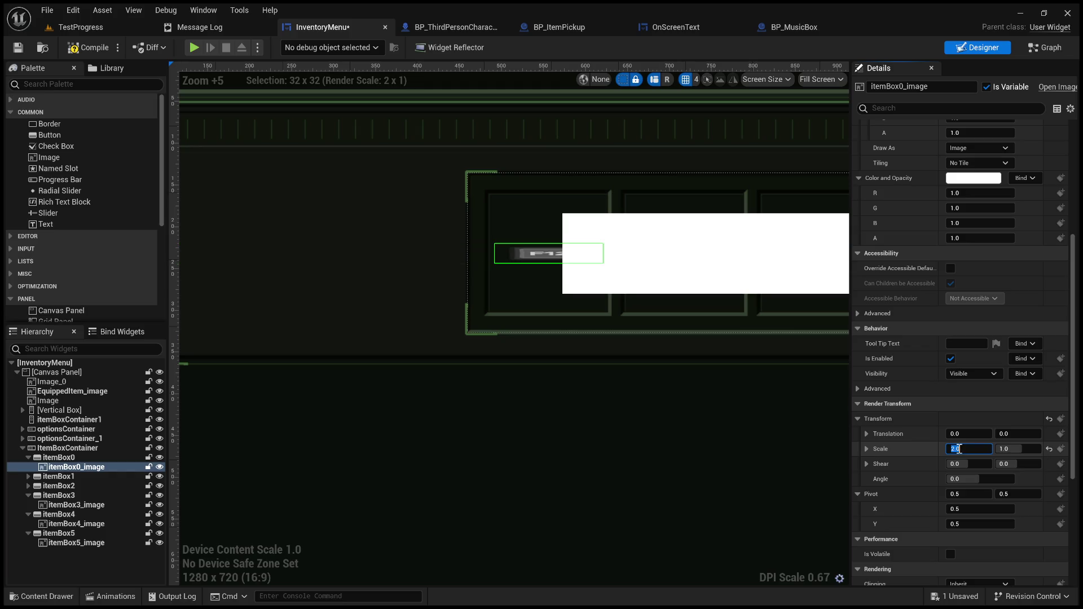
Raise itemBox0_image's Scale Y to 6.0
{"action": "left_click", "coordinate": [1017, 448]}
{"action": "type", "text": "4"}
{"action": "key", "text": "Return"}
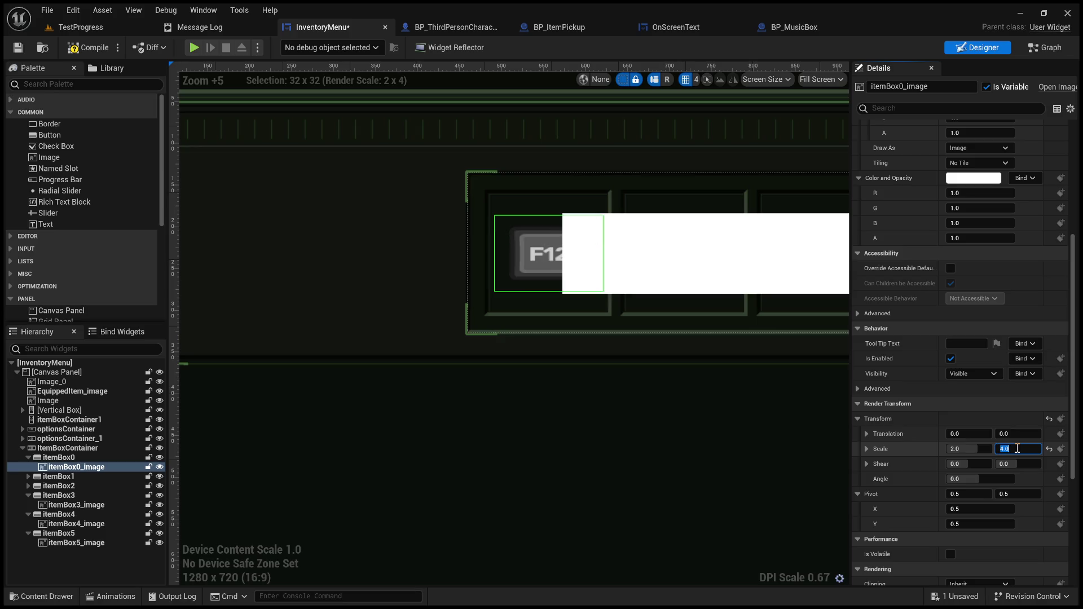
{"action": "type", "text": "5"}
{"action": "key", "text": "Return"}
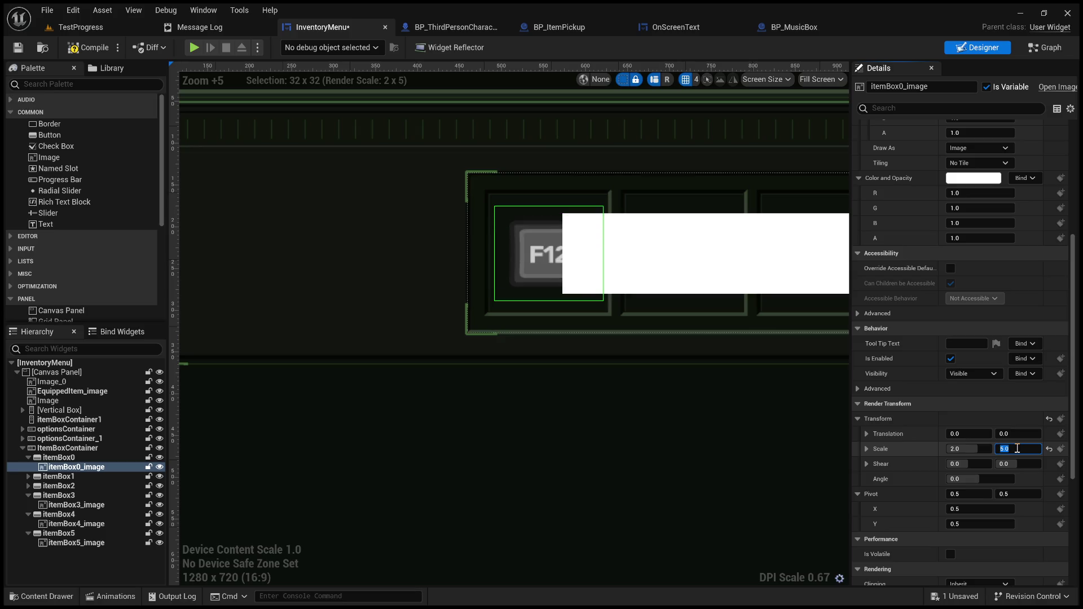
{"action": "type", "text": "6"}
{"action": "key", "text": "Return"}
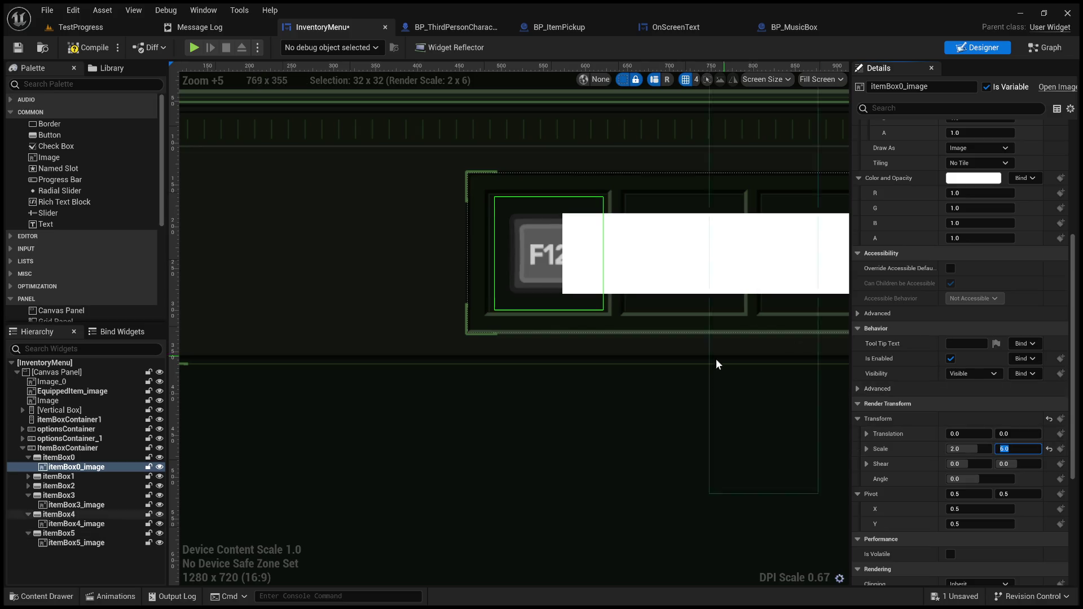
{"action": "left_click", "coordinate": [604, 411]}
{"action": "scroll", "coordinate": [573, 389], "scroll_direction": "down", "scroll_amount": 3}
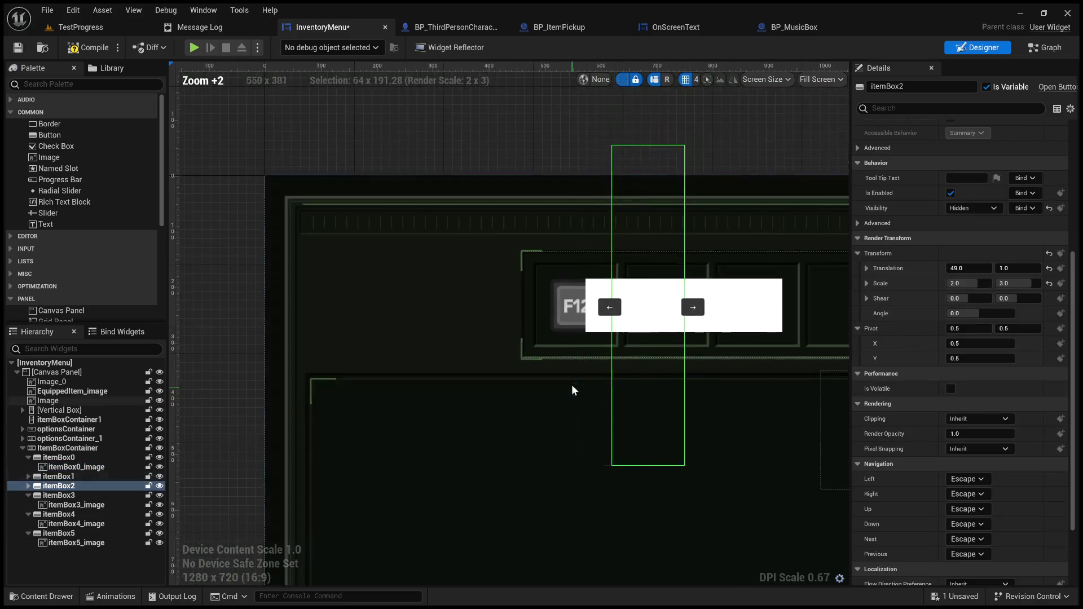
Paste a left padding of 16 into itemBox1's slot padding
{"action": "left_click", "coordinate": [546, 345]}
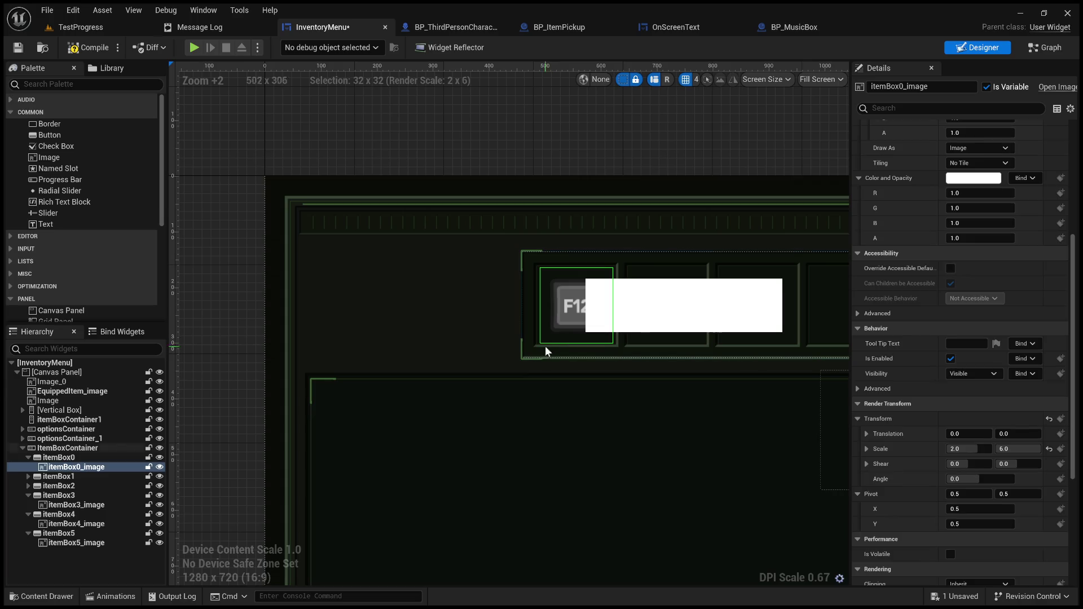
{"action": "left_click", "coordinate": [76, 458]}
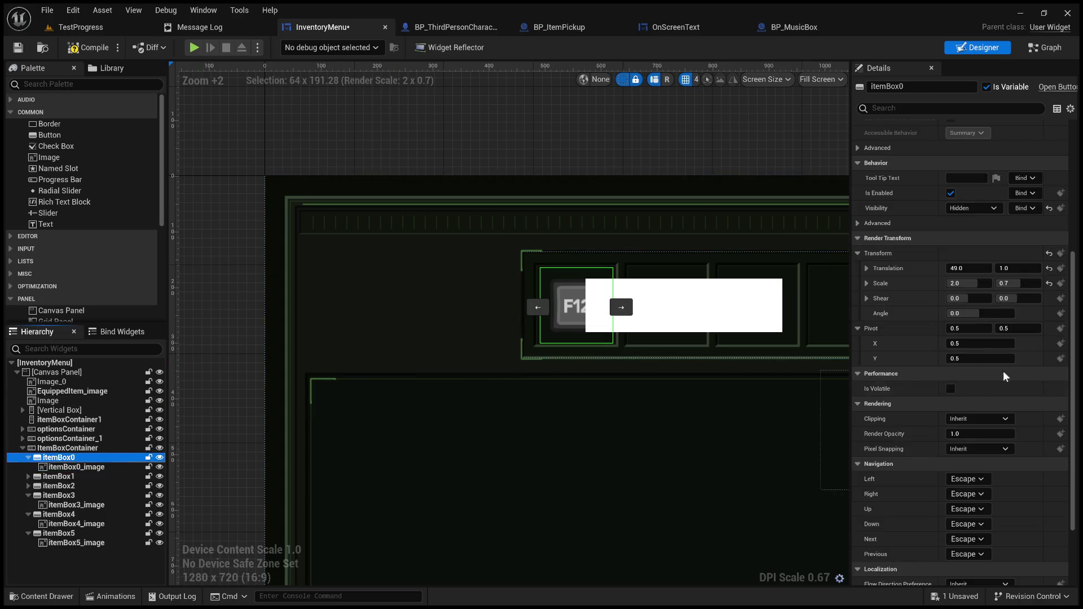
{"action": "scroll", "coordinate": [1072, 345], "scroll_direction": "up", "scroll_amount": 5}
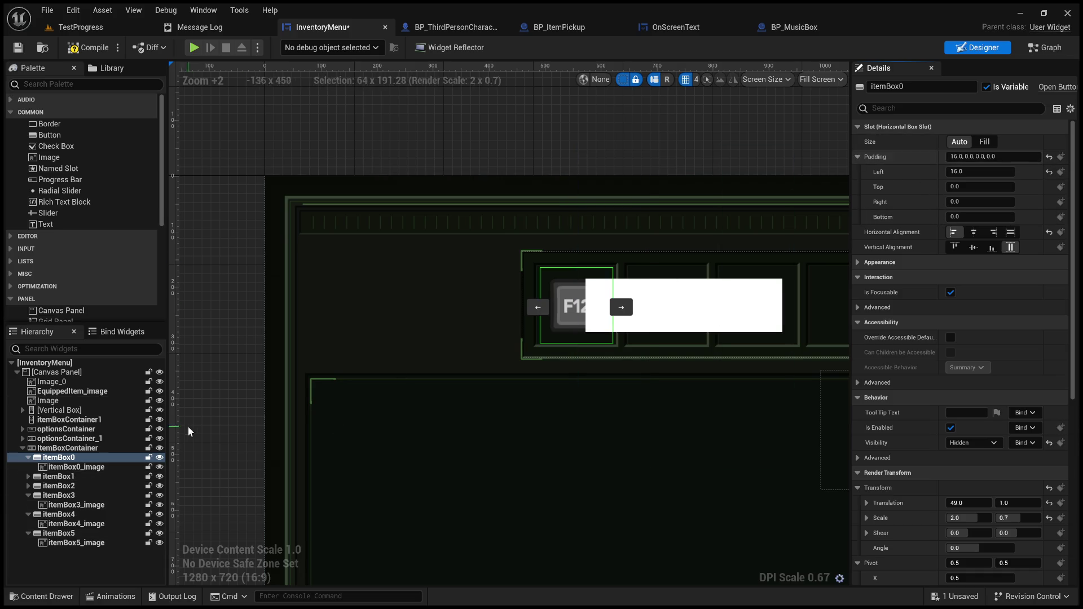
{"action": "left_click", "coordinate": [58, 476]}
{"action": "left_click", "coordinate": [923, 162]}
{"action": "key", "text": "ctrl+v"}
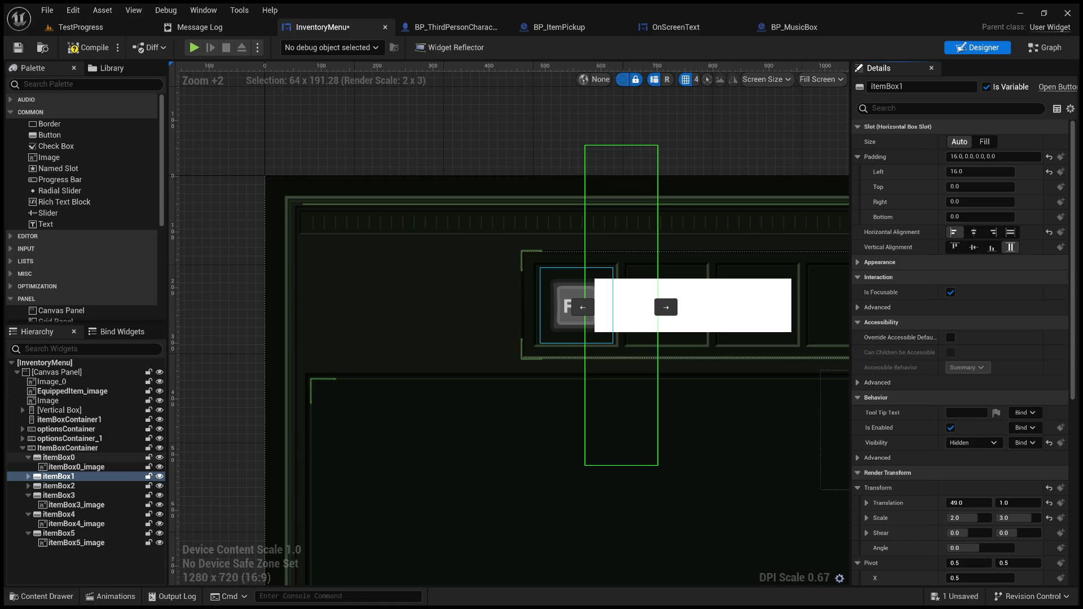
Inspect itemBox0_image and itemBox0 render transforms: 49 × 1 translation, 2.0 × 0.7 scale
{"action": "left_click", "coordinate": [77, 468]}
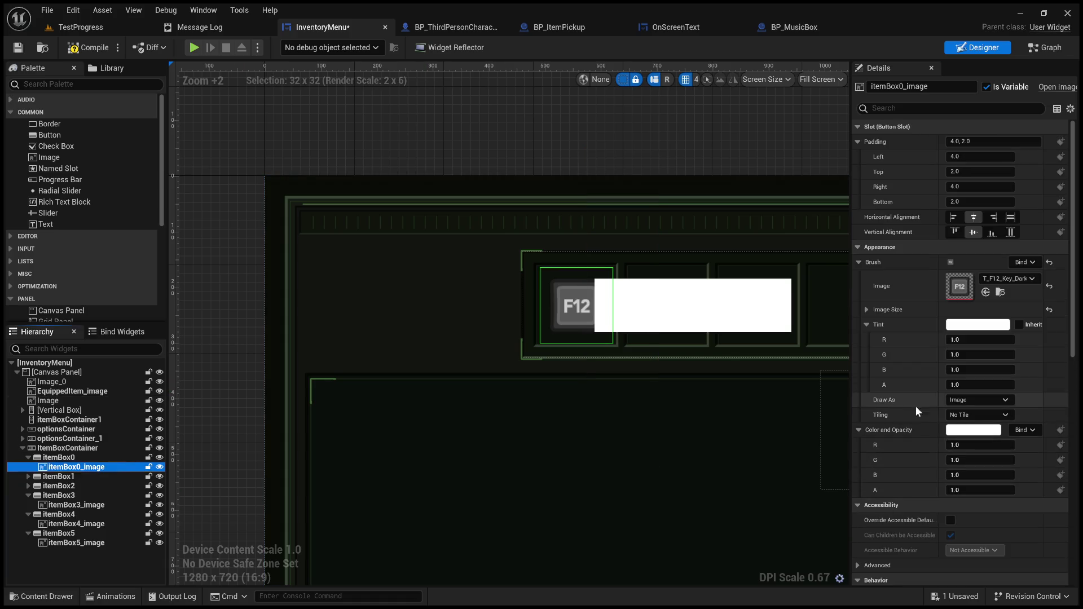
{"action": "scroll", "coordinate": [904, 460], "scroll_direction": "down", "scroll_amount": 2}
{"action": "scroll", "coordinate": [903, 469], "scroll_direction": "down", "scroll_amount": 4}
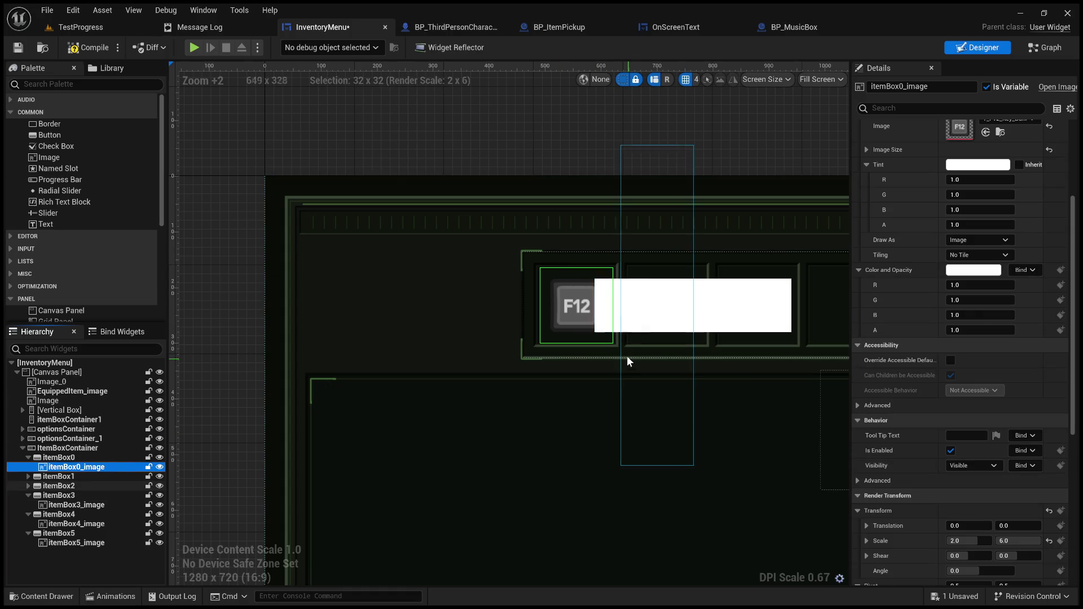
{"action": "scroll", "coordinate": [642, 345], "scroll_direction": "up", "scroll_amount": 2}
{"action": "scroll", "coordinate": [642, 345], "scroll_direction": "down", "scroll_amount": 1}
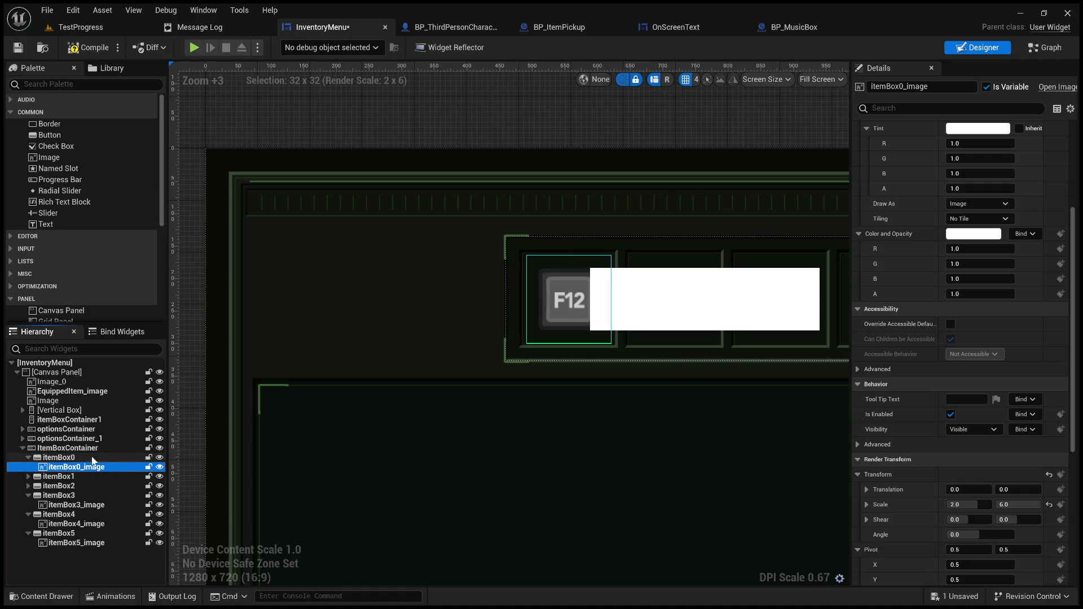
{"action": "left_click", "coordinate": [58, 457]}
{"action": "scroll", "coordinate": [899, 483], "scroll_direction": "down", "scroll_amount": 2}
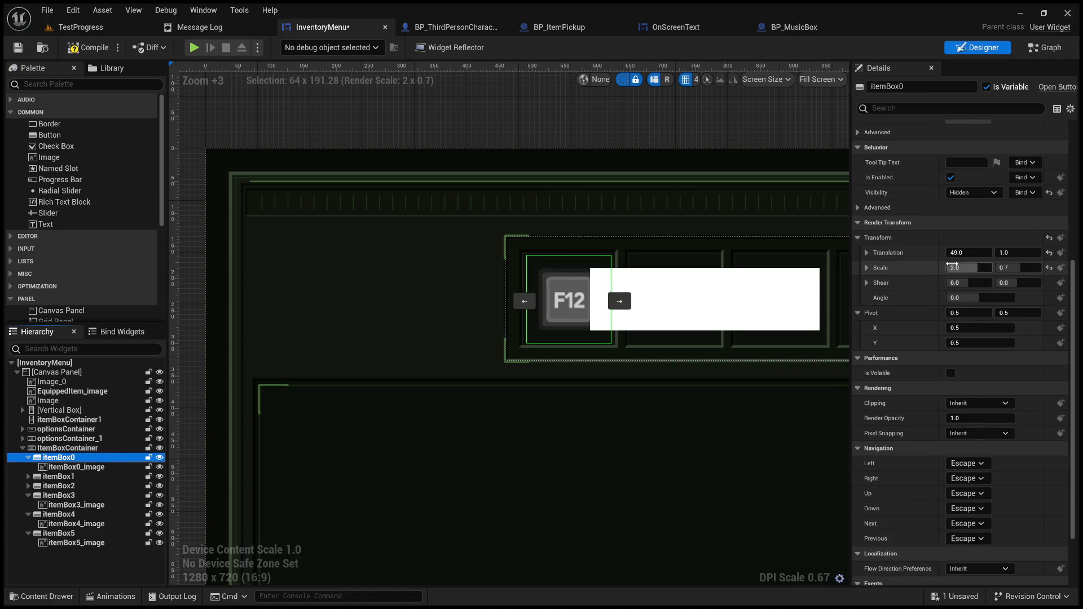
{"action": "left_click", "coordinate": [897, 243]}
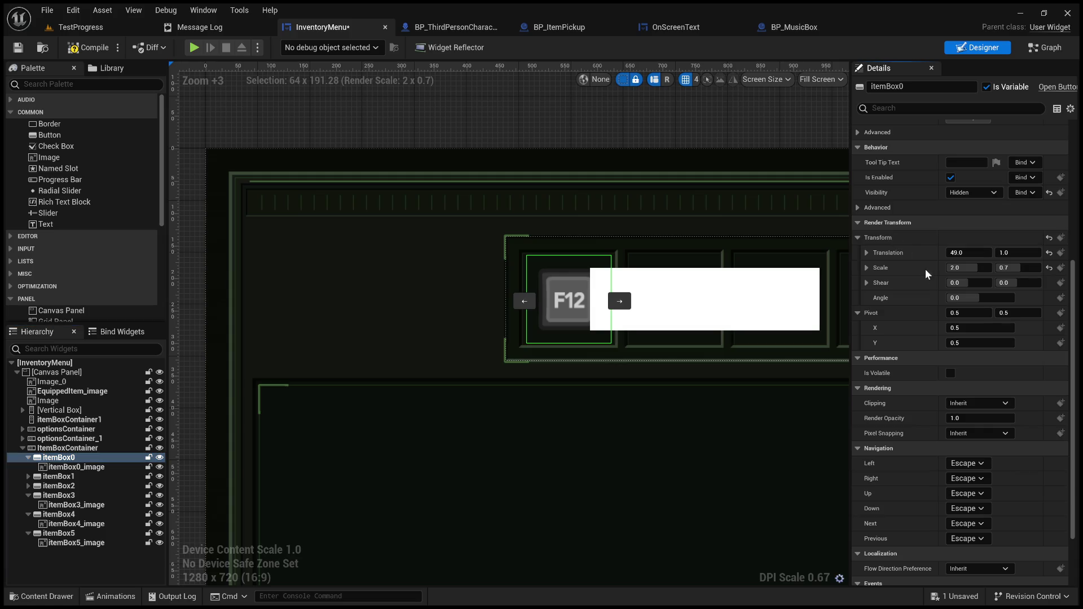
{"action": "left_click", "coordinate": [68, 475]}
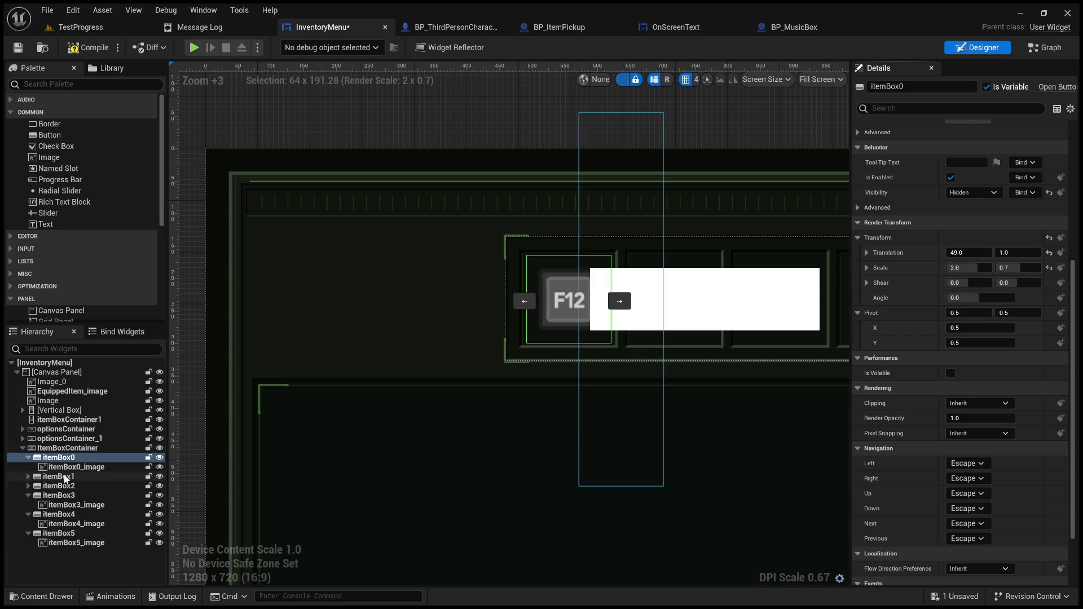
Give itemBox1–itemBox5 a Render Transform Scale Y of 0.7
{"action": "left_click", "coordinate": [72, 486], "text": "ctrl"}
{"action": "left_click", "coordinate": [72, 496], "text": "ctrl"}
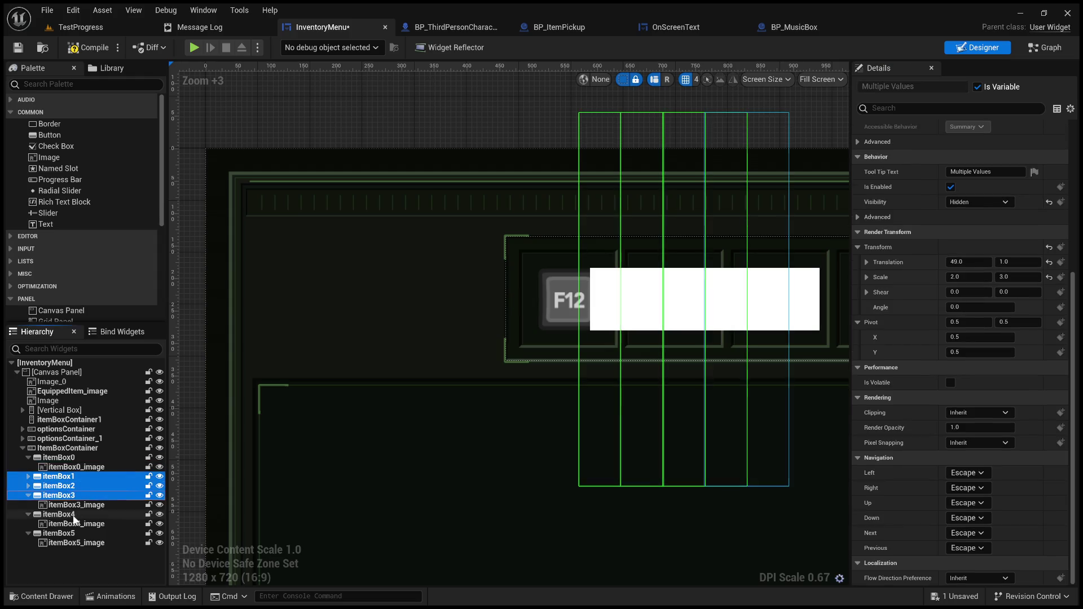
{"action": "left_click", "coordinate": [71, 514], "text": "ctrl"}
{"action": "left_click", "coordinate": [71, 533], "text": "ctrl"}
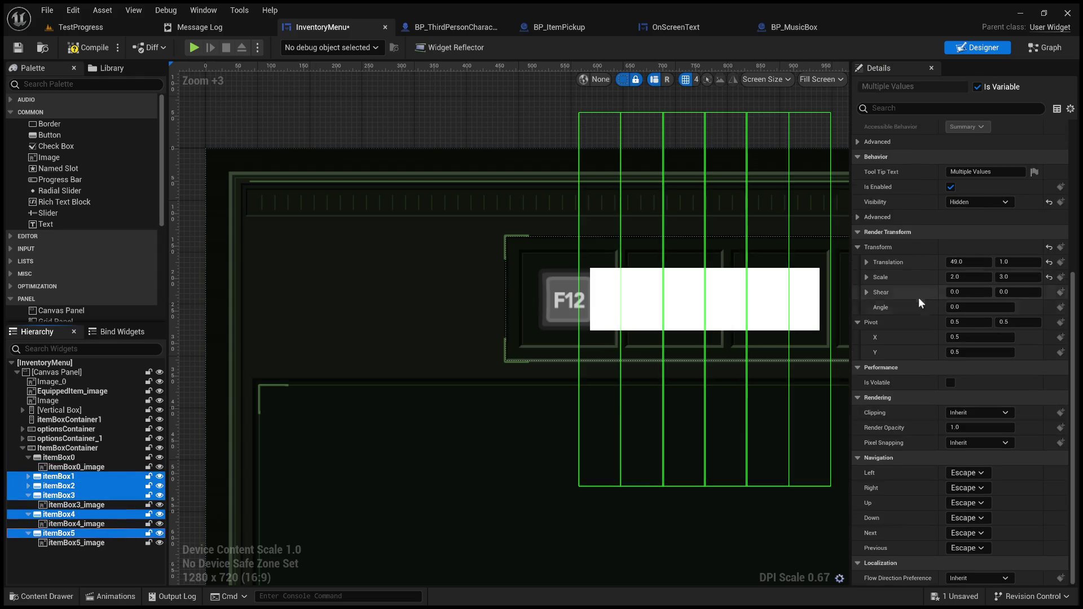
{"action": "left_click", "coordinate": [892, 279]}
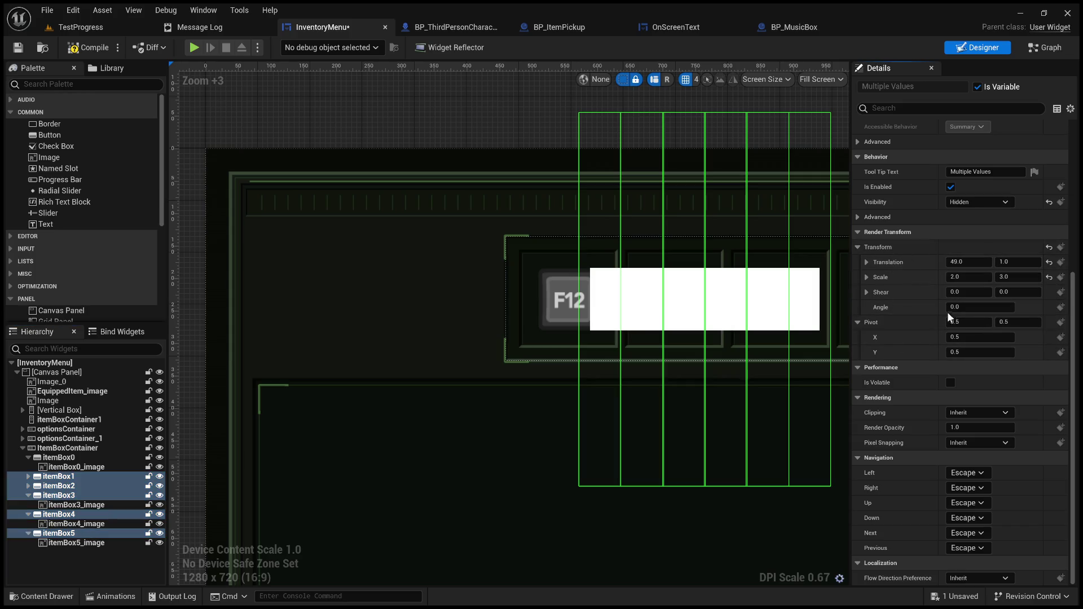
{"action": "key", "text": "ctrl+z"}
{"action": "scroll", "coordinate": [707, 333], "scroll_direction": "down", "scroll_amount": 3}
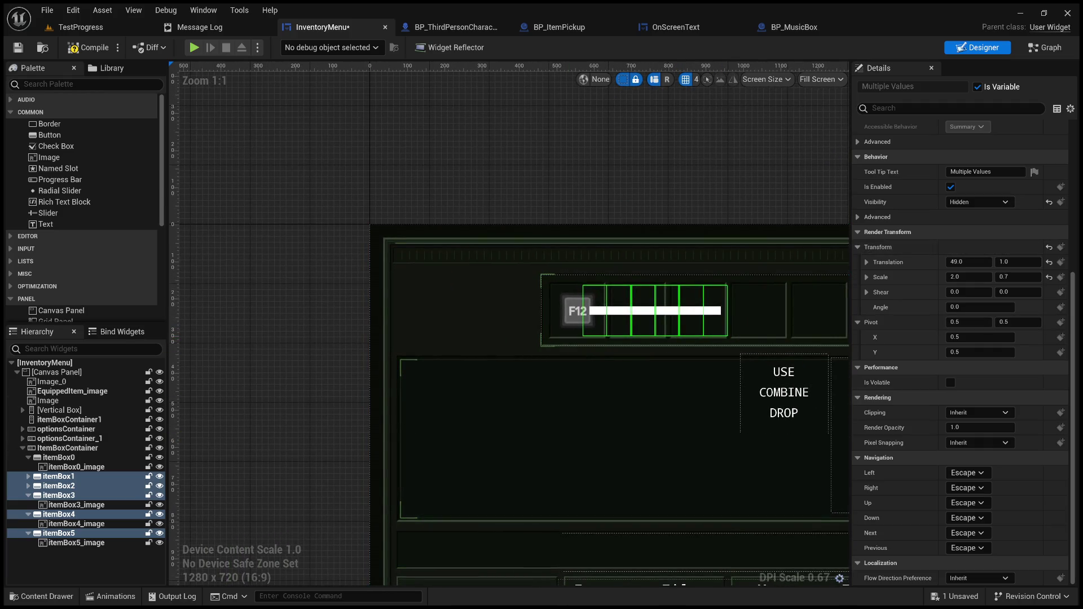
Select the five item images and compare against itemBox0_image's 2.0 × 6.0 scale
{"action": "left_click", "coordinate": [76, 467]}
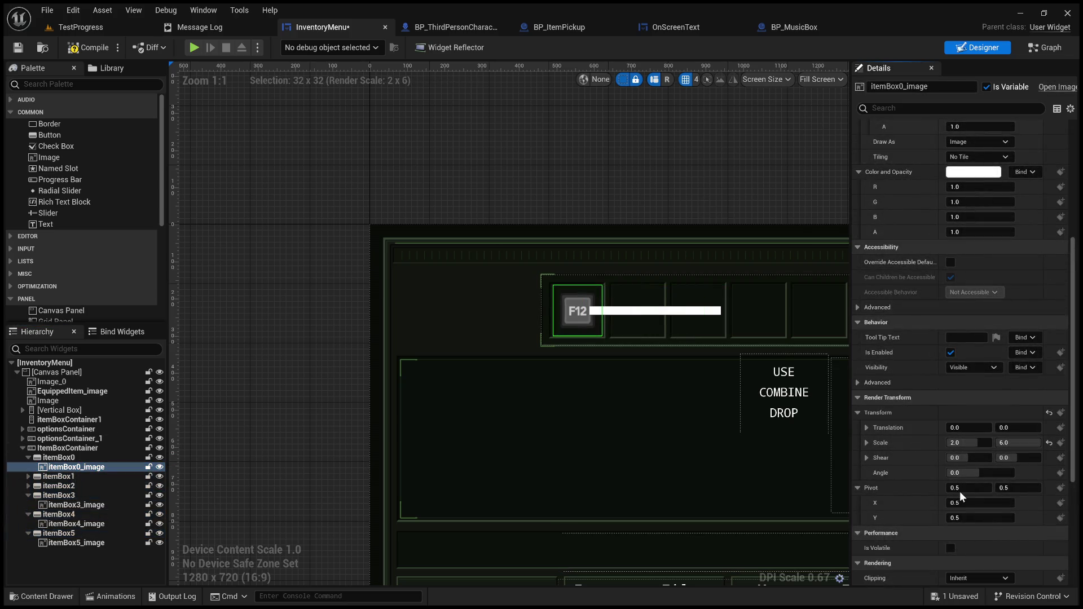
{"action": "left_click", "coordinate": [29, 486]}
{"action": "left_click", "coordinate": [28, 476]}
{"action": "left_click", "coordinate": [70, 562]}
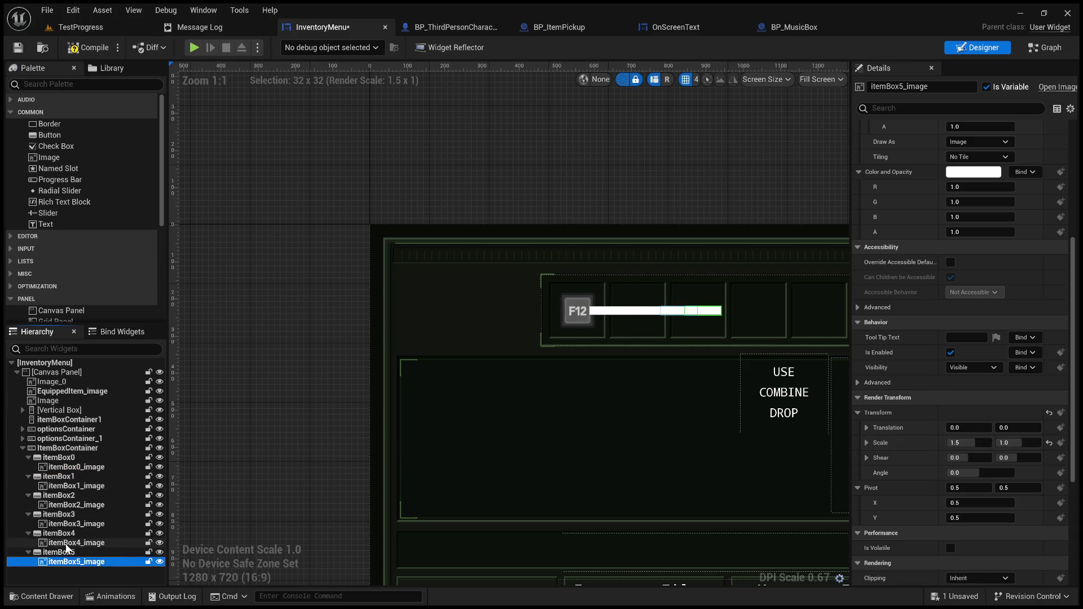
{"action": "left_click", "coordinate": [73, 542], "text": "ctrl"}
{"action": "left_click", "coordinate": [74, 523], "text": "ctrl"}
{"action": "left_click", "coordinate": [73, 505], "text": "ctrl"}
{"action": "left_click", "coordinate": [80, 486], "text": "ctrl"}
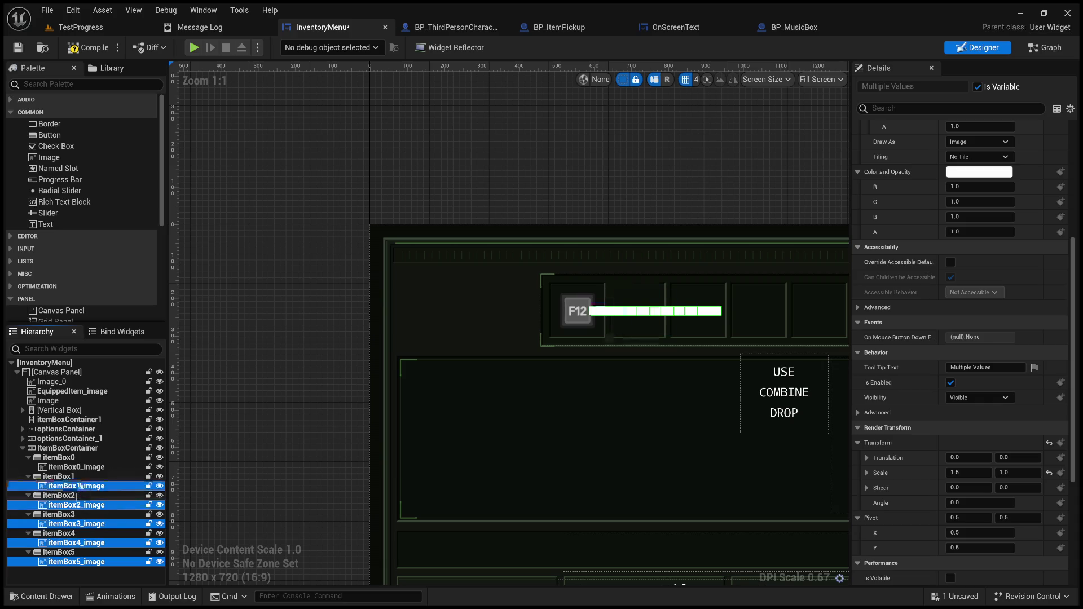
{"action": "left_click", "coordinate": [896, 441]}
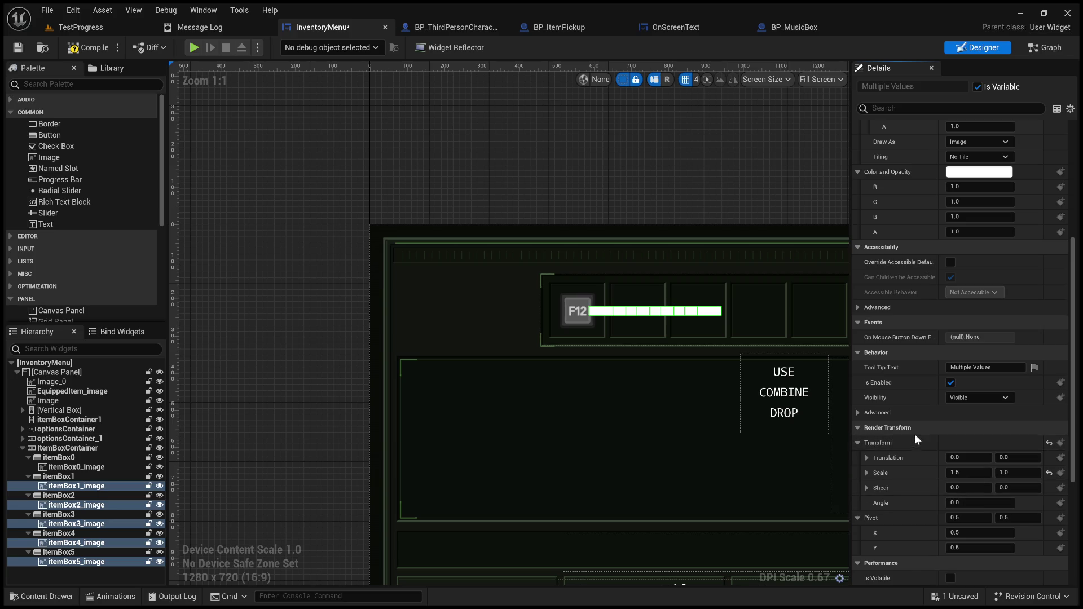
{"action": "left_click", "coordinate": [85, 467]}
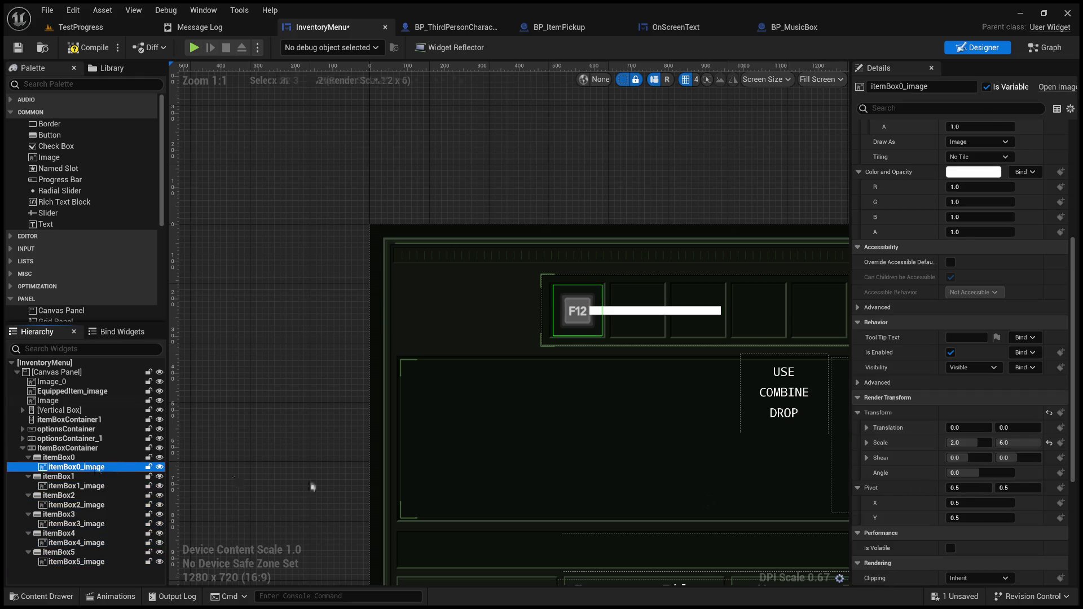
{"action": "left_click", "coordinate": [919, 444]}
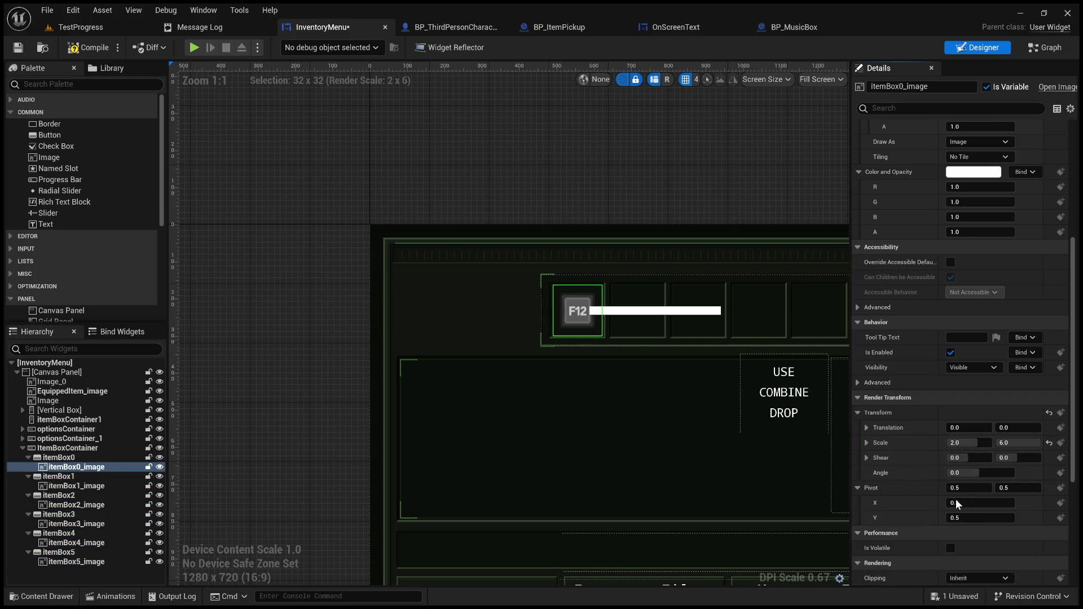
Apply a 2.0 × 6.0 scale to itemBox1_image through itemBox5_image
{"action": "left_click", "coordinate": [87, 485]}
{"action": "left_click", "coordinate": [79, 505], "text": "ctrl"}
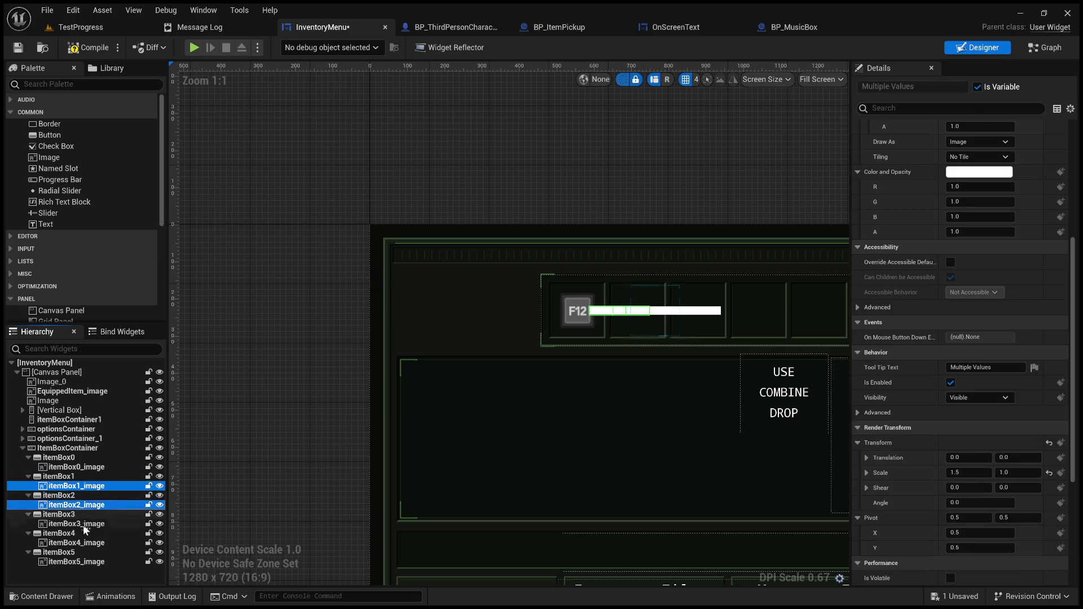
{"action": "left_click", "coordinate": [83, 524], "text": "ctrl"}
{"action": "left_click", "coordinate": [81, 542], "text": "ctrl"}
{"action": "left_click", "coordinate": [80, 561], "text": "ctrl"}
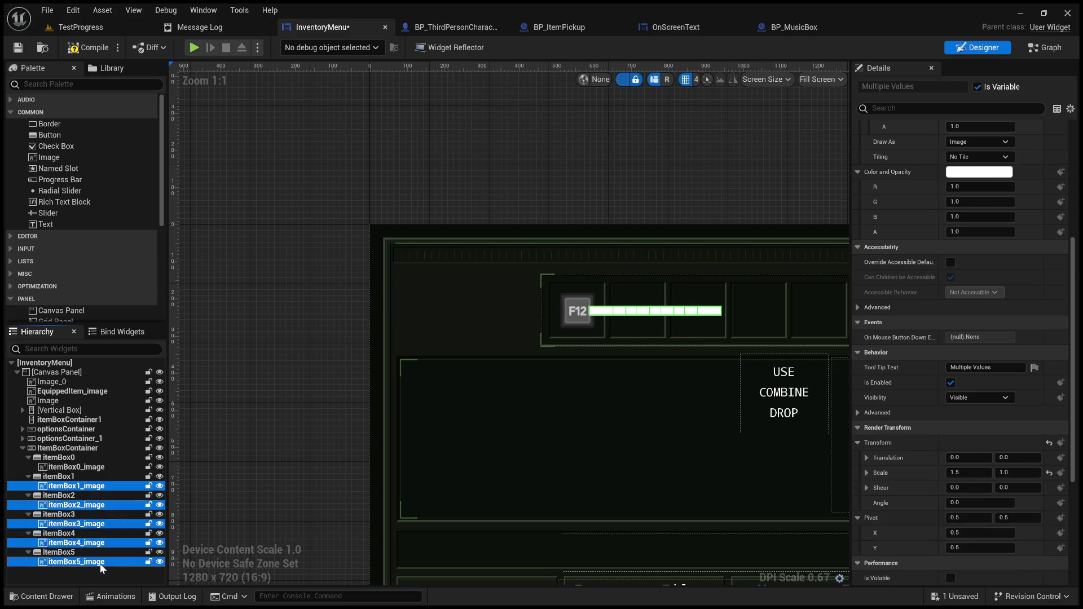
{"action": "left_click", "coordinate": [911, 477]}
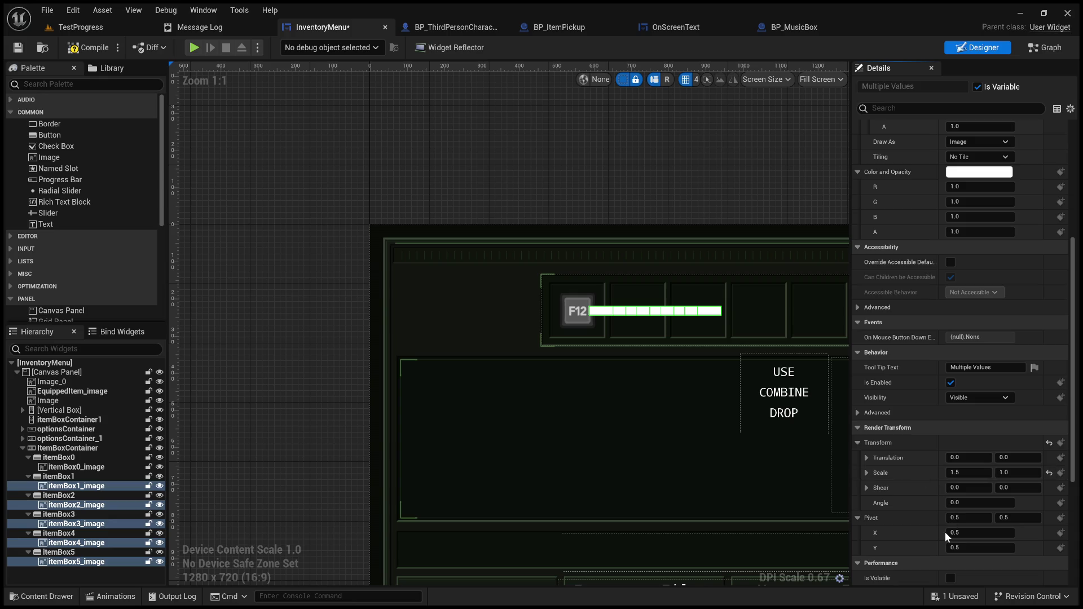
{"action": "key", "text": "ctrl+z"}
{"action": "scroll", "coordinate": [571, 333], "scroll_direction": "up", "scroll_amount": 2}
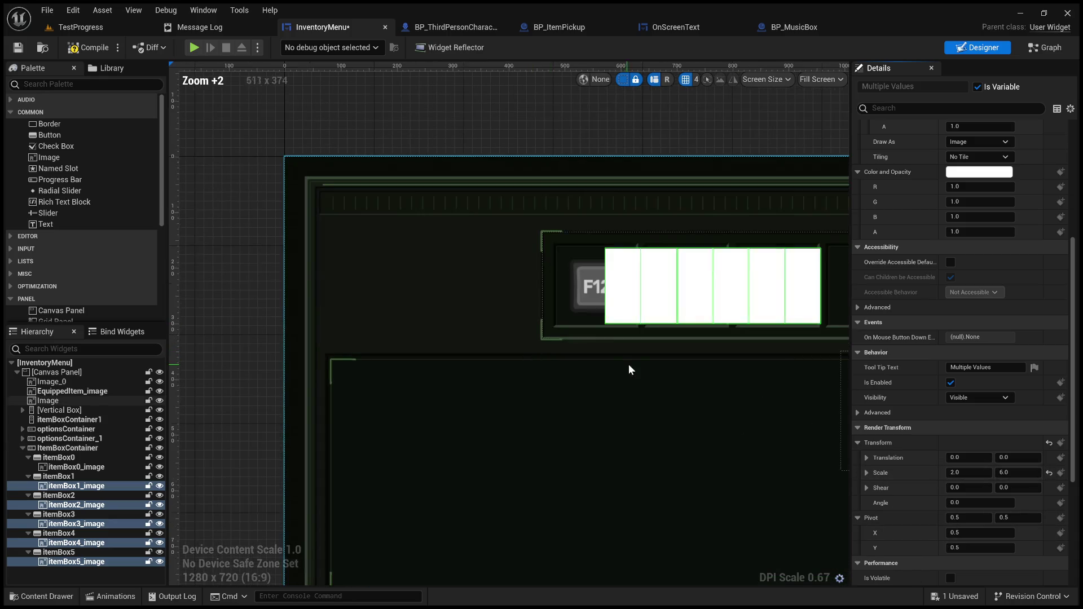
{"action": "left_click", "coordinate": [59, 477]}
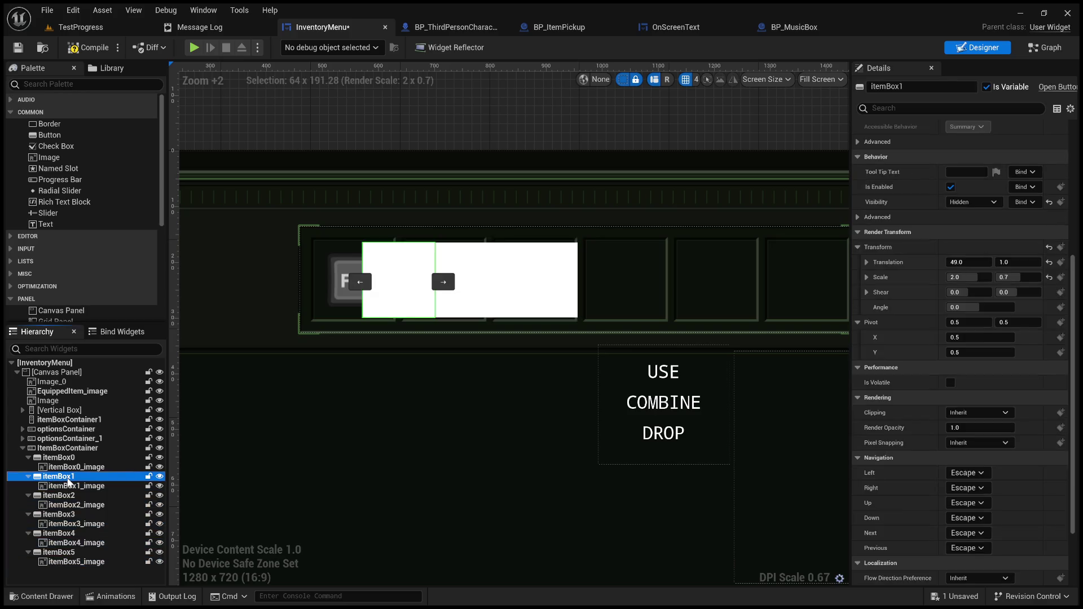
{"action": "scroll", "coordinate": [970, 198], "scroll_direction": "up", "scroll_amount": 10}
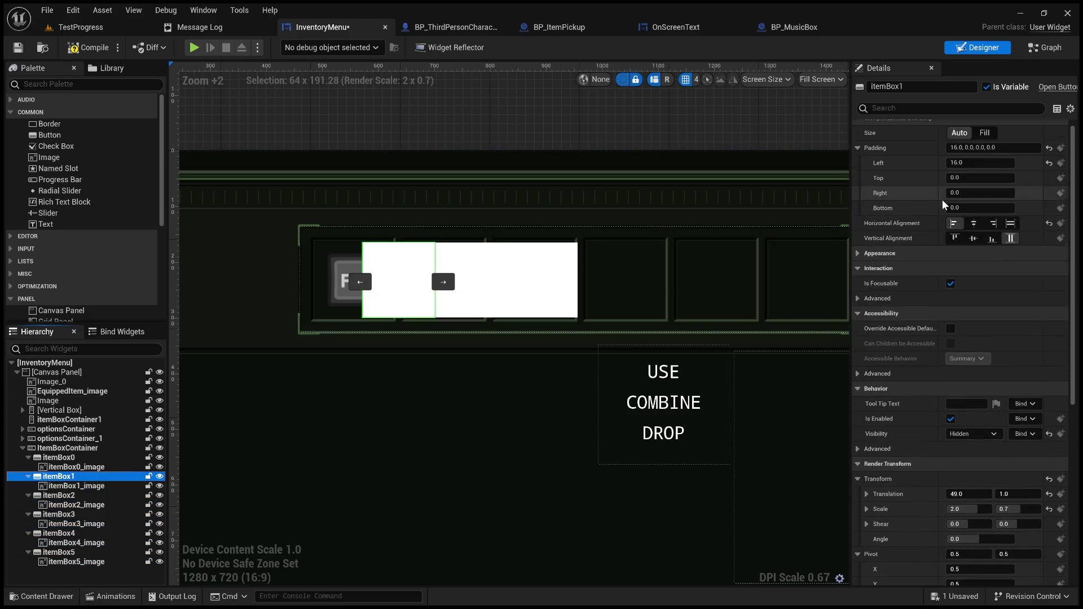
Set itemBox1's left padding to 100, after trying 84 and 90
{"action": "left_click", "coordinate": [980, 172]}
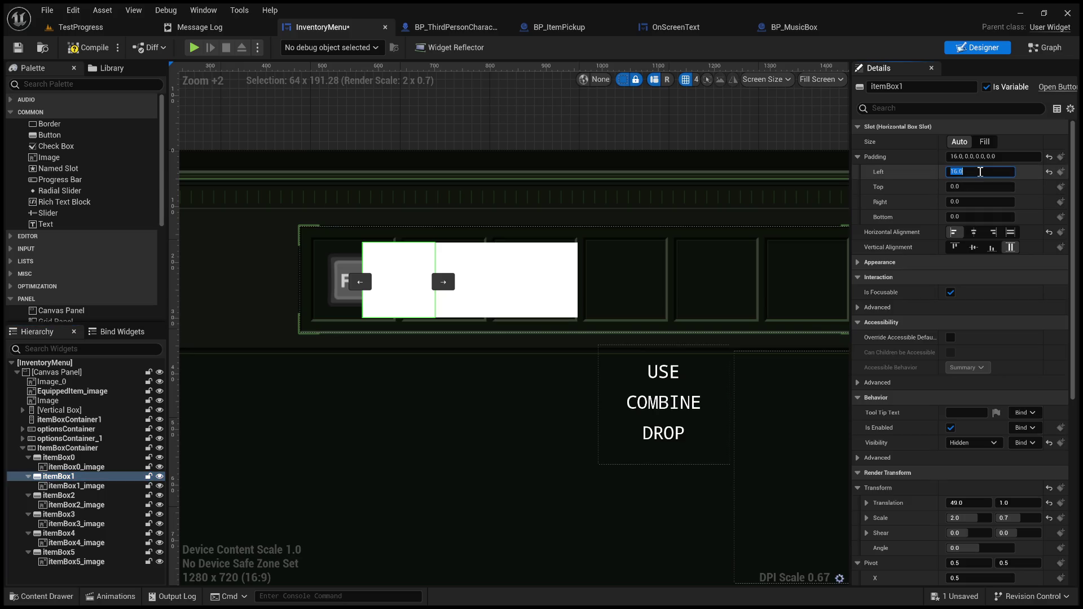
{"action": "type", "text": "84"}
{"action": "key", "text": "Return"}
{"action": "type", "text": "90"}
{"action": "key", "text": "Return"}
{"action": "scroll", "coordinate": [512, 254], "scroll_direction": "up", "scroll_amount": 7}
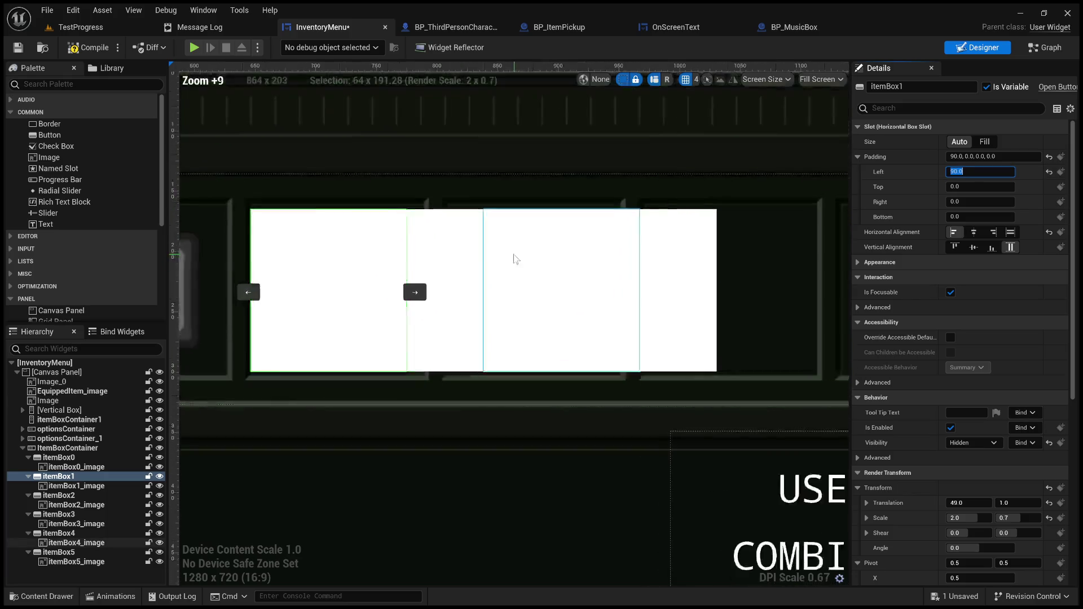
{"action": "left_click", "coordinate": [991, 173]}
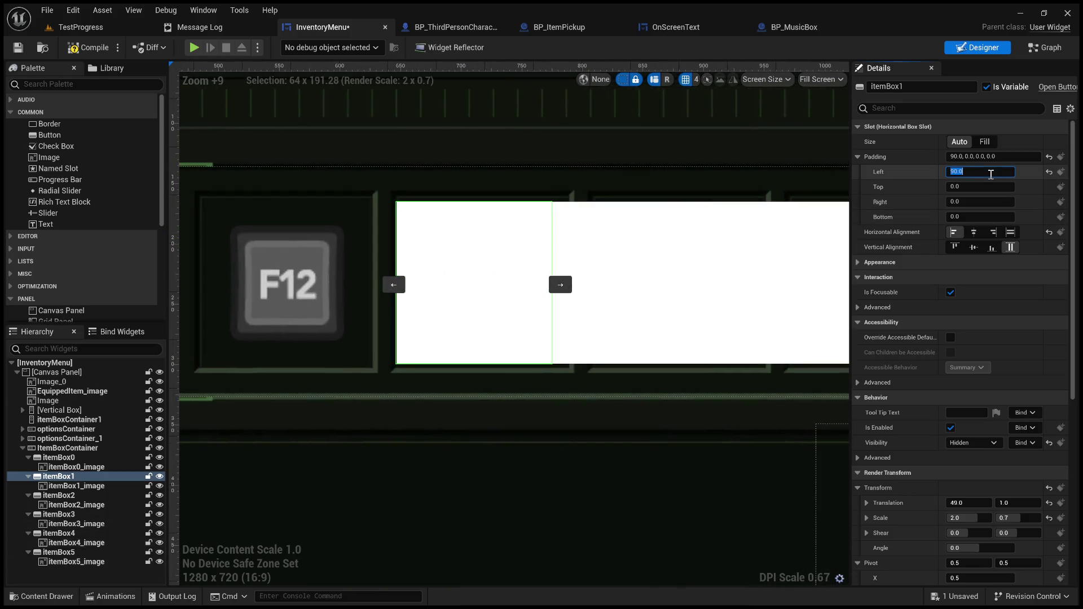
{"action": "type", "text": "100"}
{"action": "key", "text": "Return"}
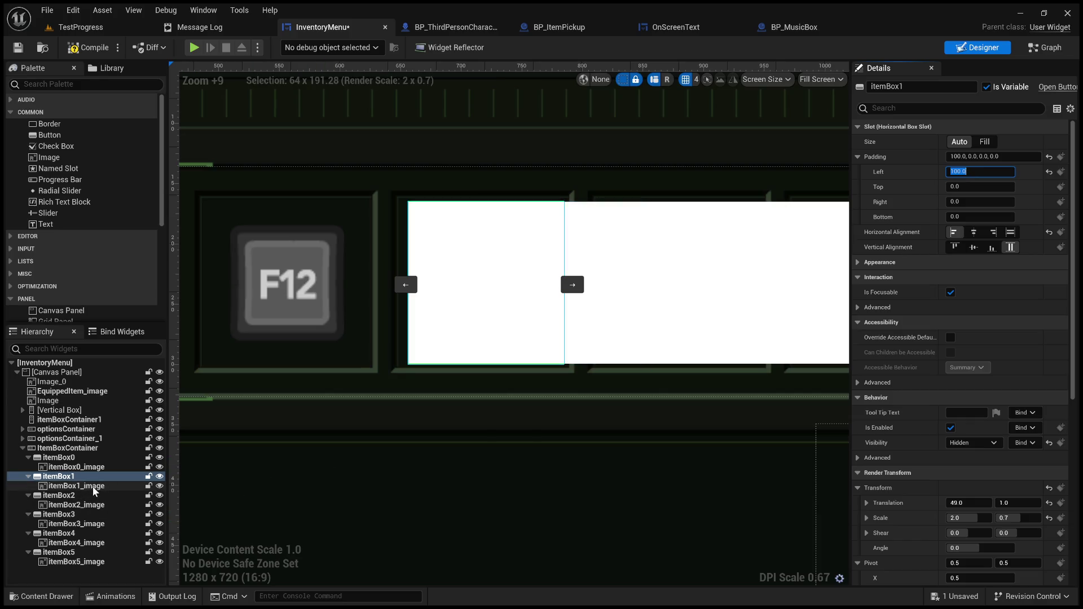
Give itemBox2 a left padding of 100
{"action": "left_click", "coordinate": [81, 495]}
{"action": "left_click", "coordinate": [974, 171]}
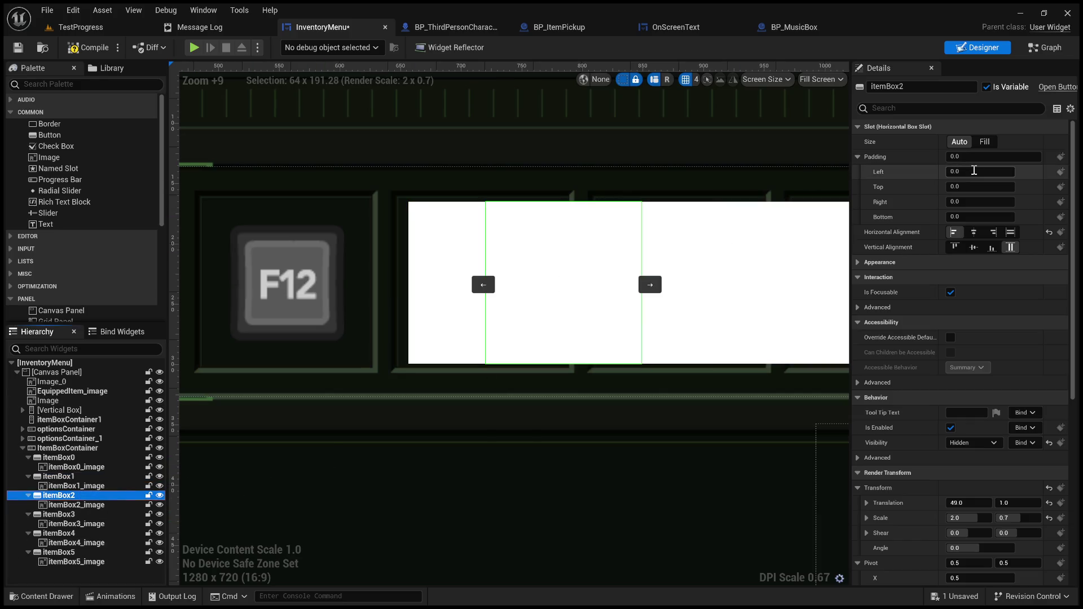
{"action": "type", "text": "100"}
{"action": "key", "text": "Return"}
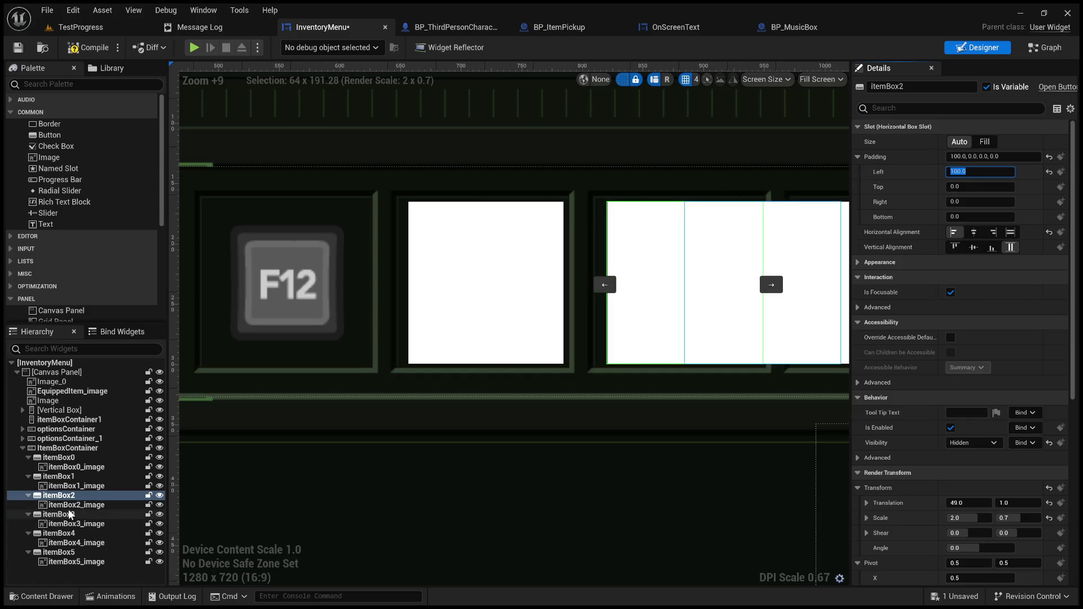
Give itemBox3 a left padding of 95
{"action": "left_click", "coordinate": [141, 514]}
{"action": "left_click", "coordinate": [967, 169]}
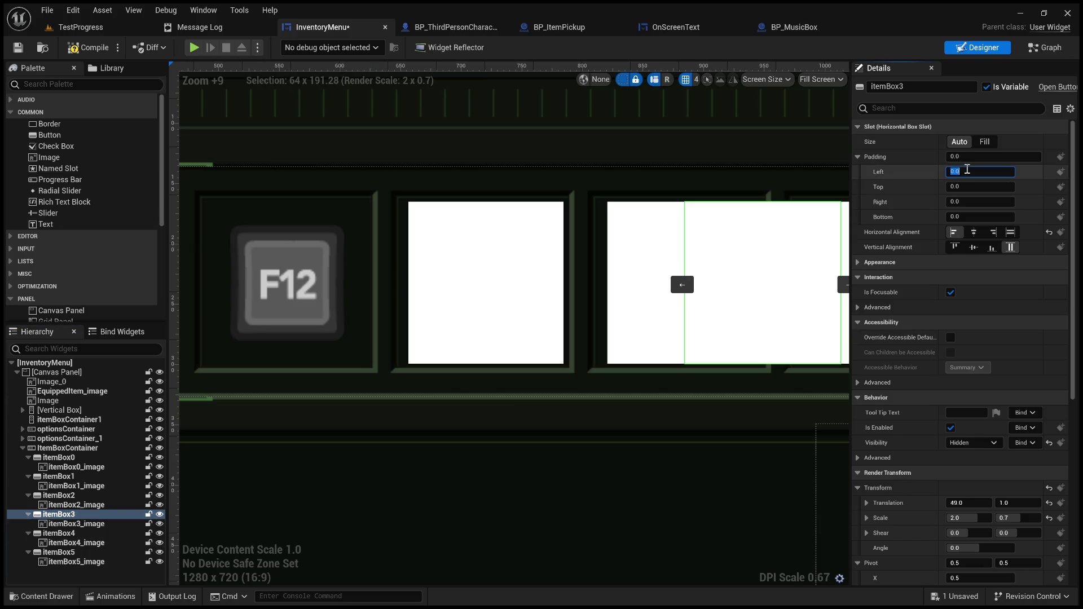
{"action": "type", "text": "10"}
{"action": "key", "text": "Return"}
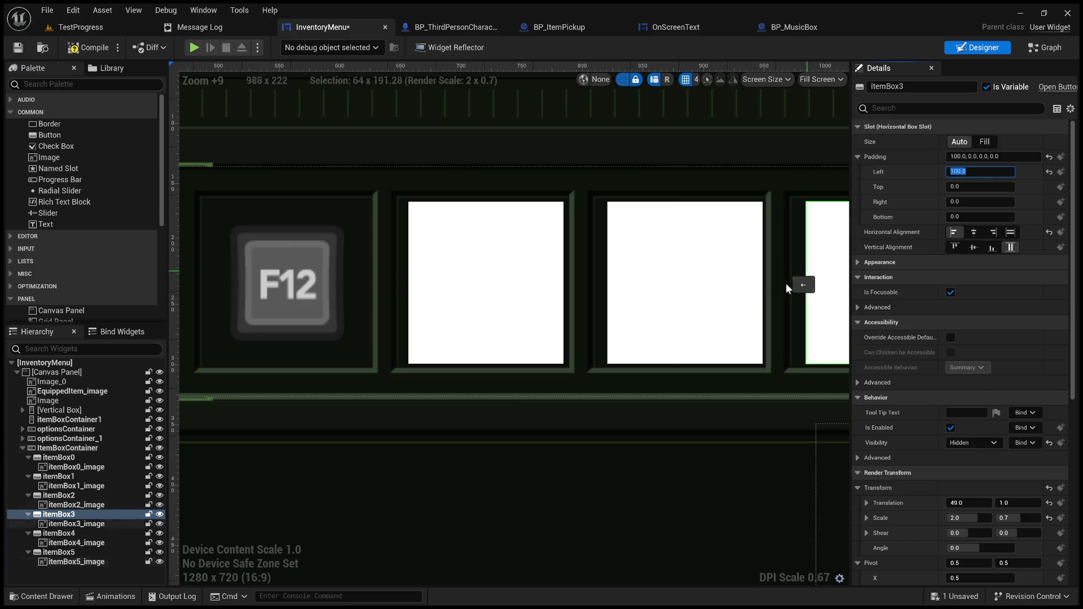
{"action": "scroll", "coordinate": [716, 367], "scroll_direction": "down", "scroll_amount": 4}
{"action": "left_click", "coordinate": [985, 172]}
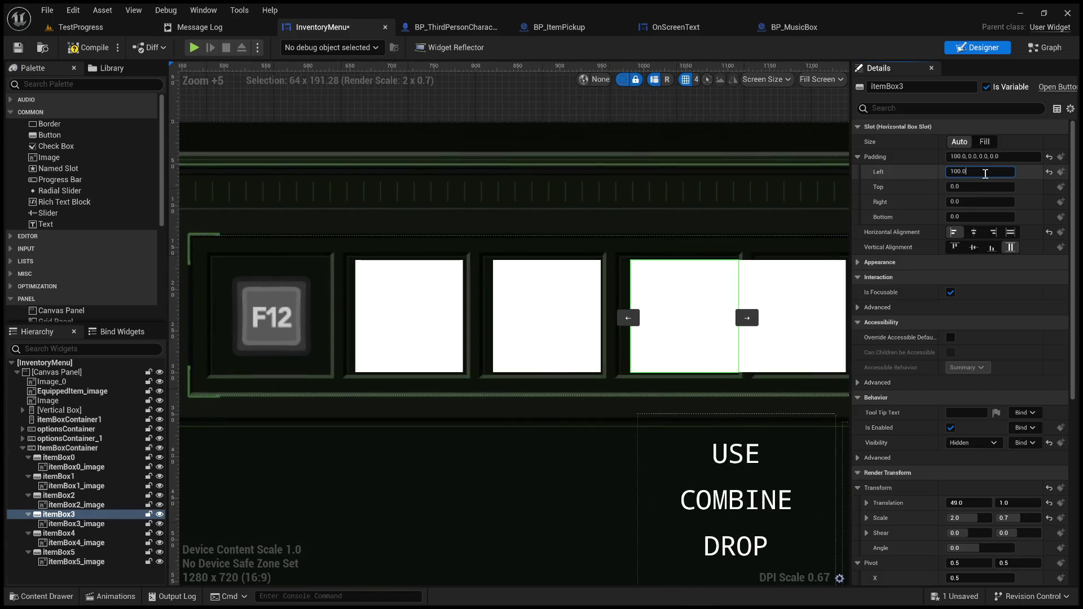
{"action": "type", "text": "90"}
{"action": "key", "text": "Return"}
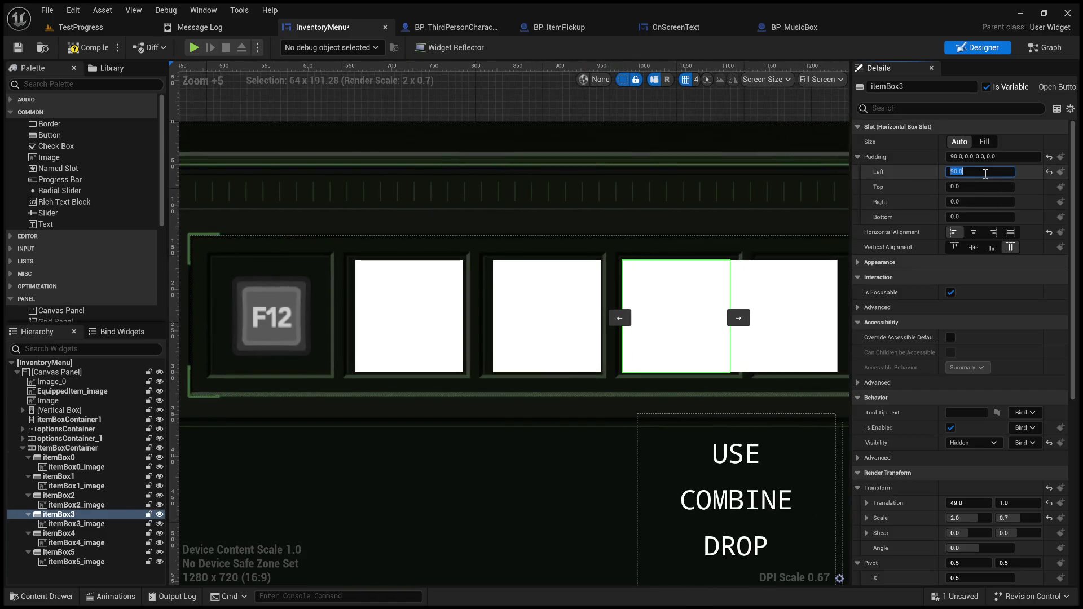
{"action": "type", "text": "95"}
{"action": "key", "text": "Return"}
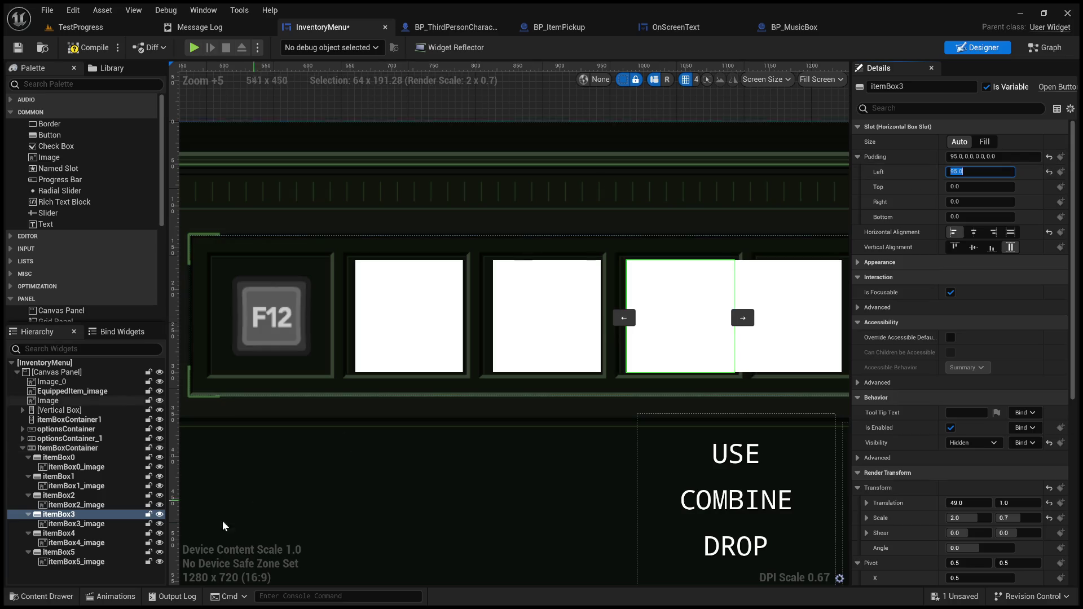
Give itemBox4 a left padding of 100
{"action": "left_click", "coordinate": [79, 533]}
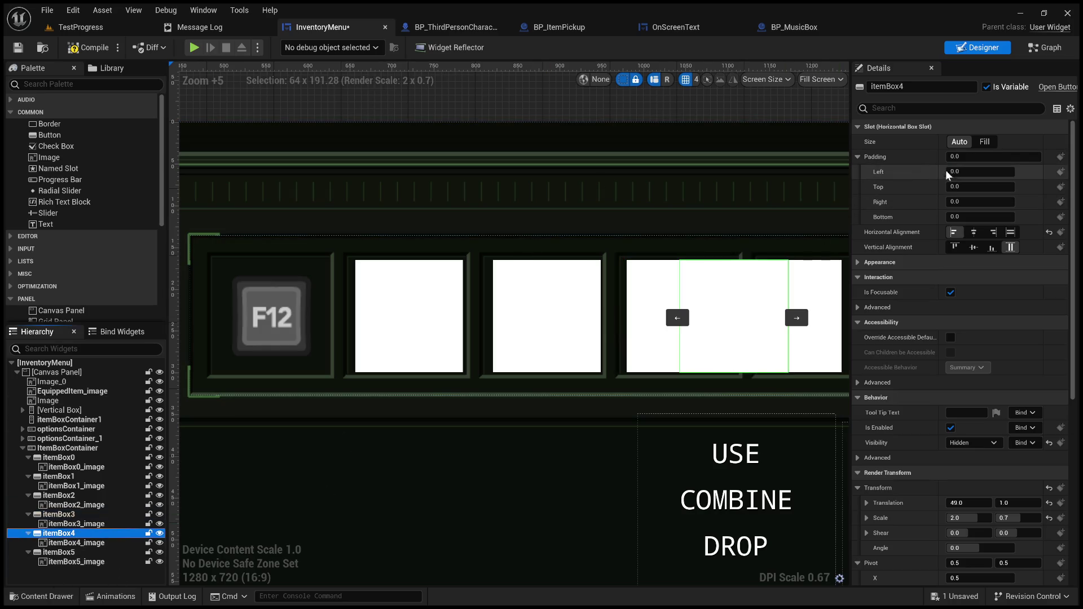
{"action": "left_click", "coordinate": [980, 170]}
{"action": "type", "text": "90"}
{"action": "key", "text": "Return"}
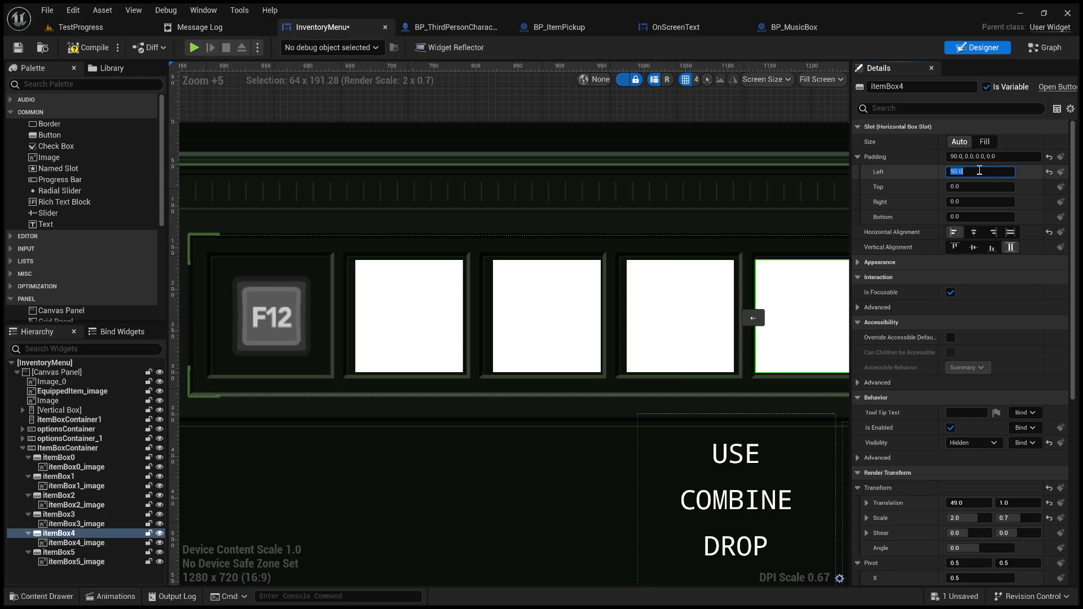
{"action": "scroll", "coordinate": [588, 317], "scroll_direction": "up", "scroll_amount": 5}
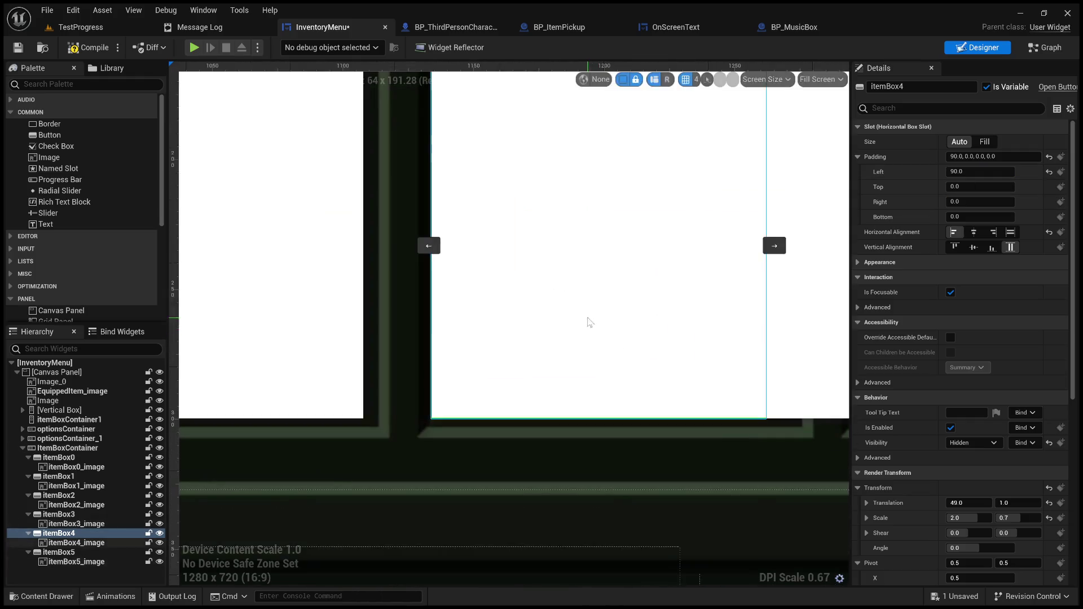
{"action": "left_click", "coordinate": [966, 172]}
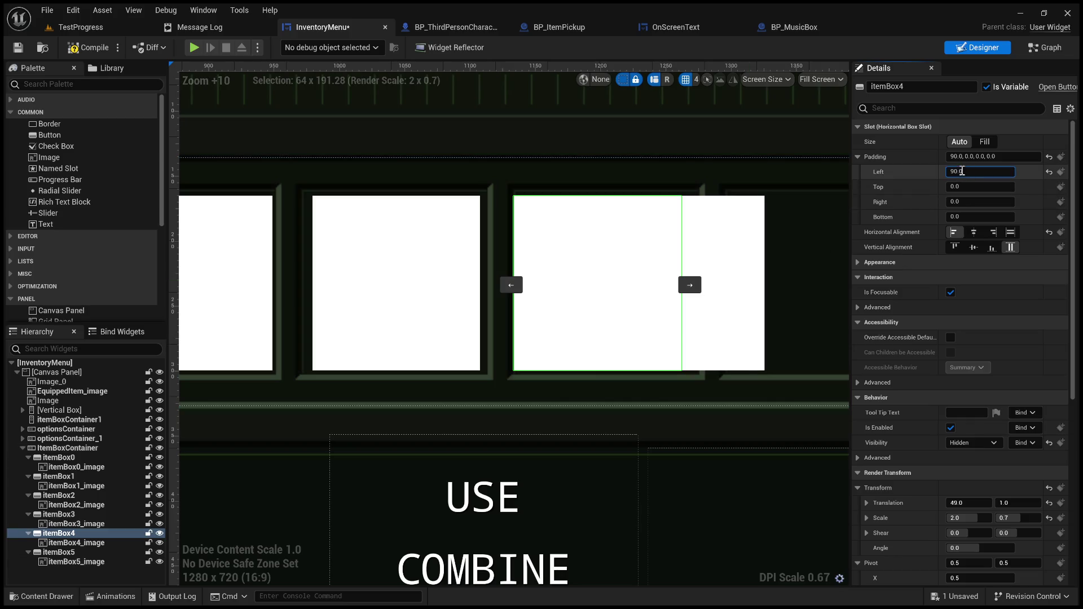
{"action": "type", "text": "100"}
{"action": "key", "text": "Return"}
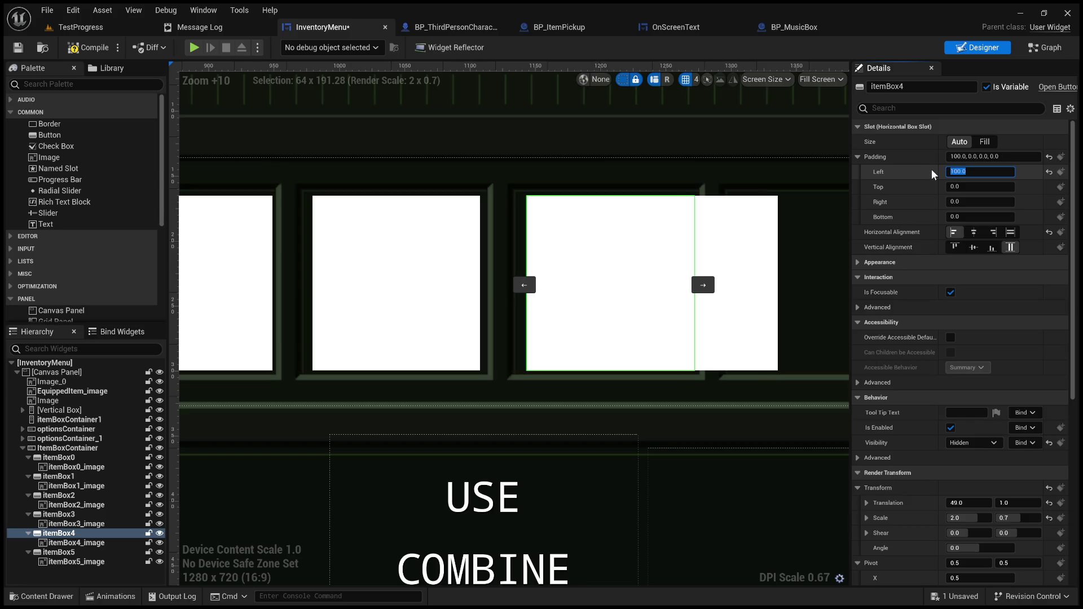
Give itemBox5 a left padding of 100 only, undoing the all-sides padding
{"action": "left_click", "coordinate": [62, 552]}
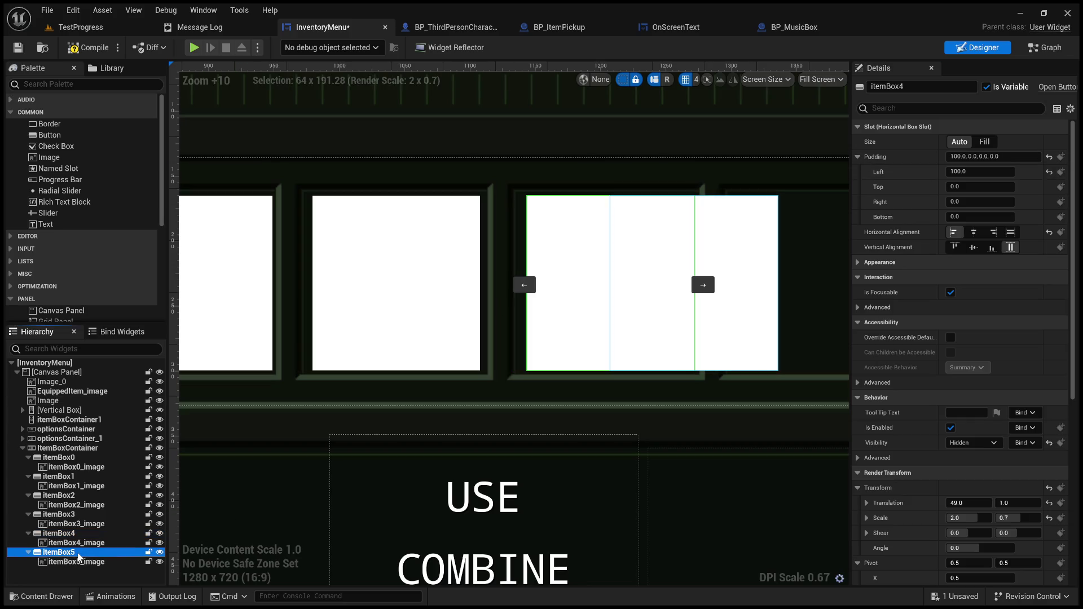
{"action": "left_click", "coordinate": [1002, 156]}
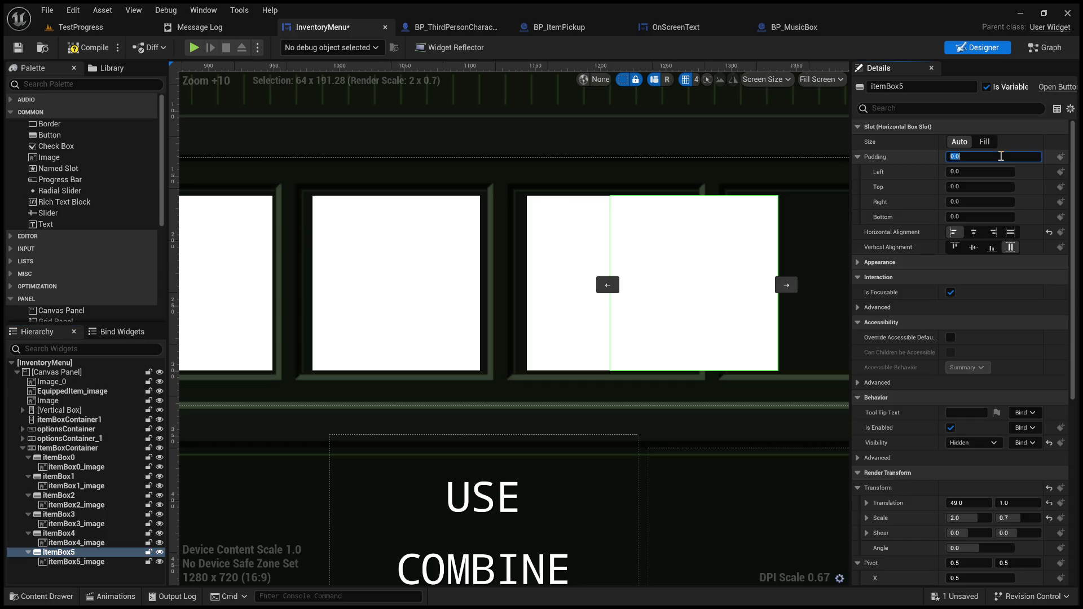
{"action": "type", "text": "10"}
{"action": "key", "text": "Return"}
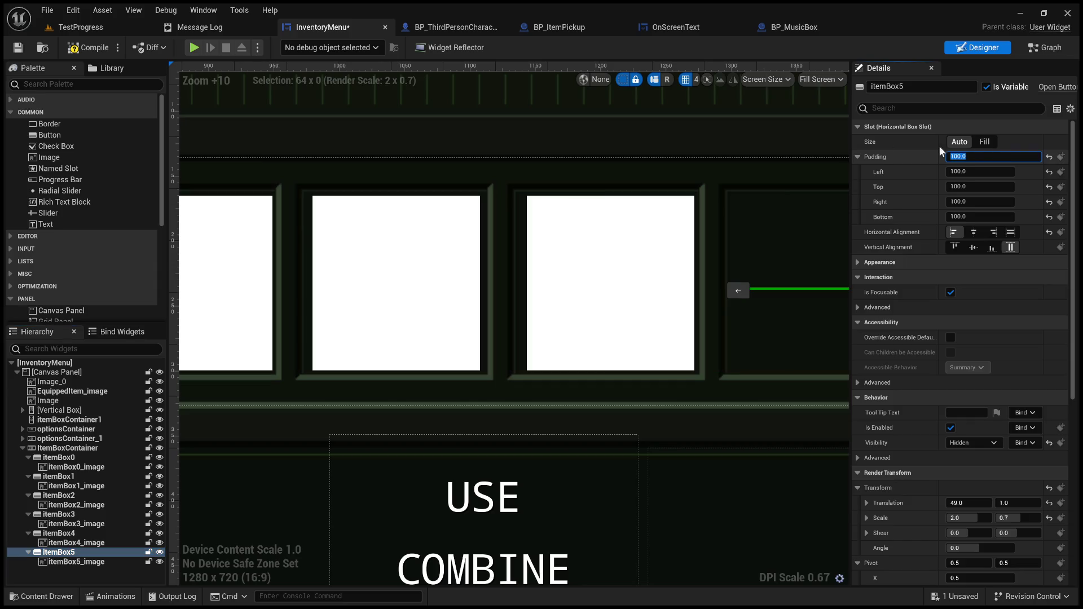
{"action": "scroll", "coordinate": [718, 296], "scroll_direction": "down", "scroll_amount": 12}
{"action": "scroll", "coordinate": [664, 377], "scroll_direction": "up", "scroll_amount": 3}
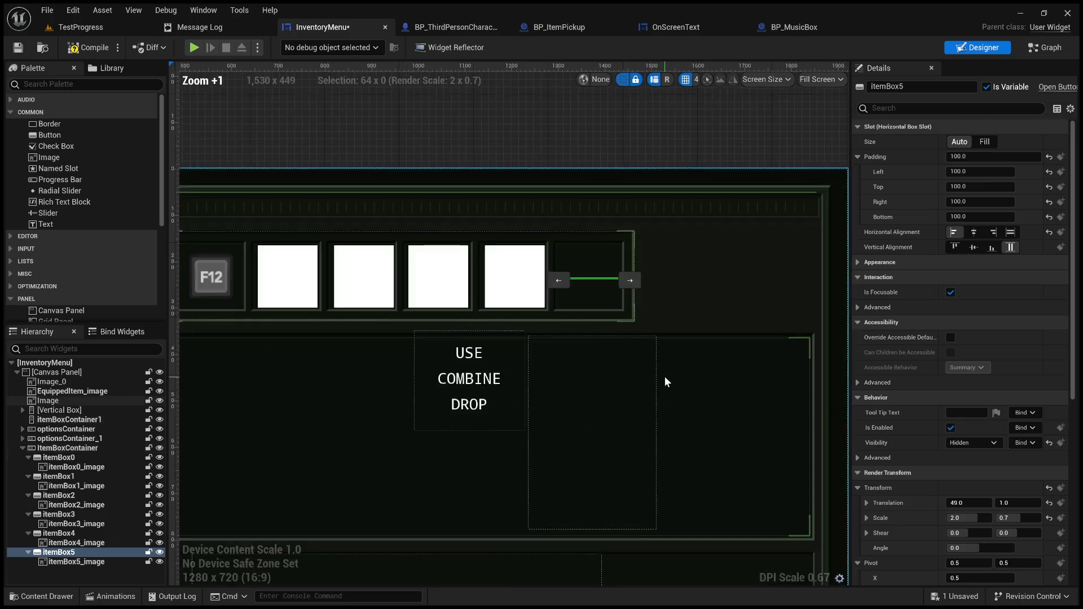
{"action": "key", "text": "ctrl+z"}
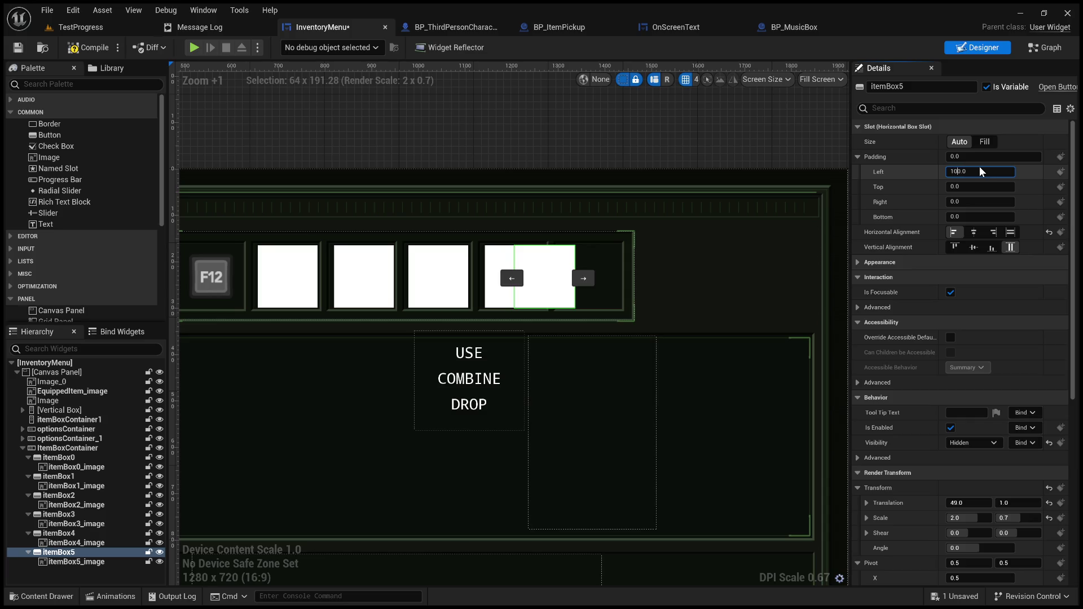
{"action": "key", "text": "Return"}
{"action": "scroll", "coordinate": [320, 302], "scroll_direction": "up", "scroll_amount": 8}
{"action": "mouse_move", "coordinate": [404, 313]}
{"action": "left_mouse_down"}
{"action": "mouse_move", "coordinate": [597, 302]}
{"action": "mouse_move", "coordinate": [521, 321]}
{"action": "left_mouse_up"}
{"action": "scroll", "coordinate": [522, 321], "scroll_direction": "down", "scroll_amount": 1}
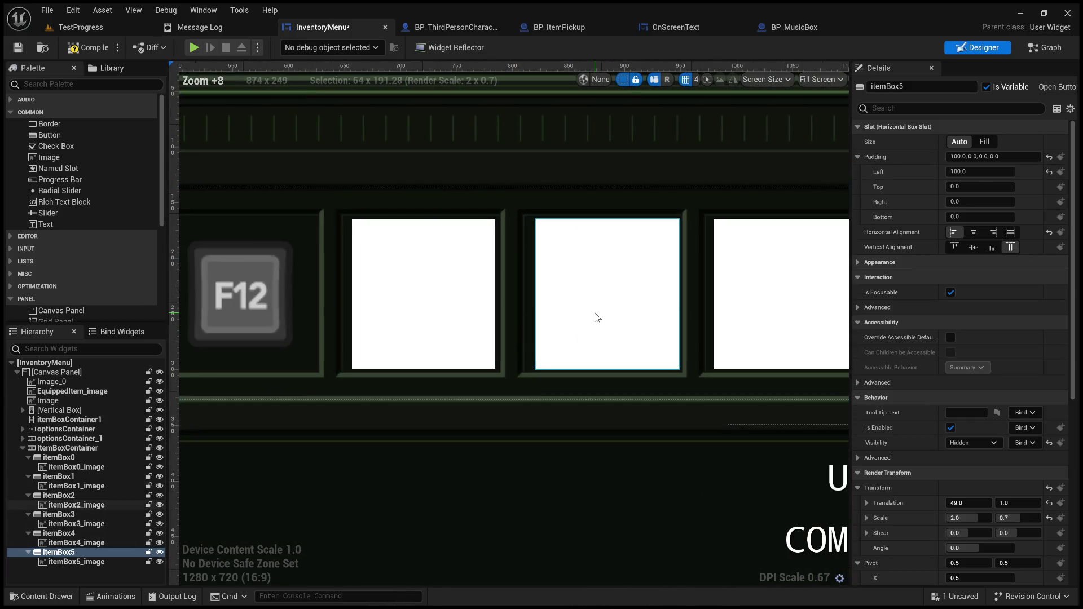
Reduce itemBox2's left padding to 95
{"action": "left_click", "coordinate": [576, 317]}
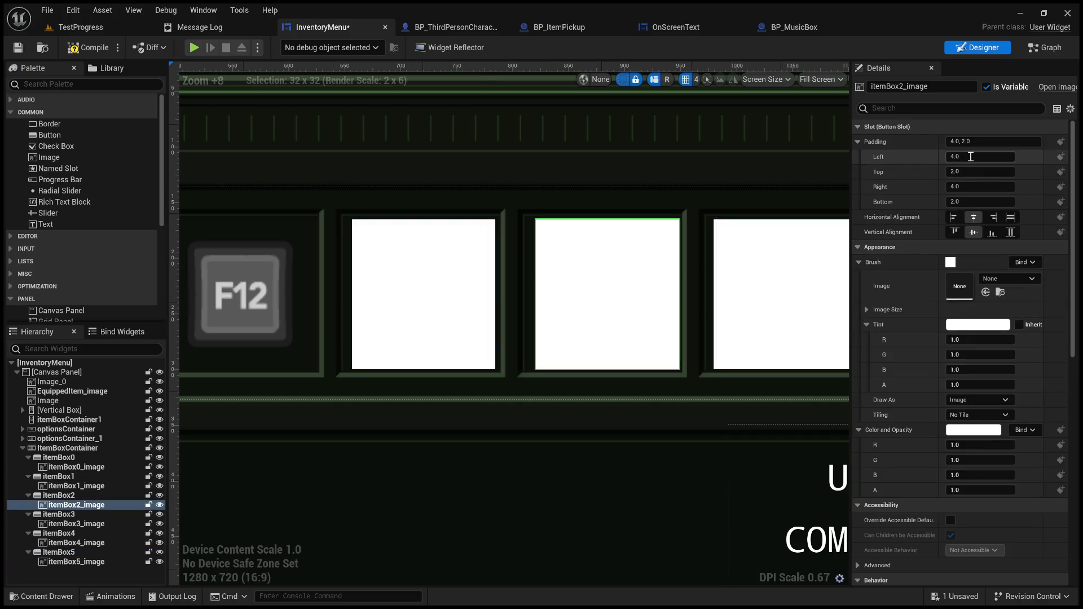
{"action": "left_click", "coordinate": [99, 497]}
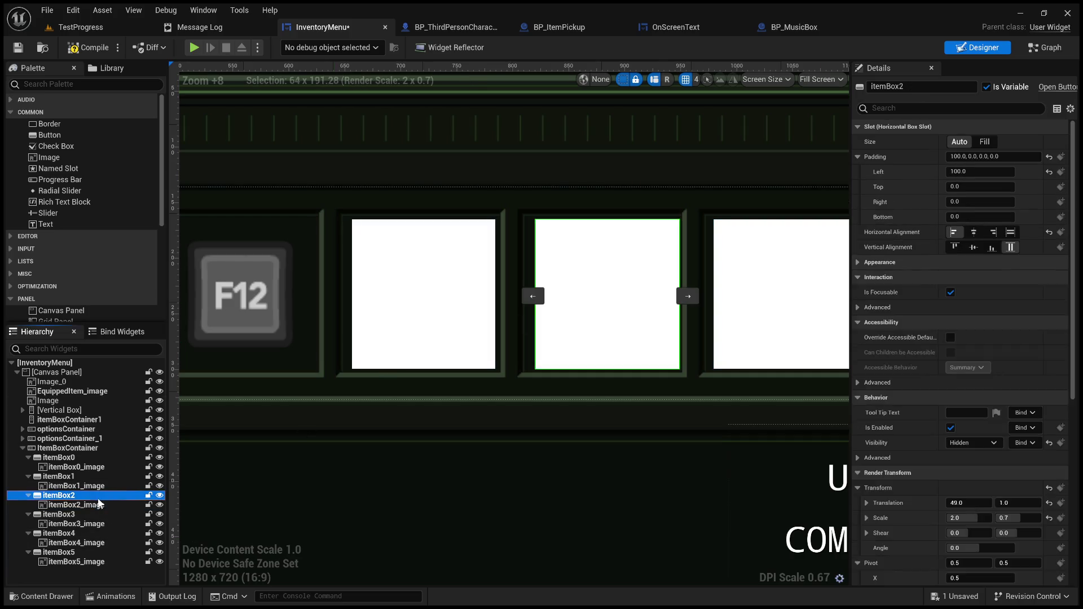
{"action": "left_click", "coordinate": [980, 172]}
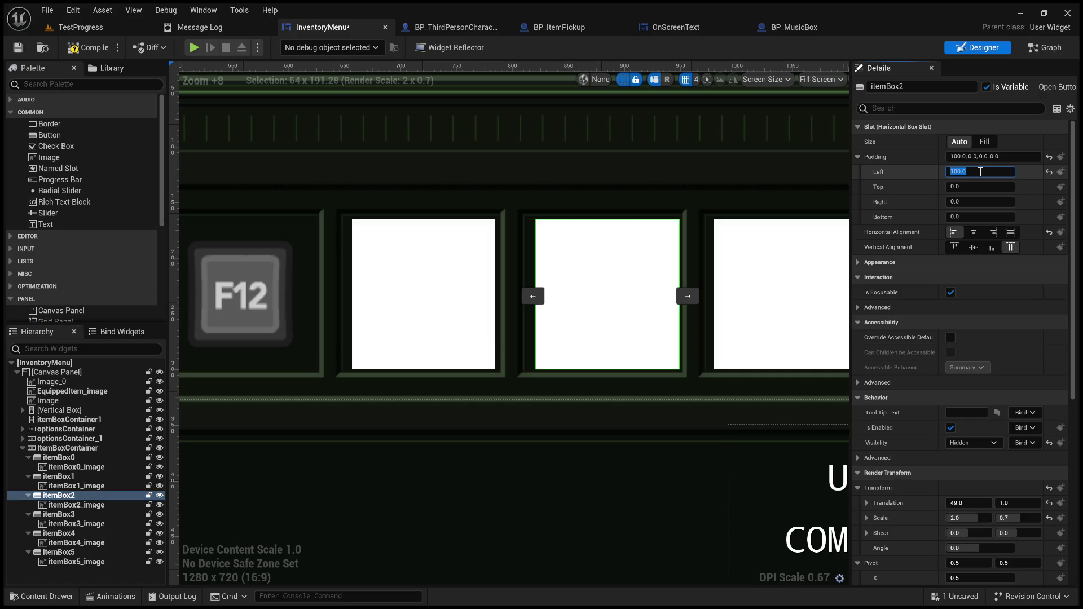
{"action": "type", "text": "95"}
{"action": "key", "text": "Return"}
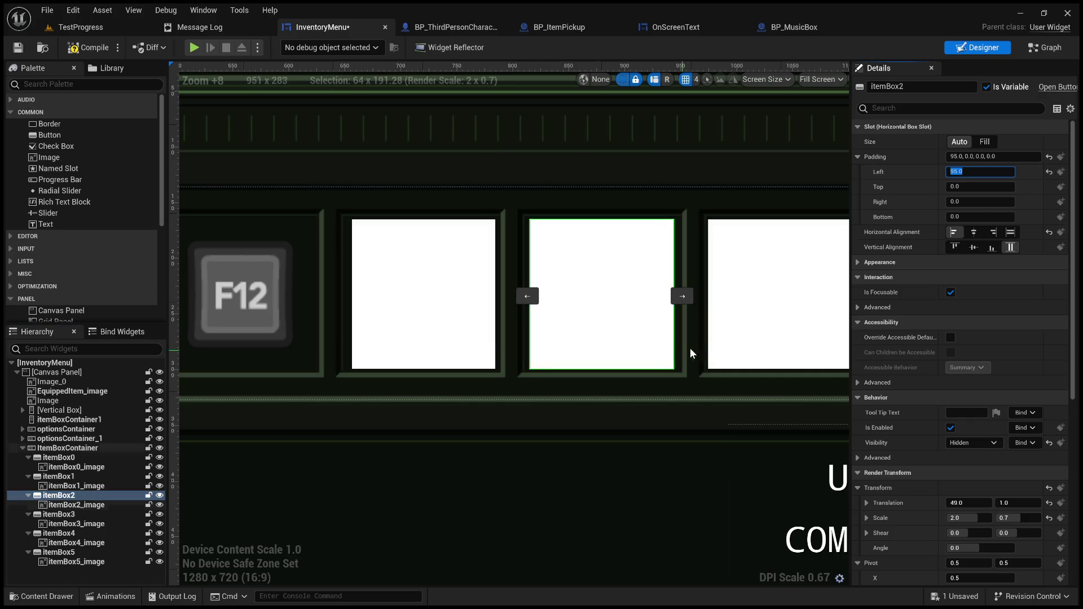
{"action": "scroll", "coordinate": [680, 316], "scroll_direction": "up", "scroll_amount": 4}
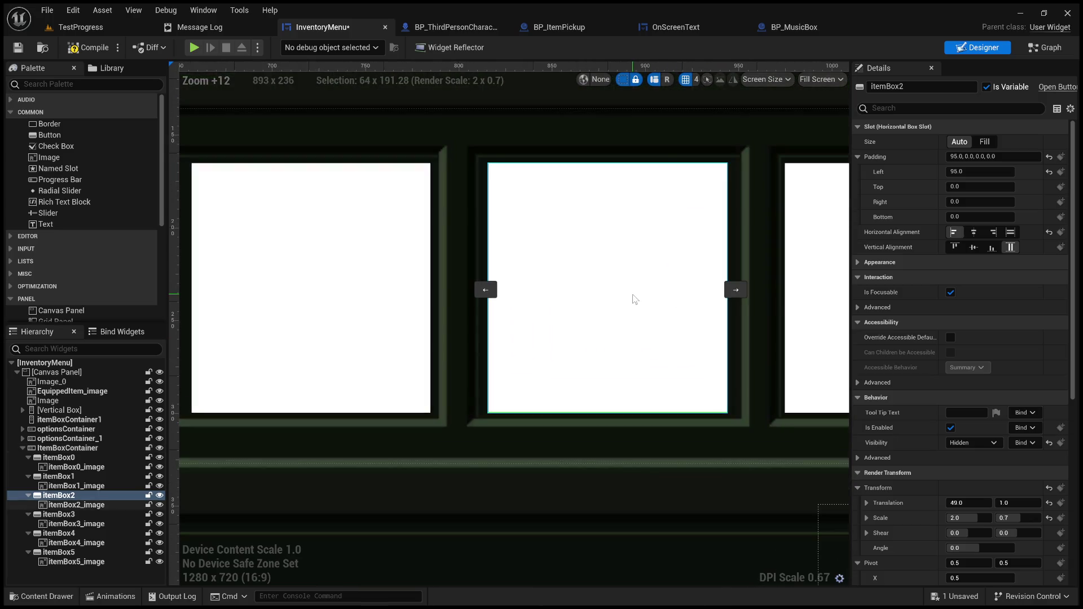
{"action": "scroll", "coordinate": [619, 300], "scroll_direction": "down", "scroll_amount": 3}
{"action": "left_click_drag", "start_coordinate": [577, 304], "coordinate": [455, 305]}
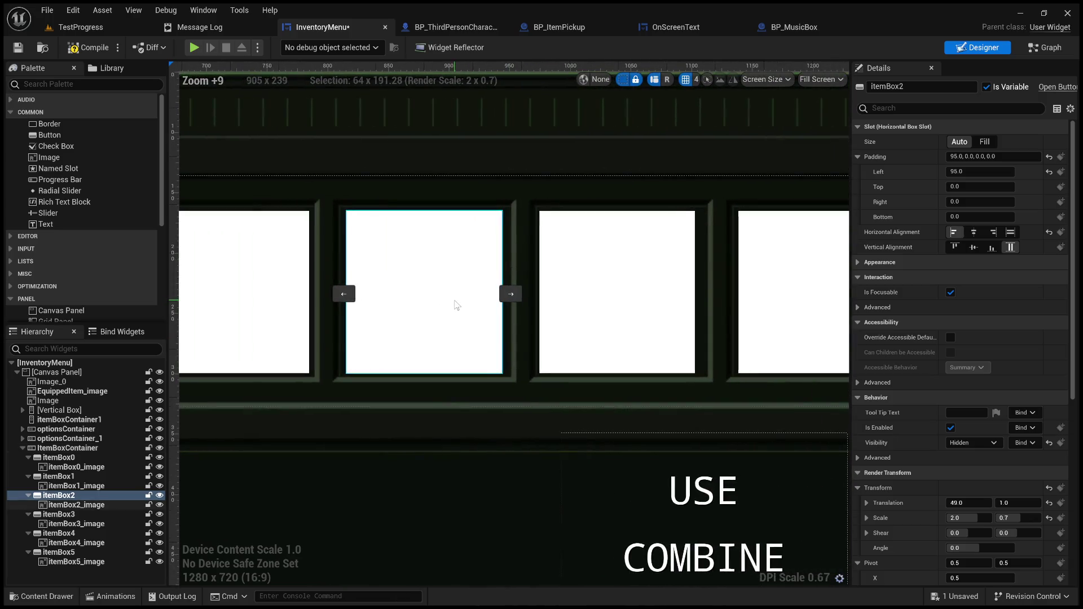
Set itemBox3's left padding to 97
{"action": "left_click", "coordinate": [624, 300]}
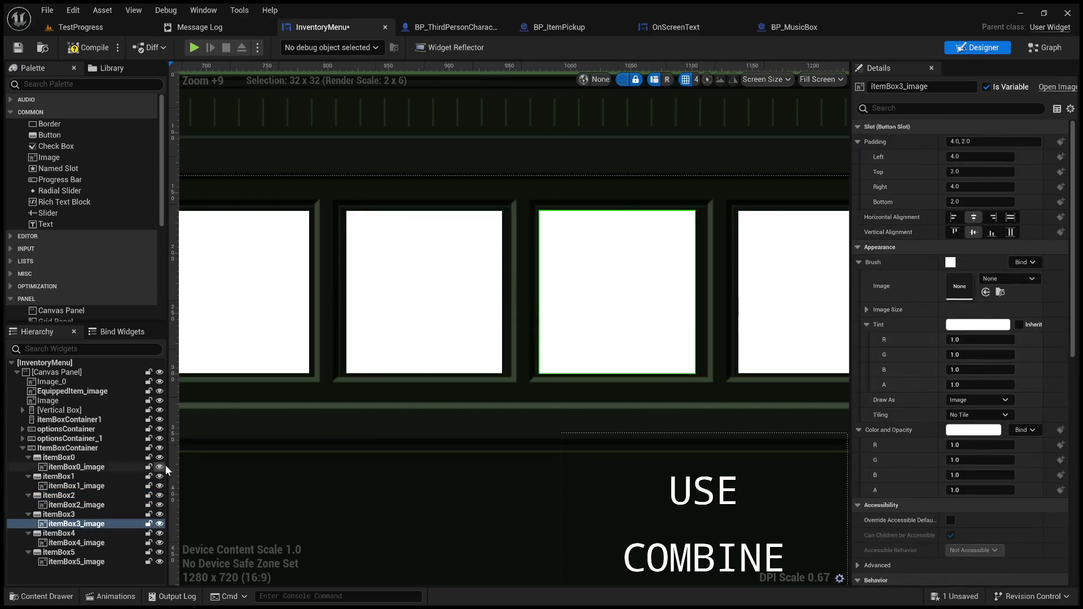
{"action": "left_click", "coordinate": [95, 515]}
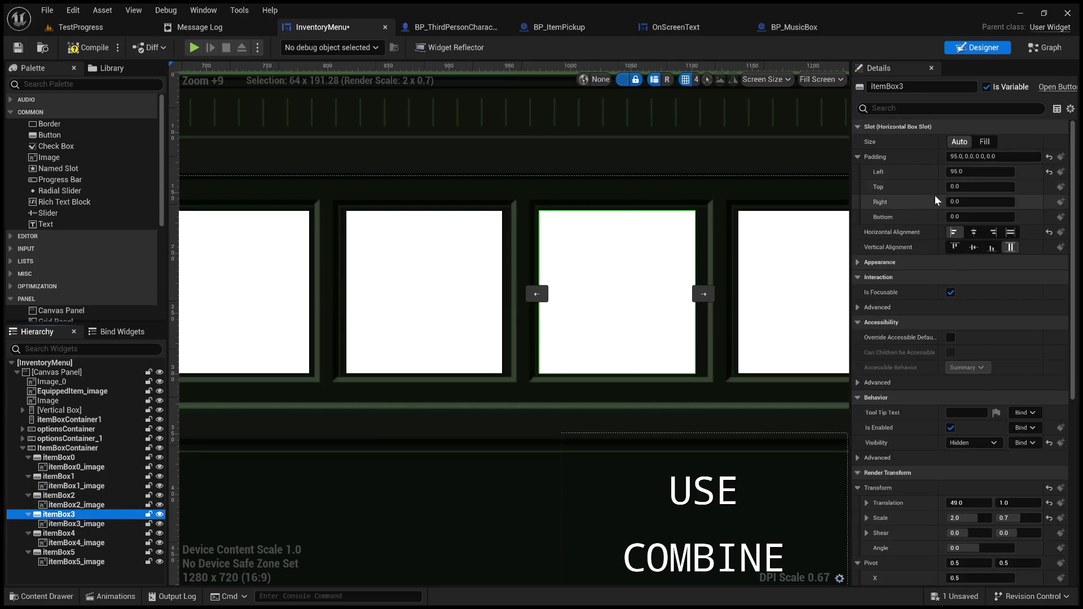
{"action": "left_click", "coordinate": [984, 171]}
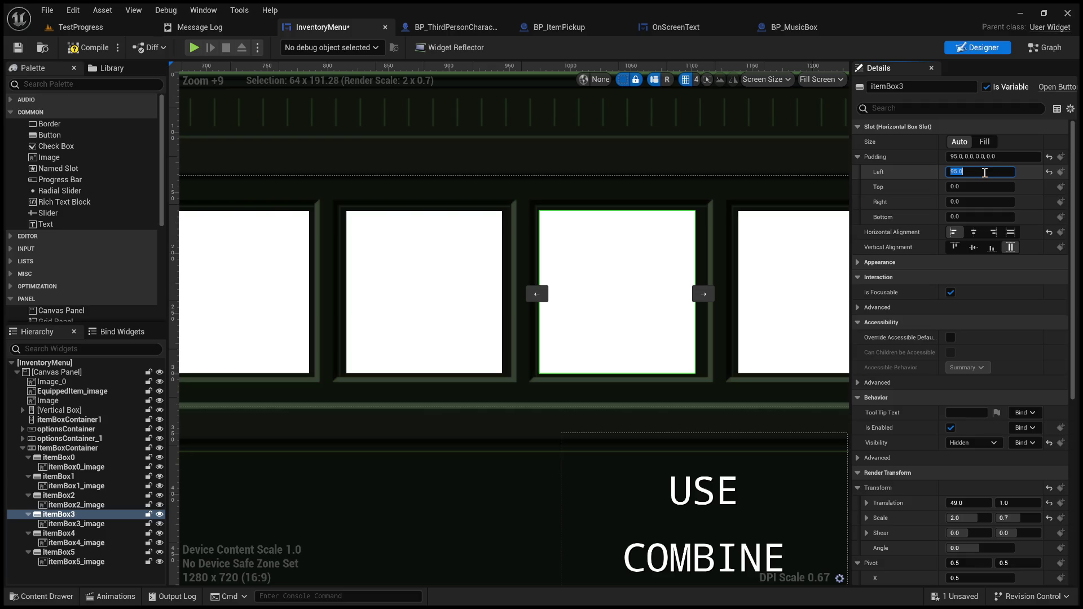
{"action": "type", "text": "57"}
{"action": "key", "text": "Return"}
Set itemBox4's left padding to 101, after trying 105 and 102
{"action": "left_click_drag", "start_coordinate": [774, 287], "coordinate": [592, 302]}
{"action": "left_click", "coordinate": [593, 302]}
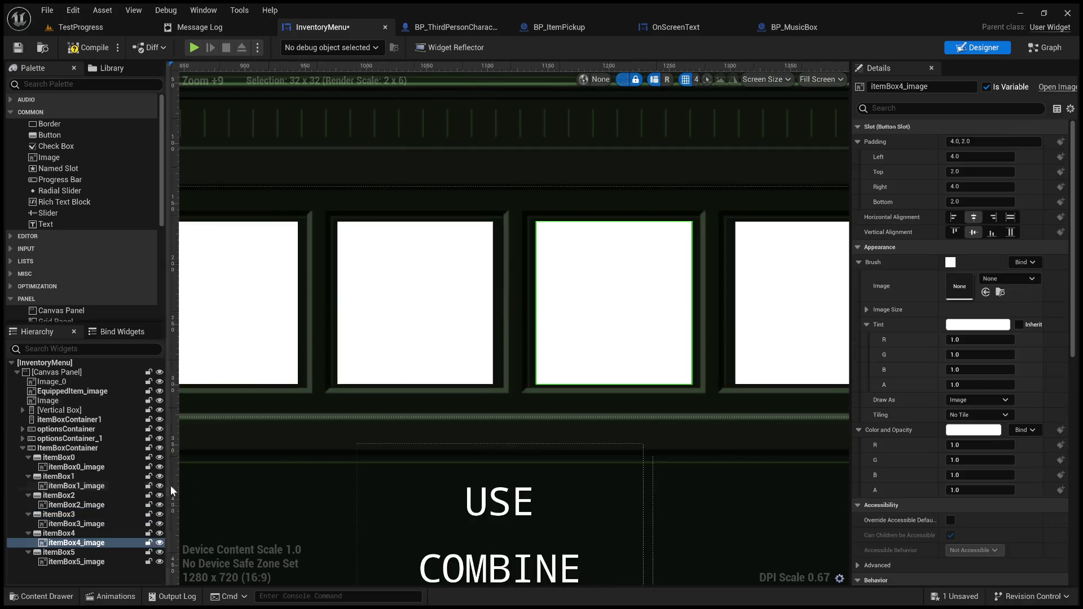
{"action": "left_click", "coordinate": [59, 533]}
{"action": "left_click", "coordinate": [971, 171]}
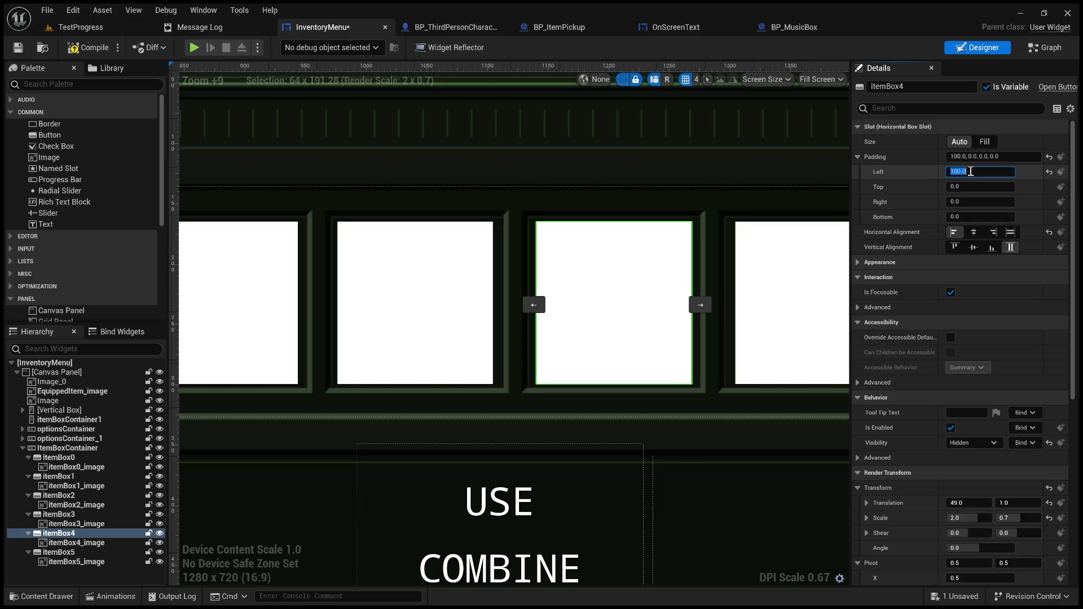
{"action": "type", "text": "105"}
{"action": "key", "text": "Return"}
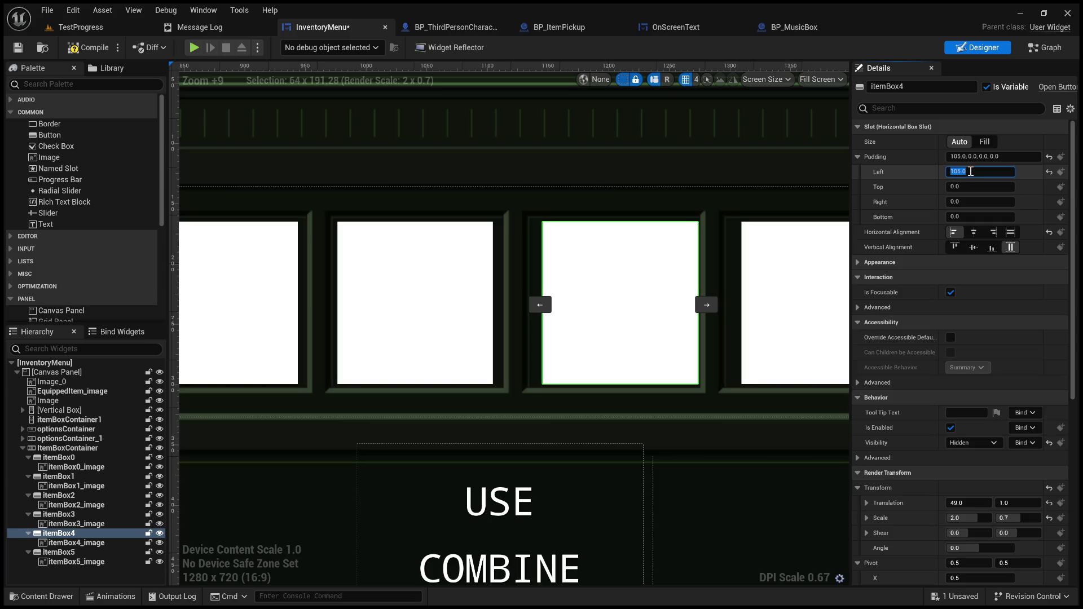
{"action": "type", "text": "102"}
{"action": "key", "text": "Return"}
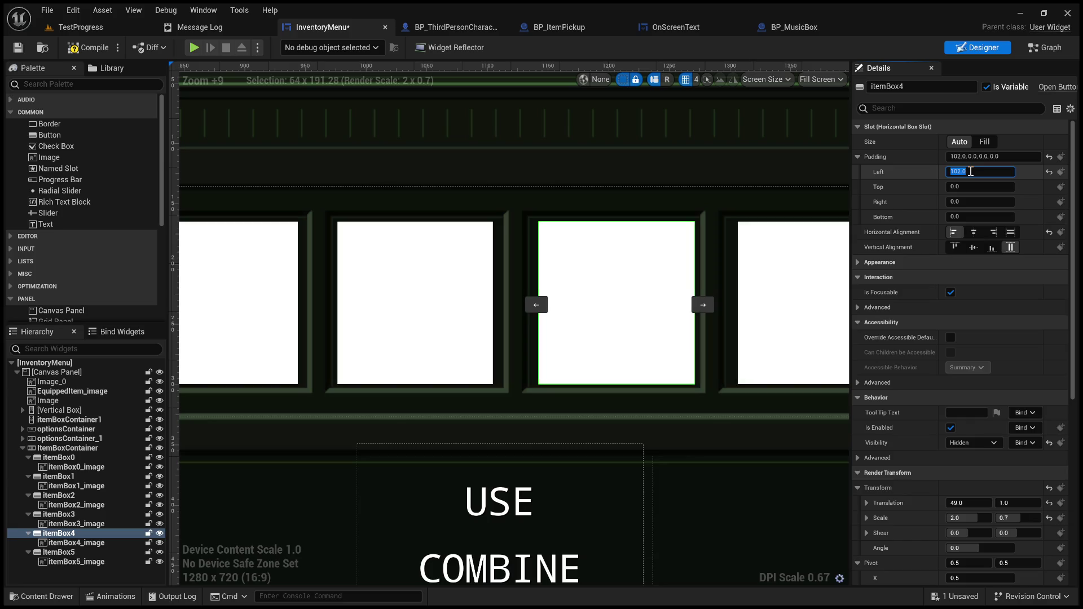
{"action": "type", "text": "101"}
{"action": "key", "text": "Return"}
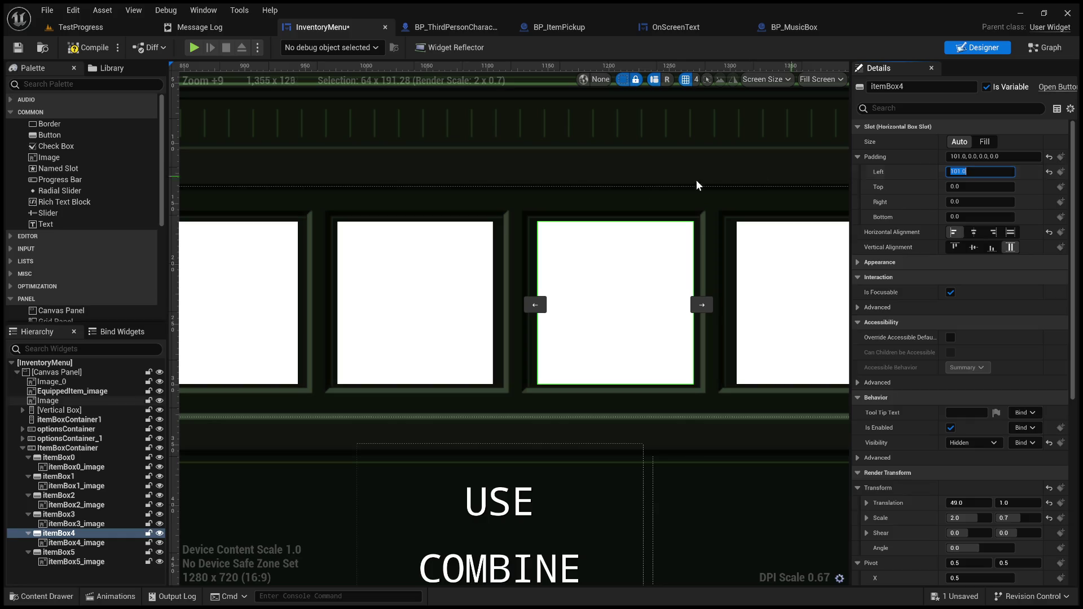
Set itemBox5's left padding to 97
{"action": "left_click", "coordinate": [781, 283]}
{"action": "left_click_drag", "start_coordinate": [781, 283], "coordinate": [553, 279]}
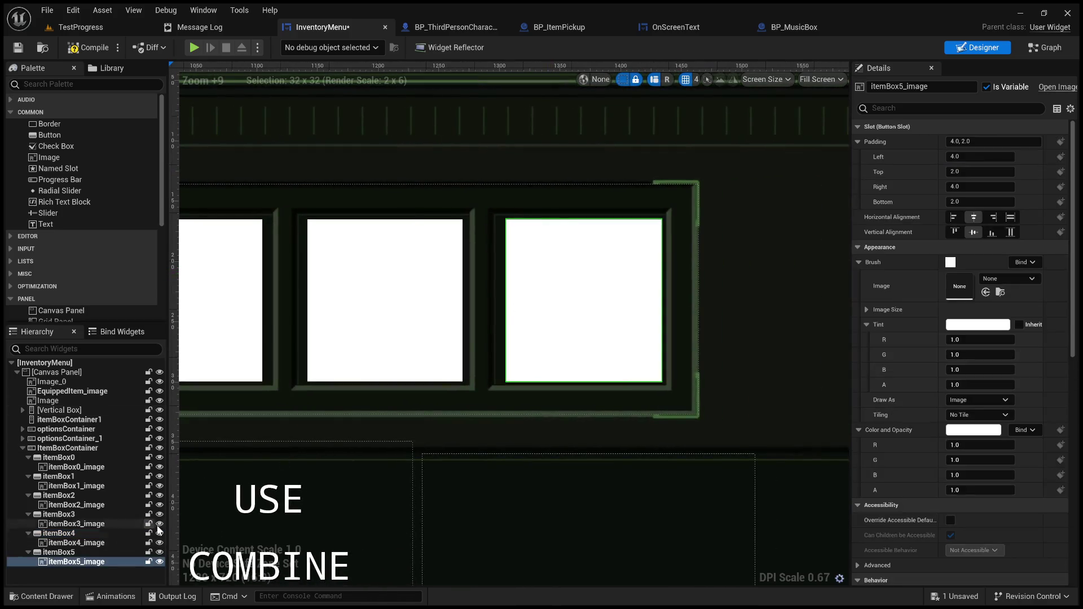
{"action": "left_click", "coordinate": [84, 552]}
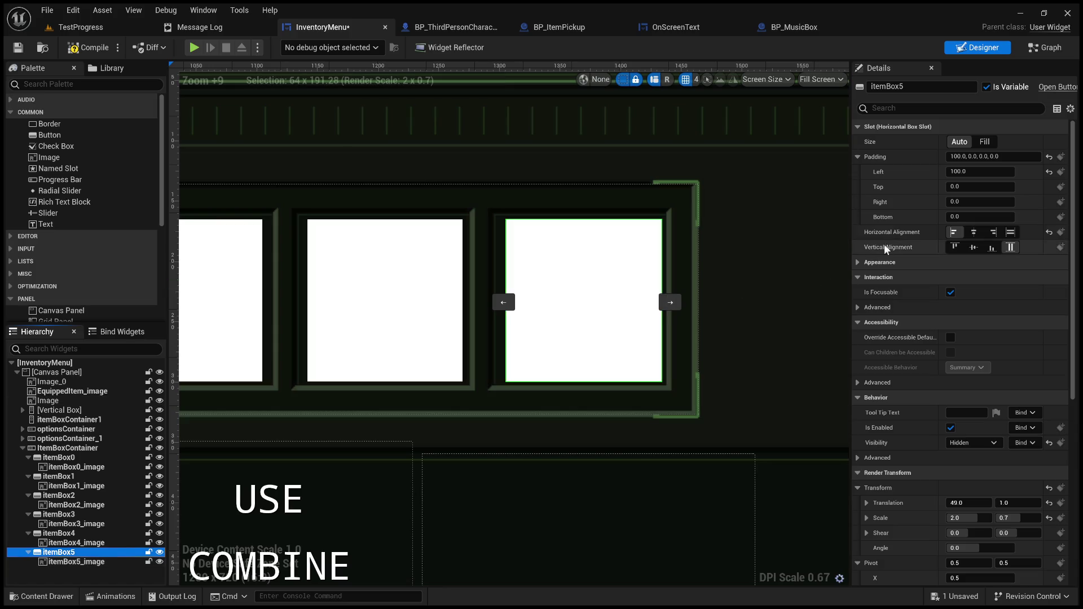
{"action": "left_click", "coordinate": [987, 171]}
{"action": "left_click", "coordinate": [986, 171]}
{"action": "type", "text": "97"}
{"action": "key", "text": "Return"}
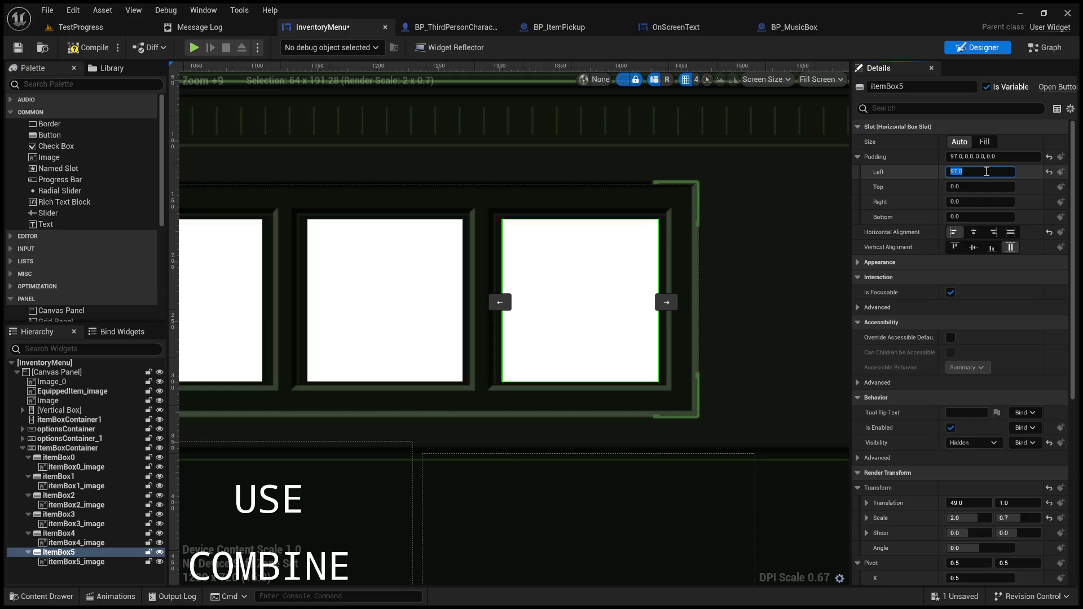
{"action": "scroll", "coordinate": [583, 376], "scroll_direction": "down", "scroll_amount": 12}
{"action": "left_click", "coordinate": [621, 359]}
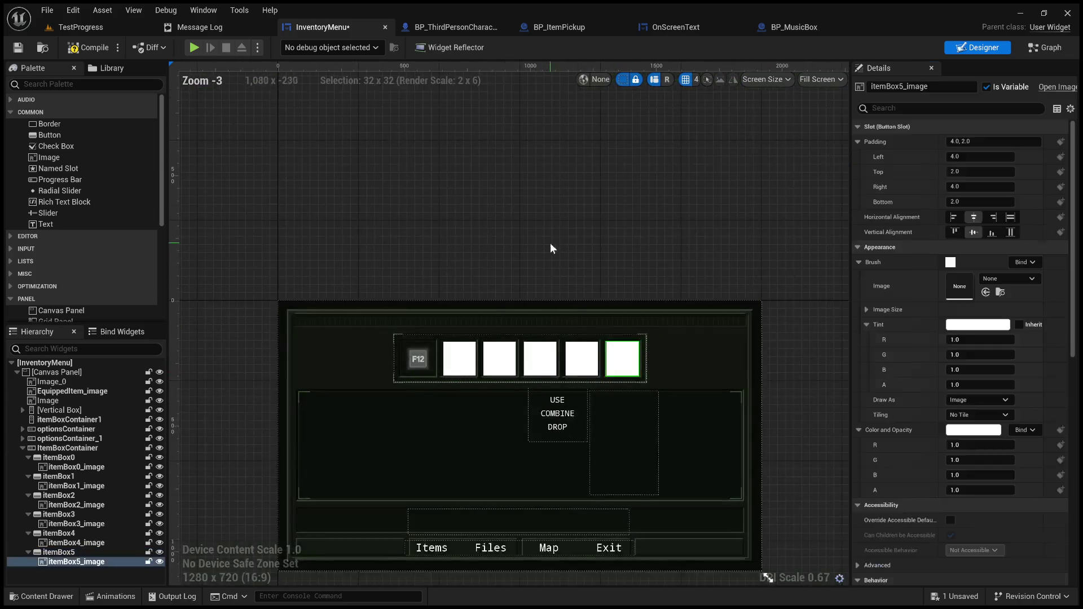
Reset itemBox0_image's Brush Image to None, removing the F12 key texture
{"action": "left_click", "coordinate": [420, 371]}
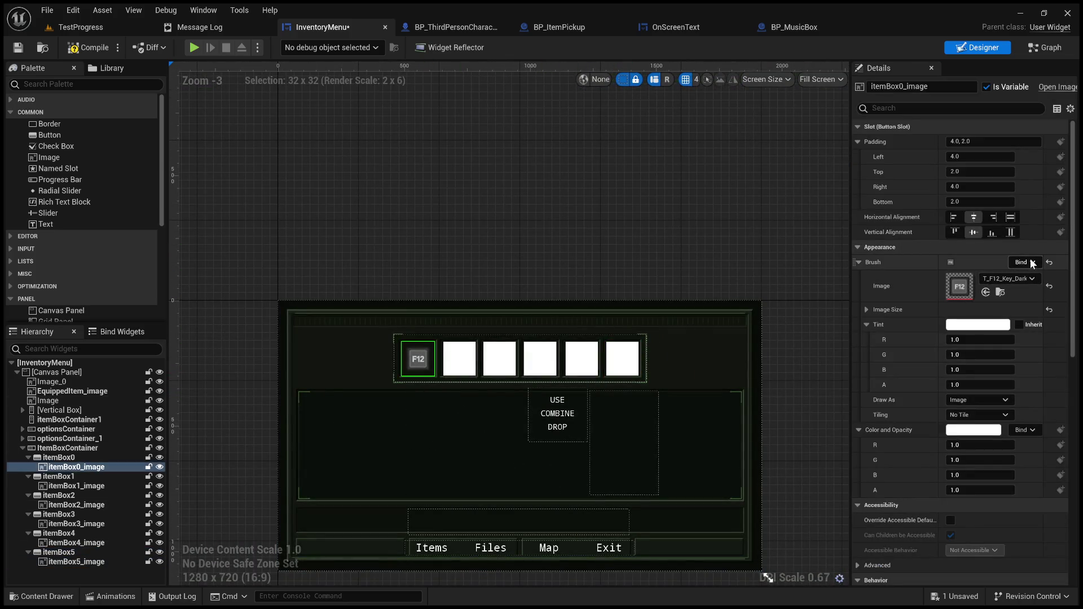
{"action": "left_click", "coordinate": [1050, 285]}
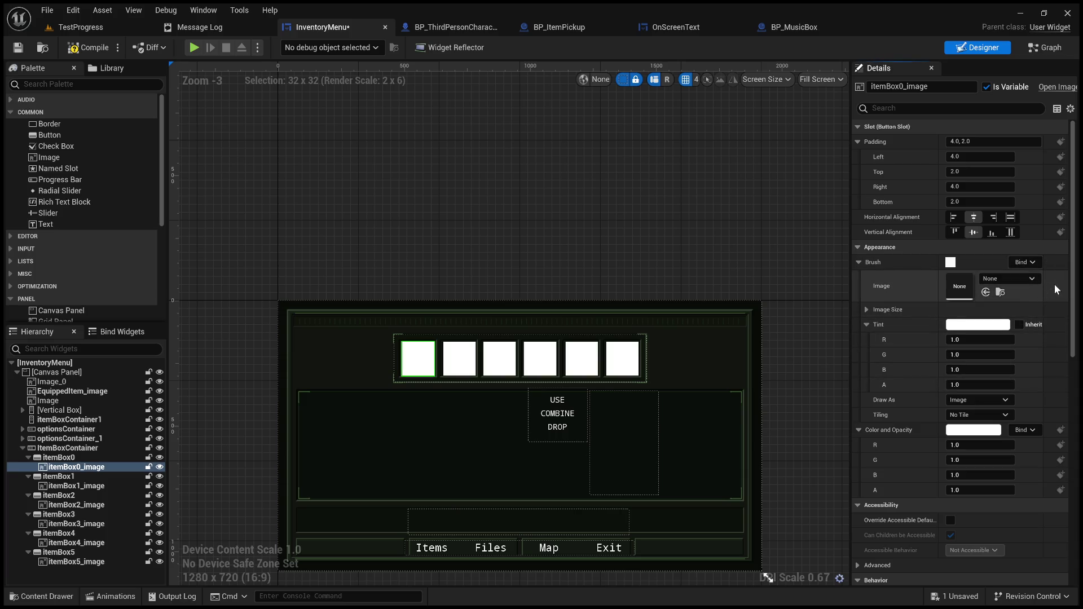
{"action": "left_click_drag", "start_coordinate": [594, 222], "coordinate": [588, 202]}
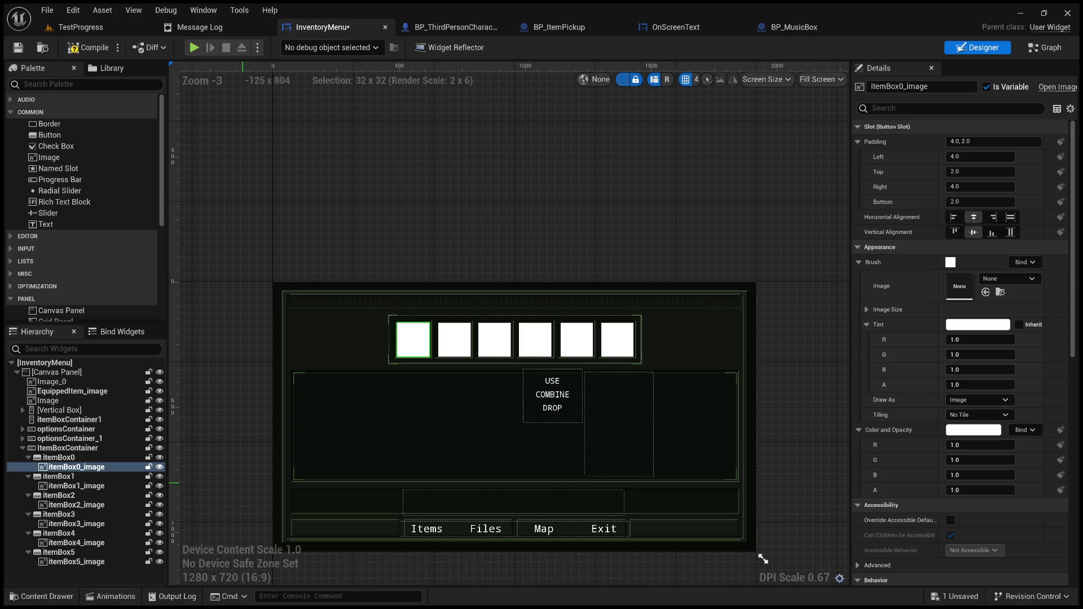
{"action": "left_click", "coordinate": [430, 511]}
Drag optionsContainer_1's anchors apart to the corners of the bottom strip
{"action": "scroll", "coordinate": [440, 399], "scroll_direction": "down", "scroll_amount": 1}
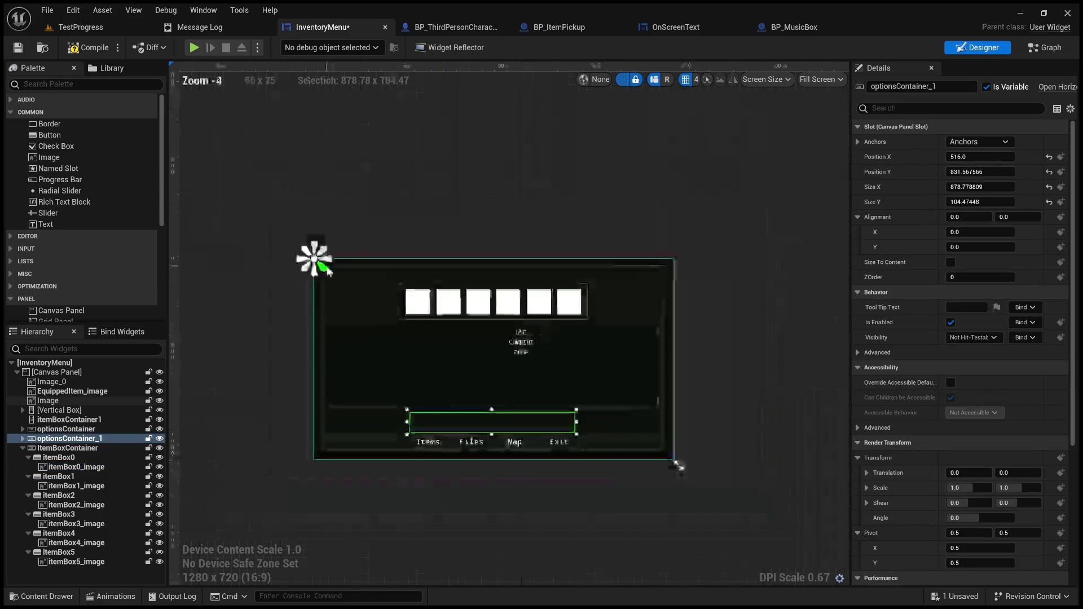
{"action": "mouse_move", "coordinate": [331, 275]}
{"action": "left_mouse_down"}
{"action": "mouse_move", "coordinate": [447, 385]}
{"action": "mouse_move", "coordinate": [670, 441]}
{"action": "left_mouse_up"}
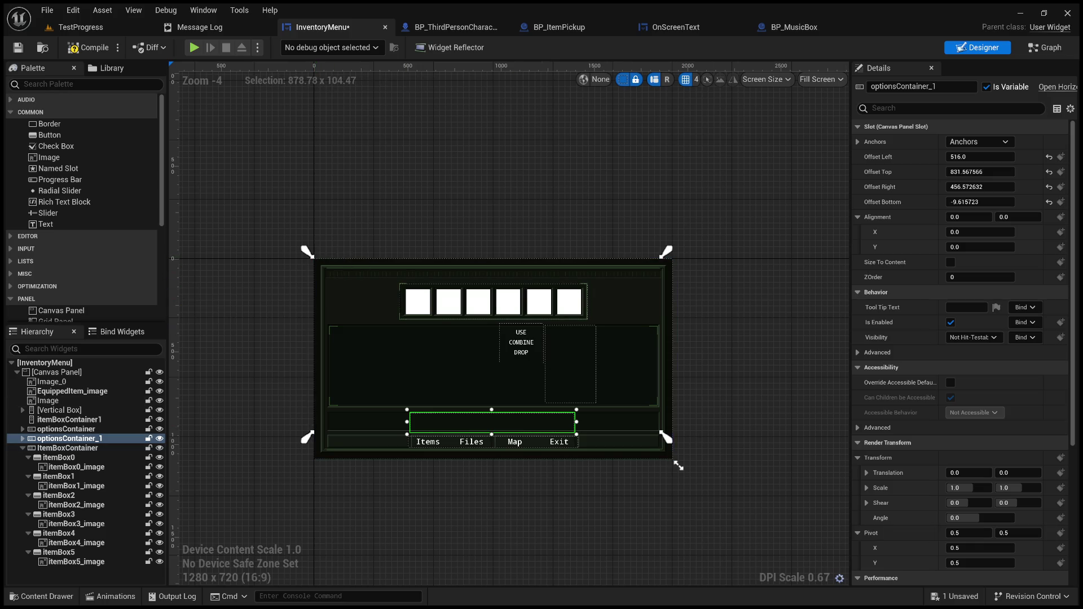
{"action": "mouse_move", "coordinate": [307, 251]}
{"action": "left_mouse_down"}
{"action": "mouse_move", "coordinate": [323, 423]}
{"action": "mouse_move", "coordinate": [345, 413]}
{"action": "mouse_move", "coordinate": [278, 386]}
{"action": "left_mouse_up"}
{"action": "scroll", "coordinate": [323, 423], "scroll_direction": "up", "scroll_amount": 9}
{"action": "scroll", "coordinate": [605, 381], "scroll_direction": "down", "scroll_amount": 4}
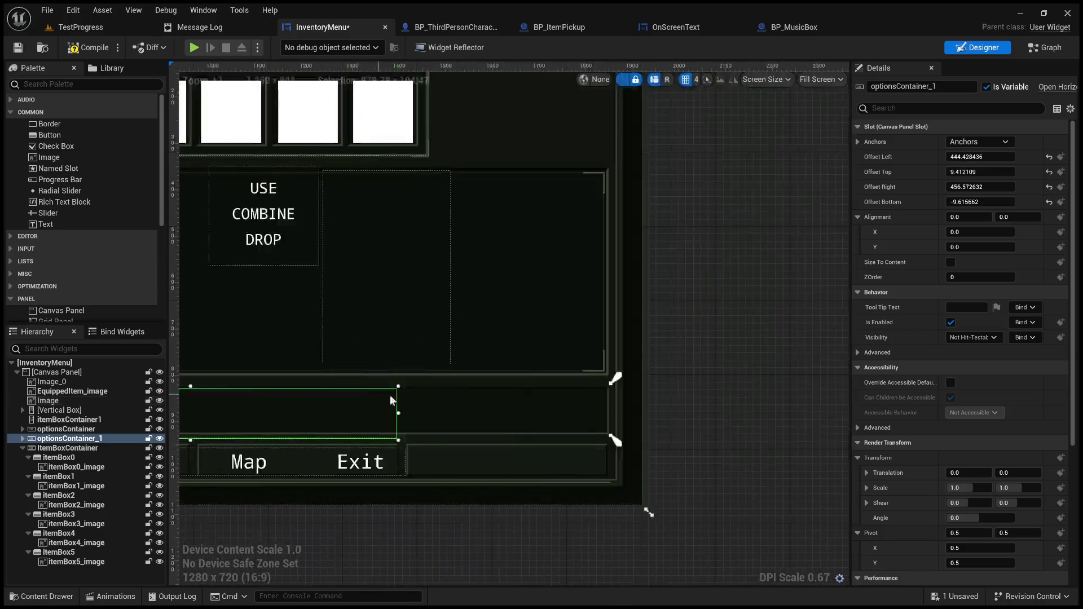
{"action": "left_click_drag", "start_coordinate": [619, 435], "coordinate": [621, 442]}
Inspect the Descriptive Text child of optionsContainer_1 (Fill, DroidSansMono size 24)
{"action": "left_click", "coordinate": [22, 439]}
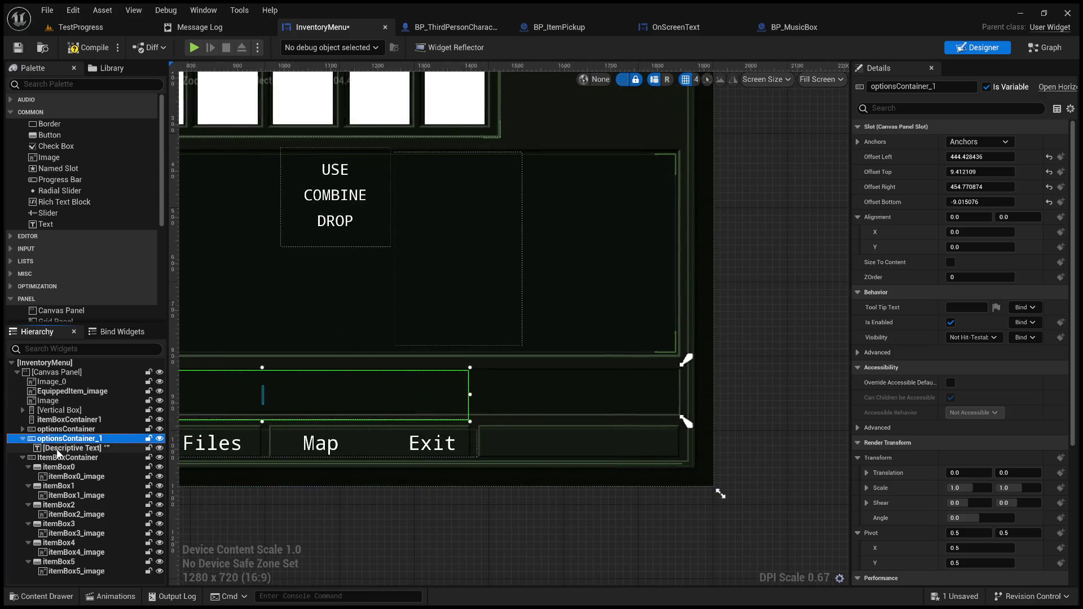
{"action": "left_click", "coordinate": [71, 447]}
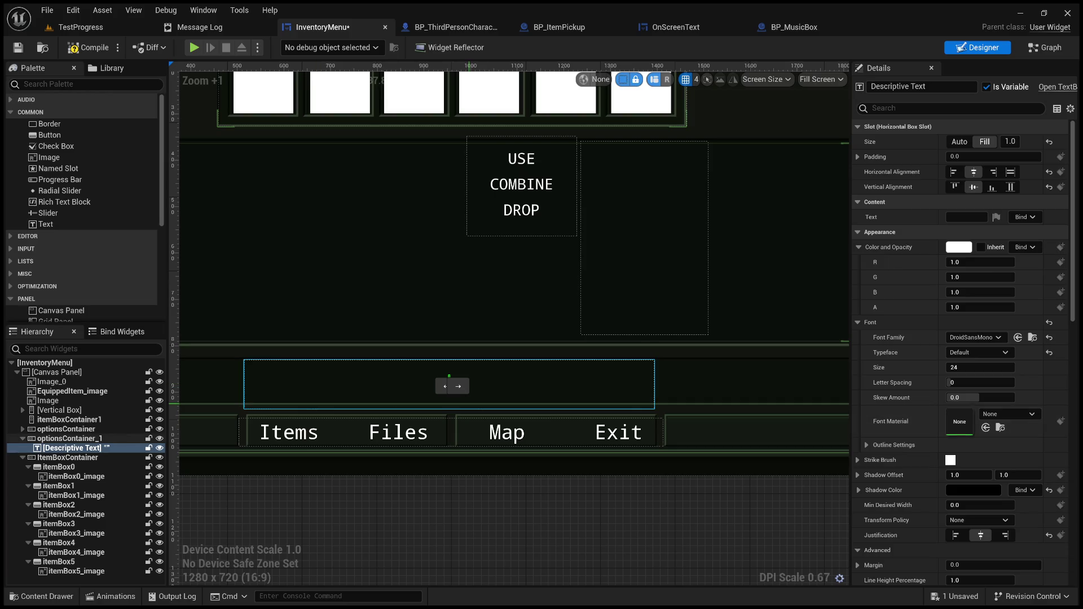
{"action": "left_click", "coordinate": [68, 439]}
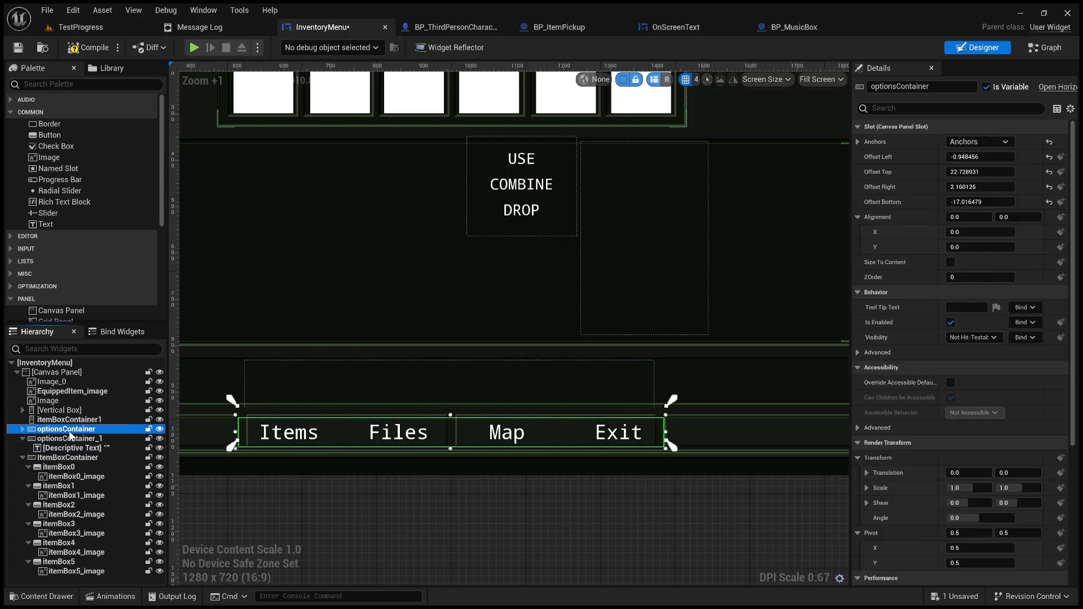
{"action": "left_click", "coordinate": [66, 448]}
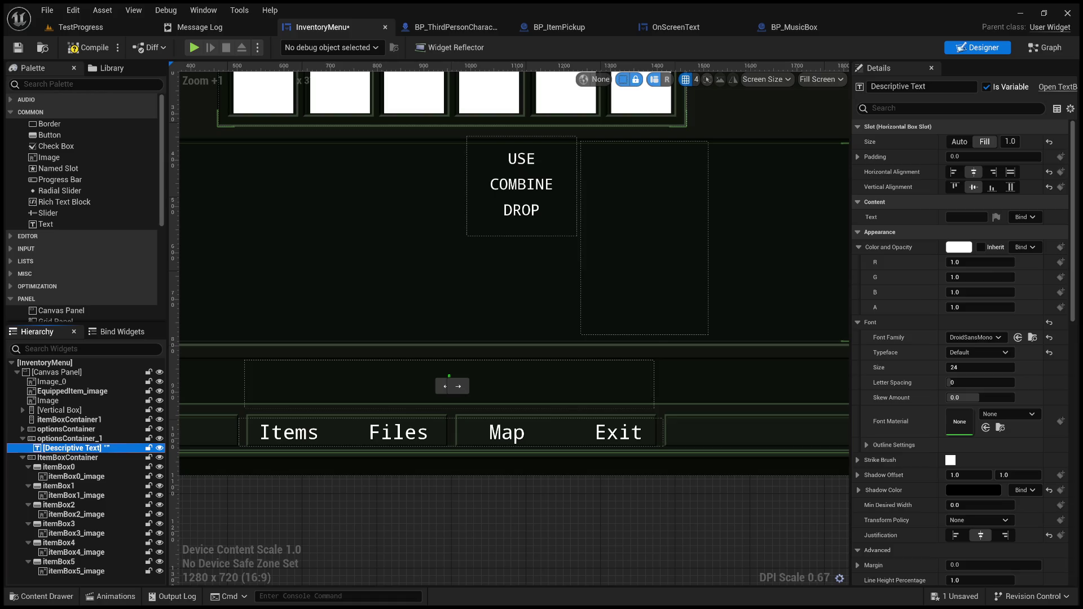
{"action": "scroll", "coordinate": [451, 386], "scroll_direction": "down", "scroll_amount": 3}
{"action": "left_click", "coordinate": [561, 397]}
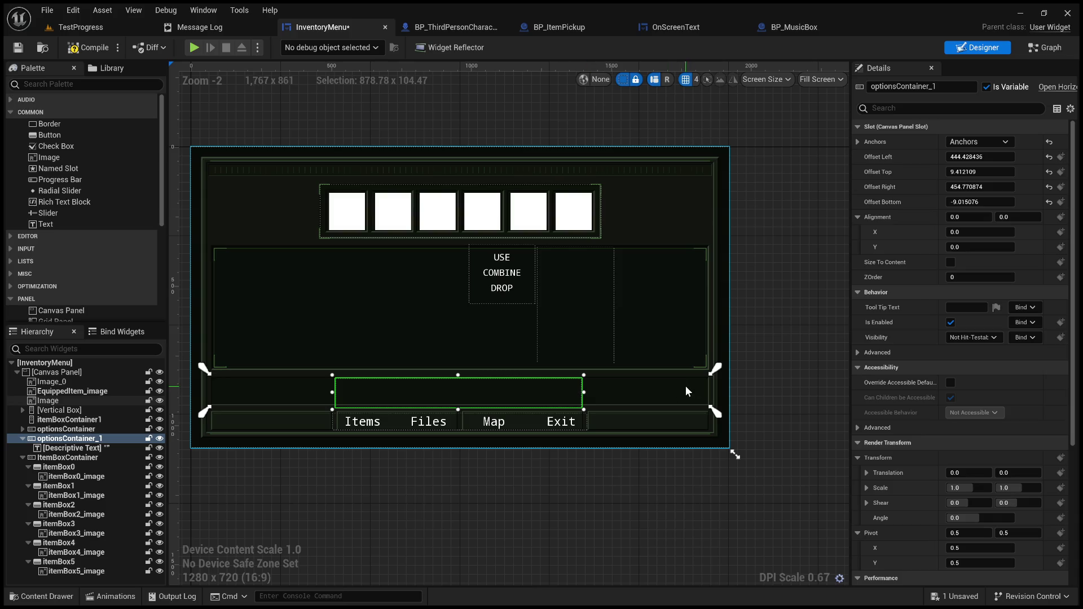
Set all four offsets of optionsContainer_1 to 0 so the bar spans full width
{"action": "left_click", "coordinate": [985, 158]}
{"action": "type", "text": "0"}
{"action": "left_click", "coordinate": [980, 171]}
{"action": "type", "text": "0"}
{"action": "left_click", "coordinate": [977, 187]}
{"action": "type", "text": "0"}
{"action": "key", "text": "Tab"}
{"action": "type", "text": "0"}
{"action": "key", "text": "Return"}
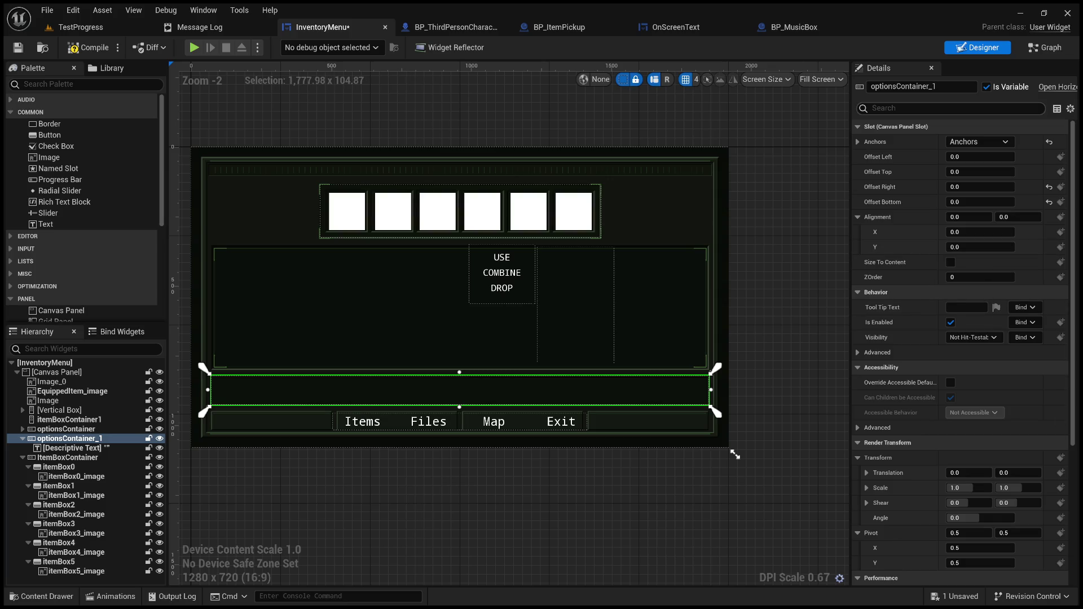
Rename optionsContainer_1 to descriptionContainer
{"action": "left_click", "coordinate": [891, 86]}
{"action": "left_click_drag", "start_coordinate": [894, 86], "coordinate": [868, 86]}
{"action": "key", "text": "BackSpace"}
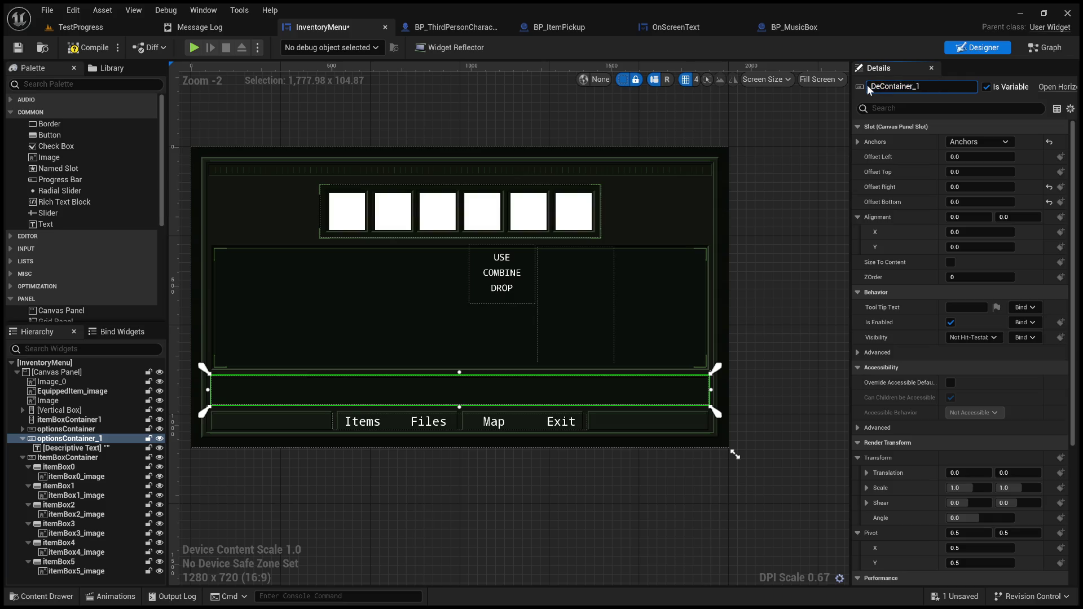
{"action": "type", "text": "descriptio"}
{"action": "type", "text": "n"}
{"action": "key", "text": "BackSpace"}
{"action": "left_click", "coordinate": [787, 260]}
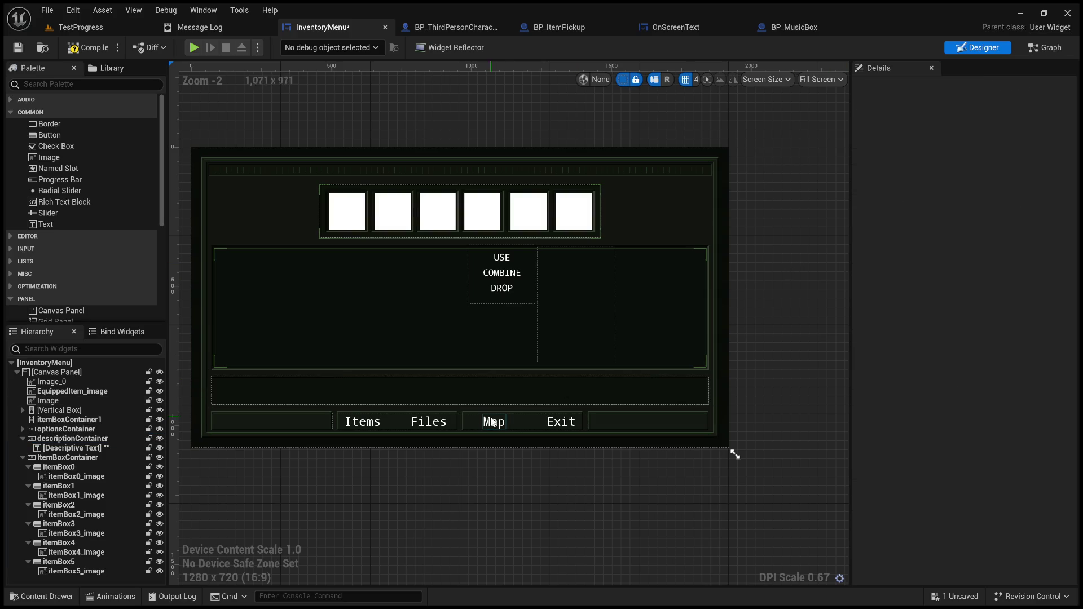
Drag optionsContainer's anchors out across the bottom of the inventory menu
{"action": "left_click", "coordinate": [508, 384]}
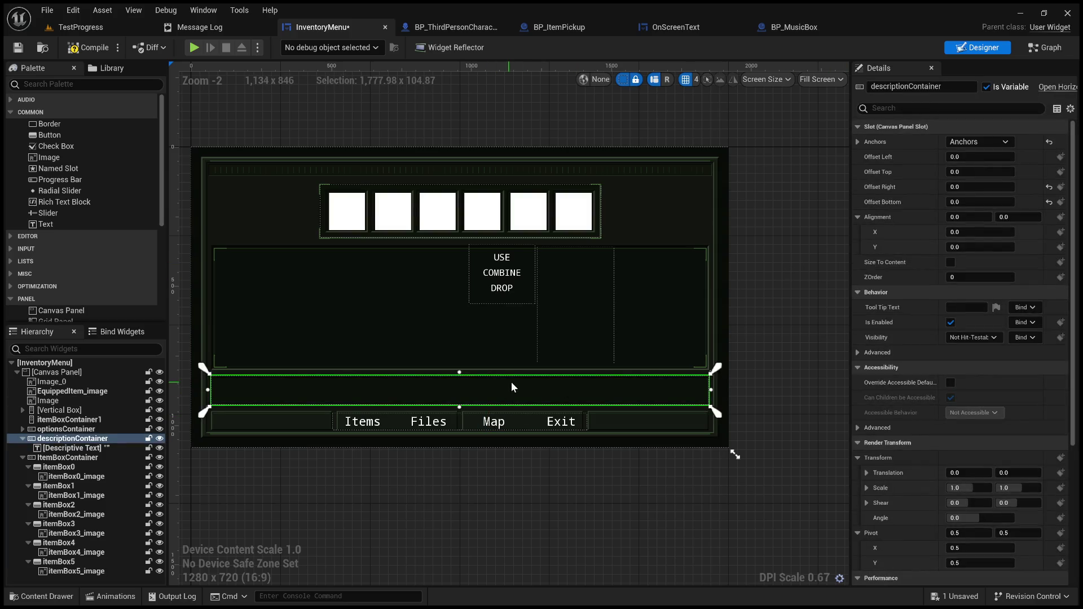
{"action": "left_click", "coordinate": [464, 422]}
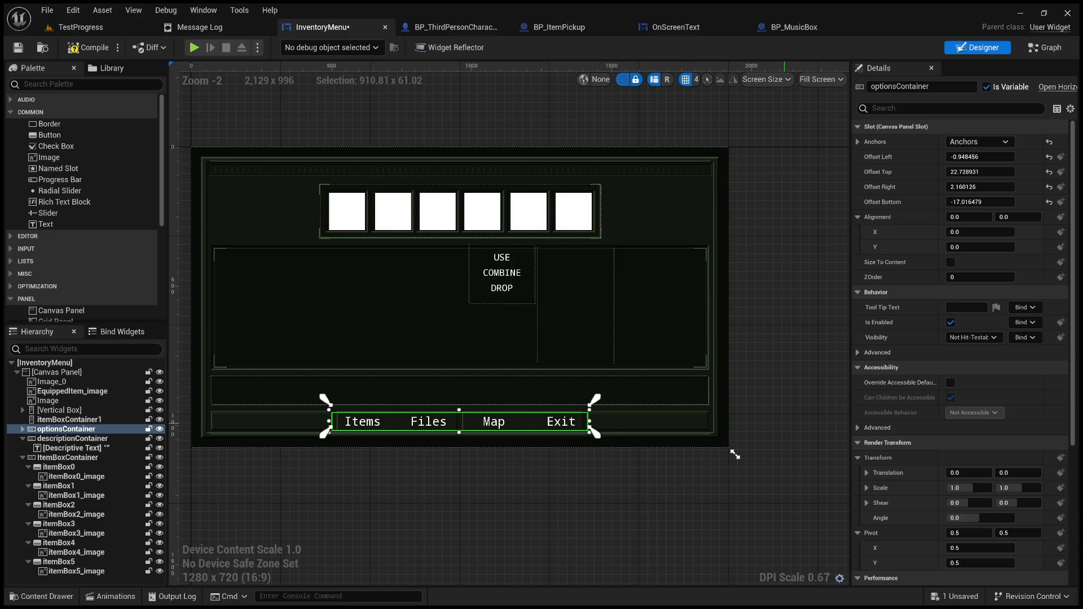
{"action": "scroll", "coordinate": [420, 574], "scroll_direction": "up", "scroll_amount": 3}
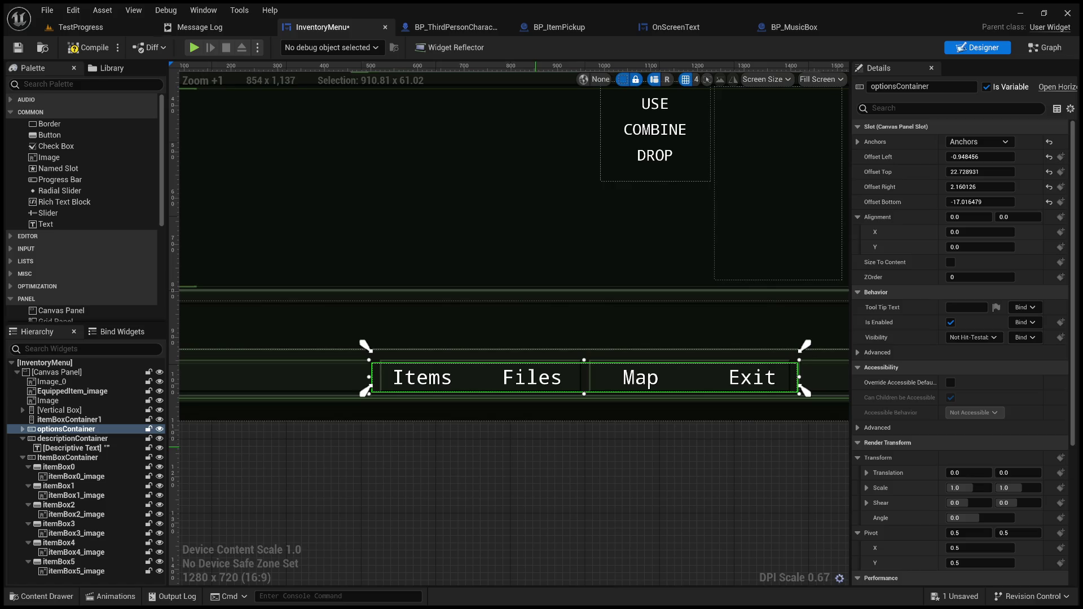
{"action": "scroll", "coordinate": [292, 445], "scroll_direction": "up", "scroll_amount": 3}
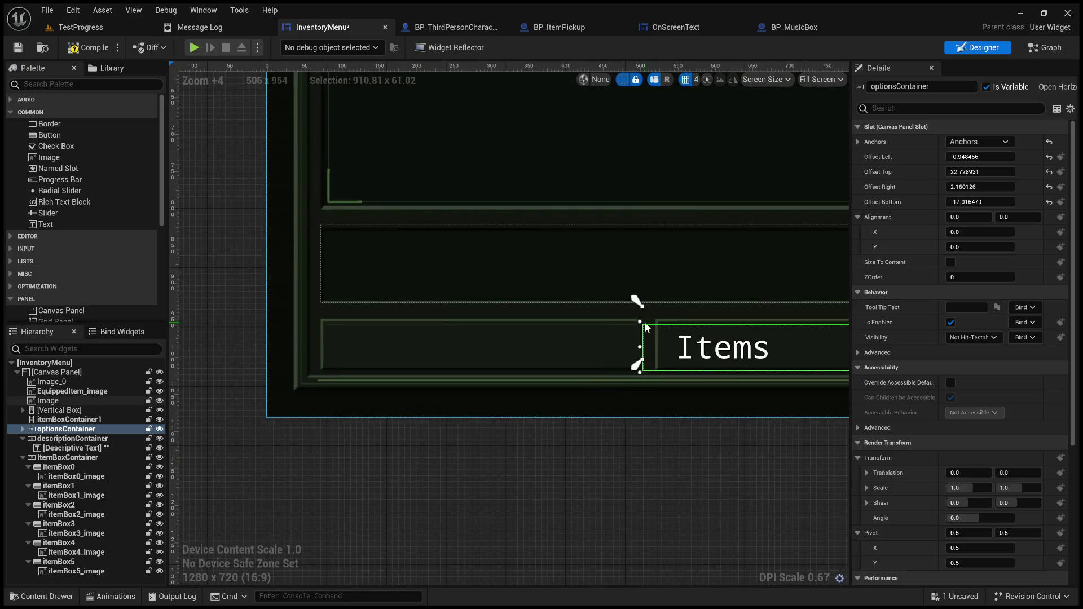
{"action": "left_click_drag", "start_coordinate": [637, 304], "coordinate": [321, 319]}
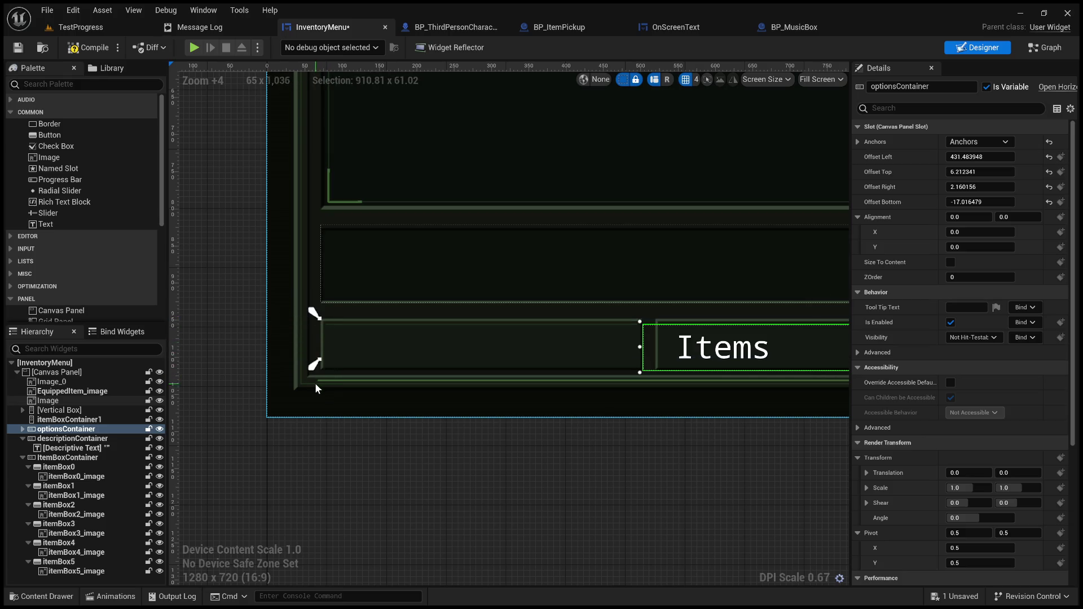
{"action": "mouse_move", "coordinate": [312, 367]}
{"action": "left_mouse_down"}
{"action": "mouse_move", "coordinate": [314, 381]}
{"action": "mouse_move", "coordinate": [378, 407]}
{"action": "left_mouse_up"}
{"action": "left_click_drag", "start_coordinate": [383, 367], "coordinate": [708, 367]}
{"action": "left_click_drag", "start_coordinate": [415, 360], "coordinate": [591, 334]}
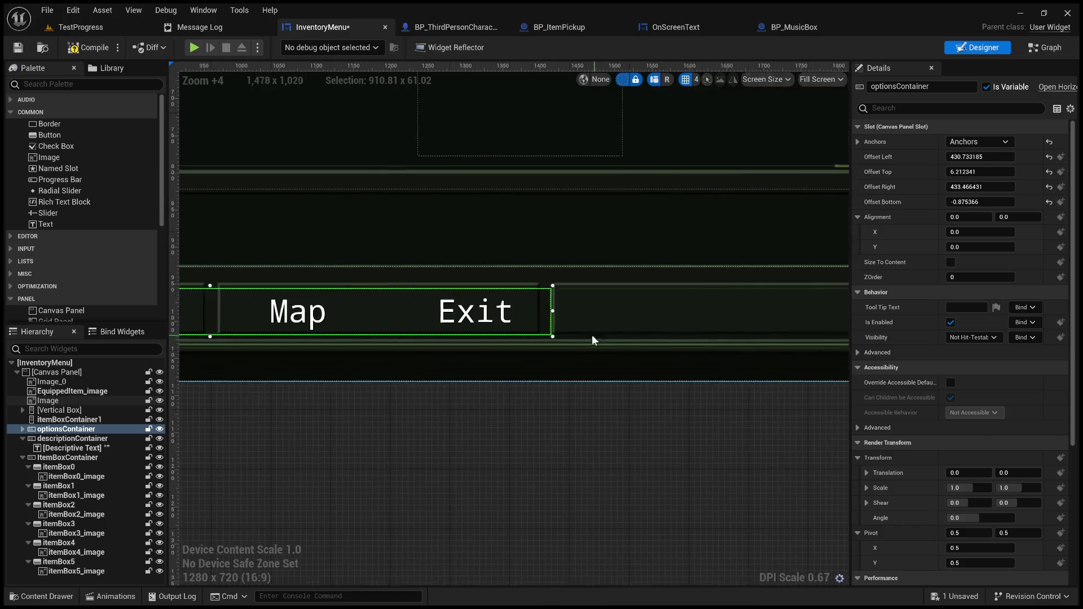
Set optionsContainer's Offset Left, Top and Right to 0 to stretch the button row
{"action": "left_click", "coordinate": [22, 429]}
{"action": "left_click", "coordinate": [66, 428]}
{"action": "key", "text": "Home"}
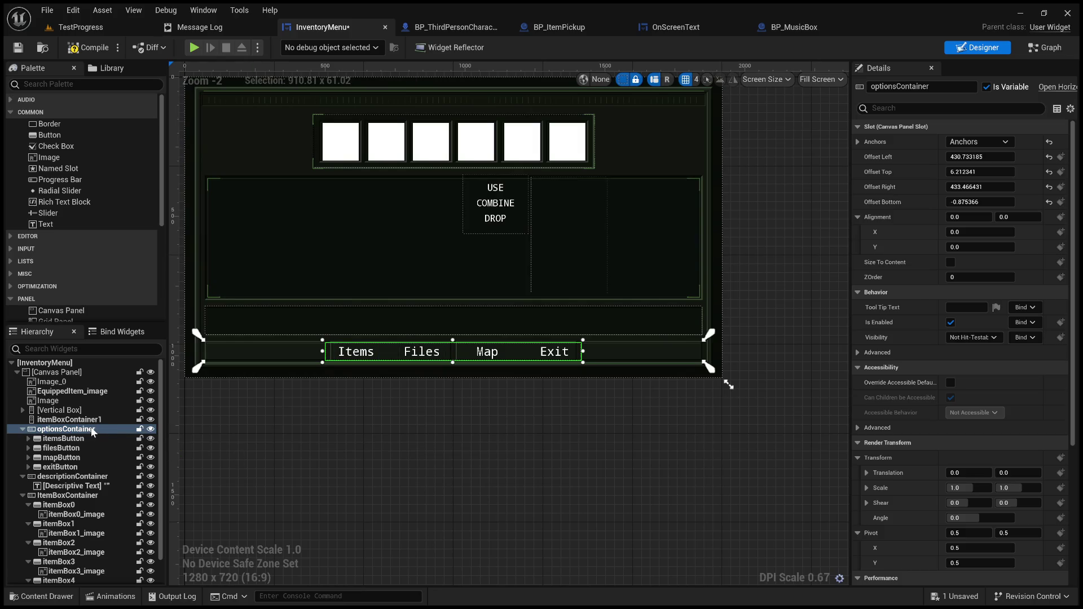
{"action": "left_click", "coordinate": [993, 156]}
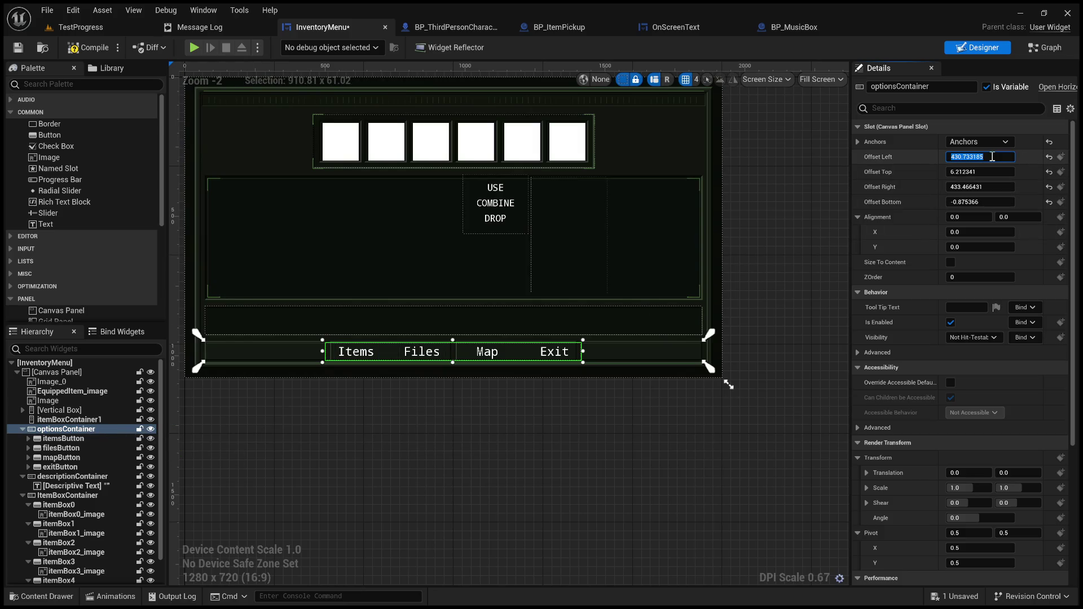
{"action": "type", "text": "0"}
{"action": "key", "text": "Tab"}
{"action": "type", "text": "0"}
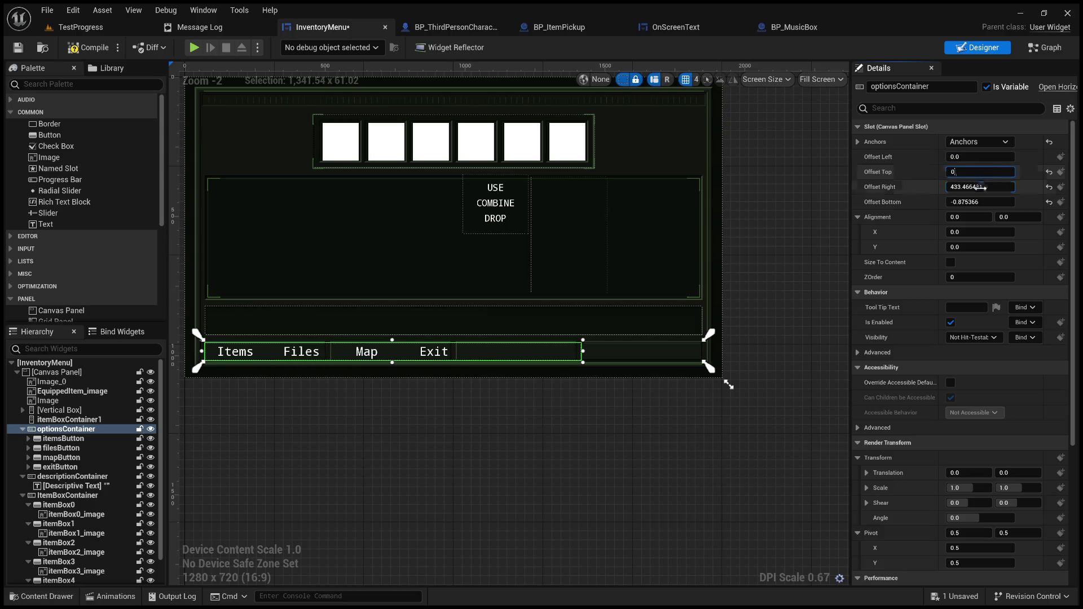
{"action": "key", "text": "Tab"}
{"action": "type", "text": "-0"}
{"action": "key", "text": "Tab"}
Check the background image and the Items button inside optionsContainer
{"action": "left_click", "coordinate": [770, 225]}
{"action": "left_click", "coordinate": [386, 374]}
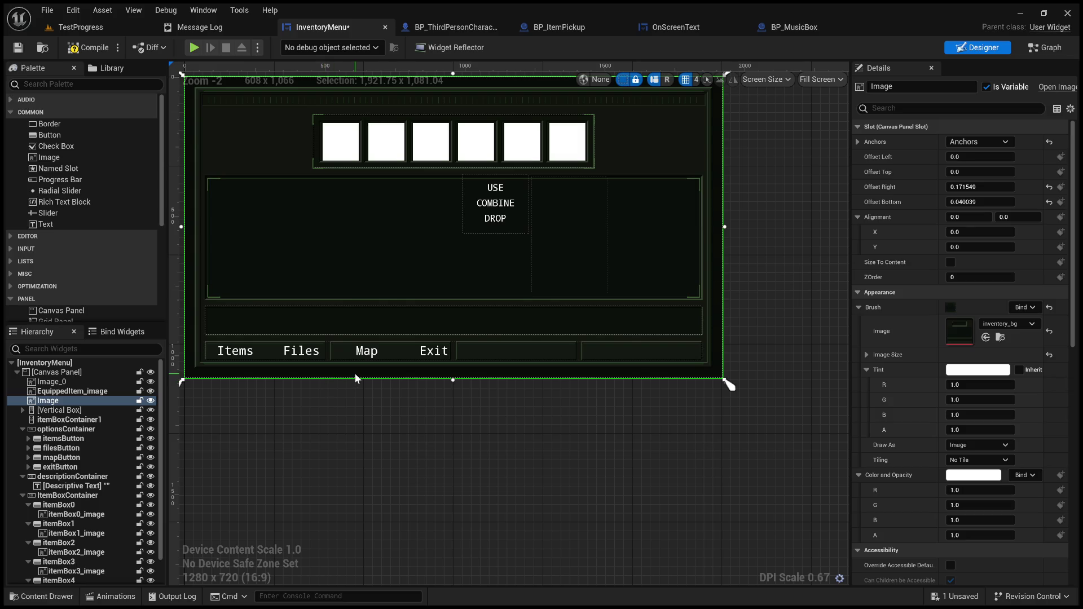
{"action": "left_click_drag", "start_coordinate": [976, 401], "coordinate": [976, 400]}
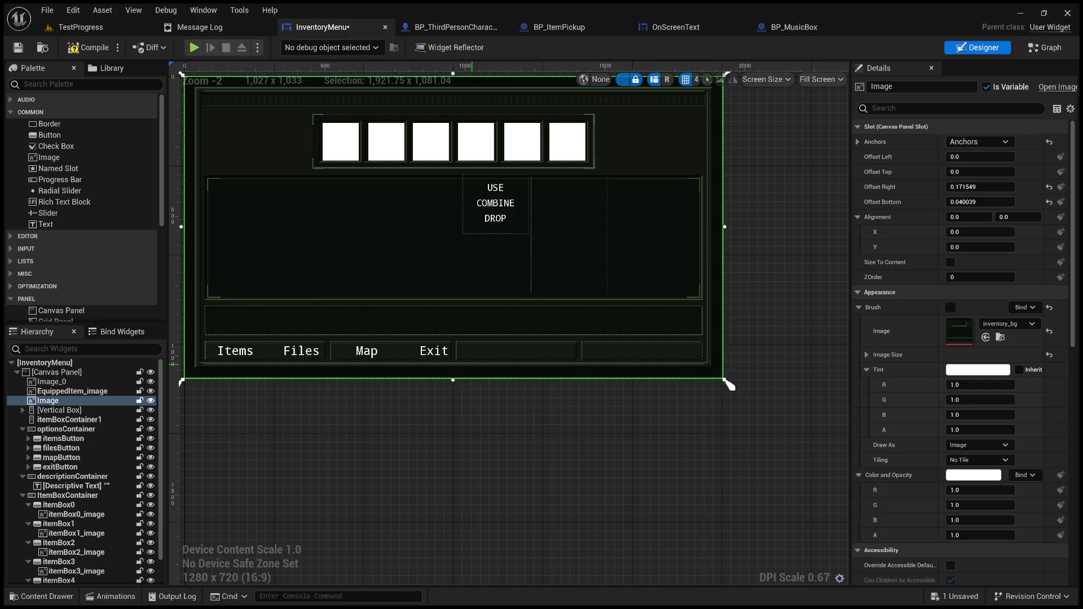
{"action": "left_click", "coordinate": [70, 439]}
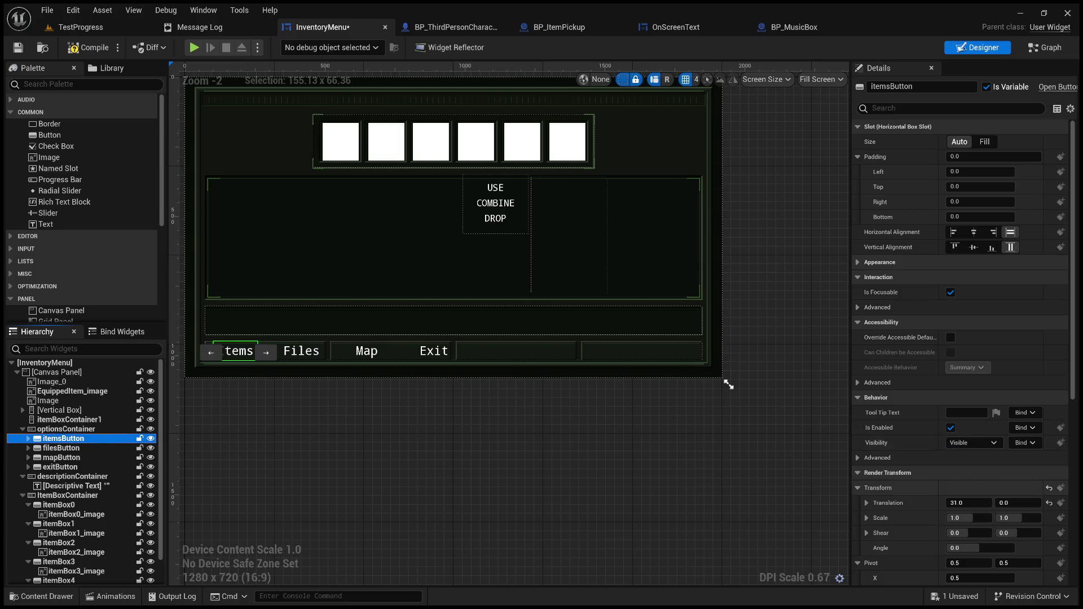
Set the Items button's Render Transform Translation X to 150
{"action": "left_click", "coordinate": [976, 503]}
{"action": "type", "text": "150"}
{"action": "key", "text": "Return"}
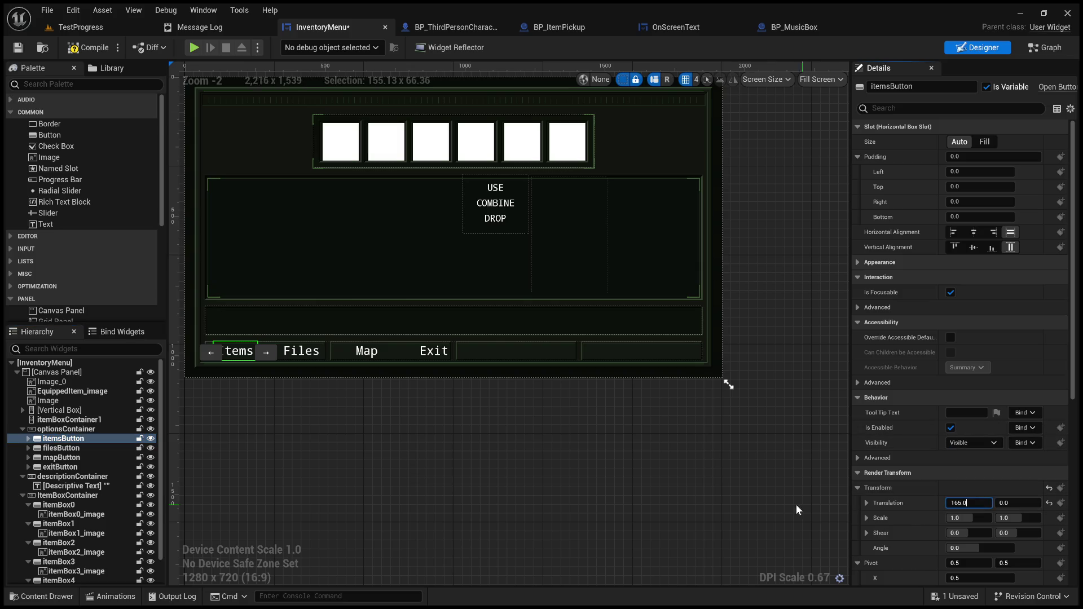
{"action": "left_click", "coordinate": [526, 477]}
{"action": "scroll", "coordinate": [361, 406], "scroll_direction": "up", "scroll_amount": 3}
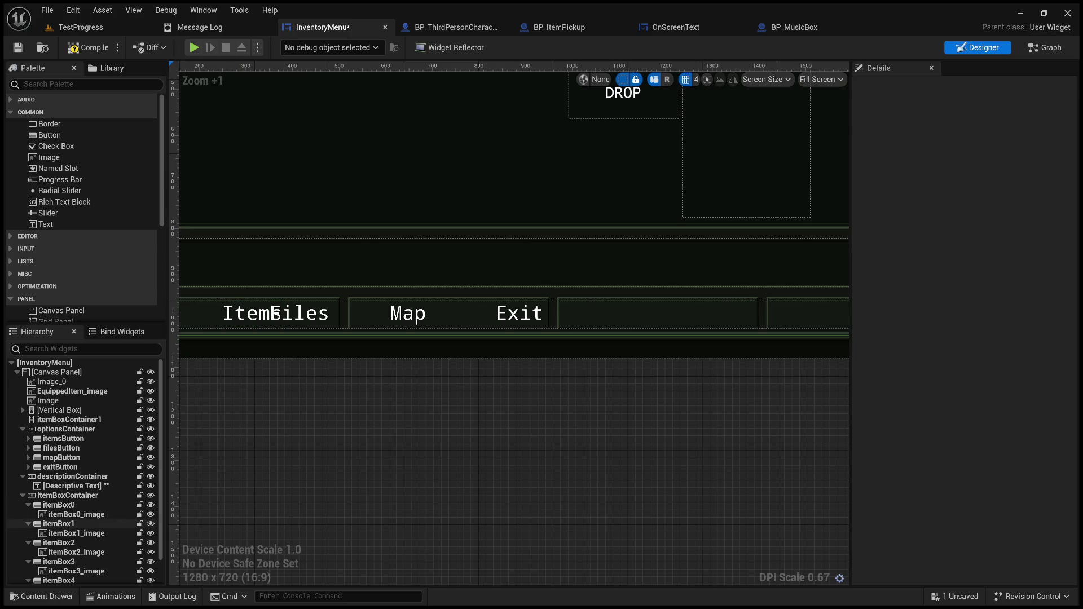
Shift the Files button further right by increasing its Translation X
{"action": "left_click", "coordinate": [58, 524]}
{"action": "left_click", "coordinate": [61, 448]}
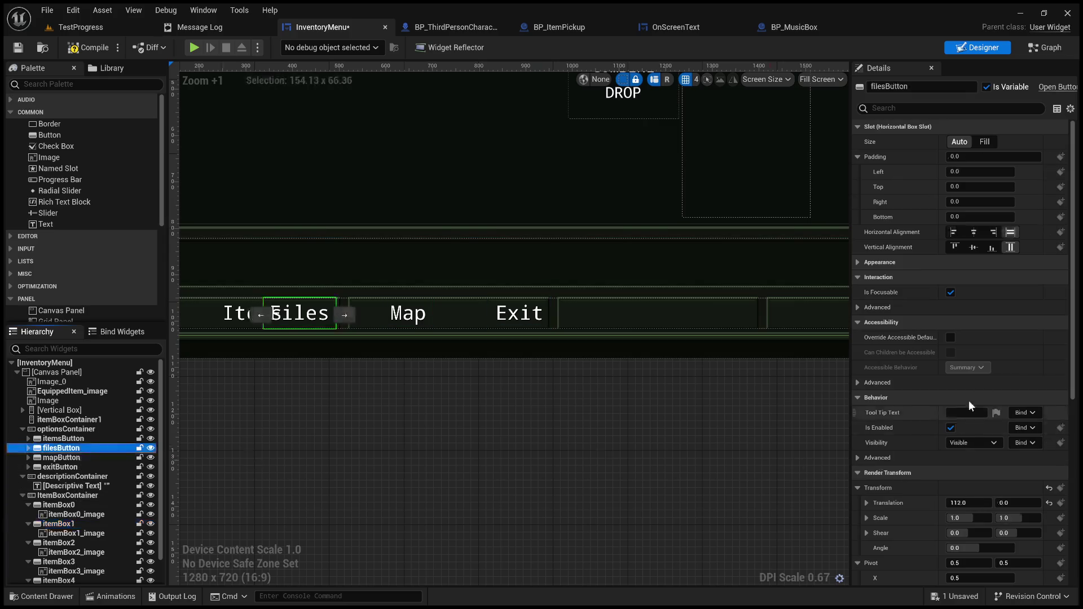
{"action": "left_click_drag", "start_coordinate": [966, 503], "coordinate": [993, 502]}
{"action": "left_click", "coordinate": [618, 464]}
{"action": "scroll", "coordinate": [618, 464], "scroll_direction": "down", "scroll_amount": 3}
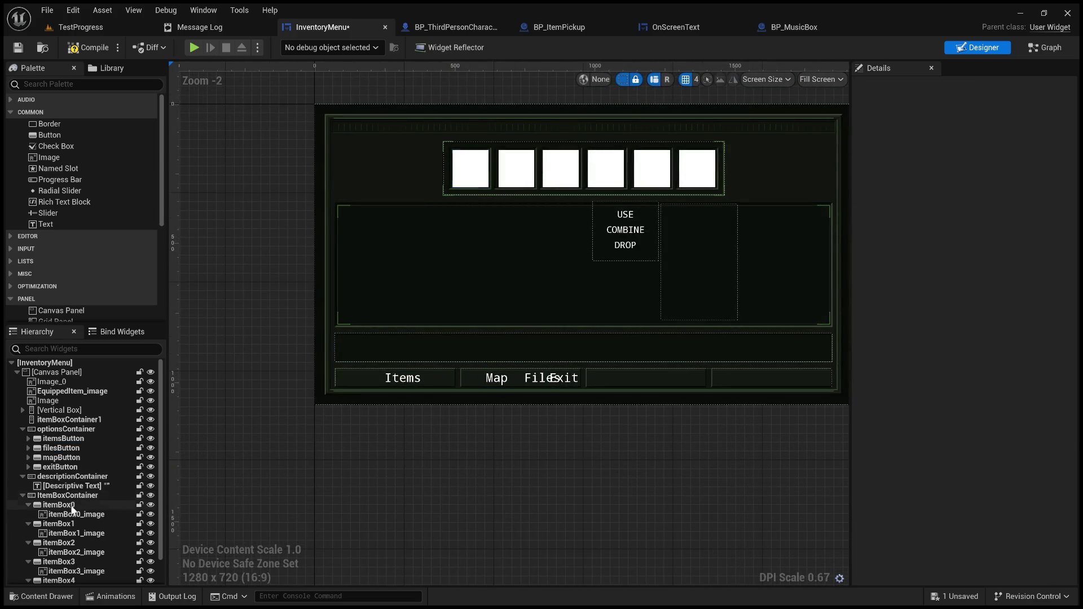
Undo the Map button's move, review the Exit button, and zoom to check the spacing
{"action": "left_click", "coordinate": [75, 459]}
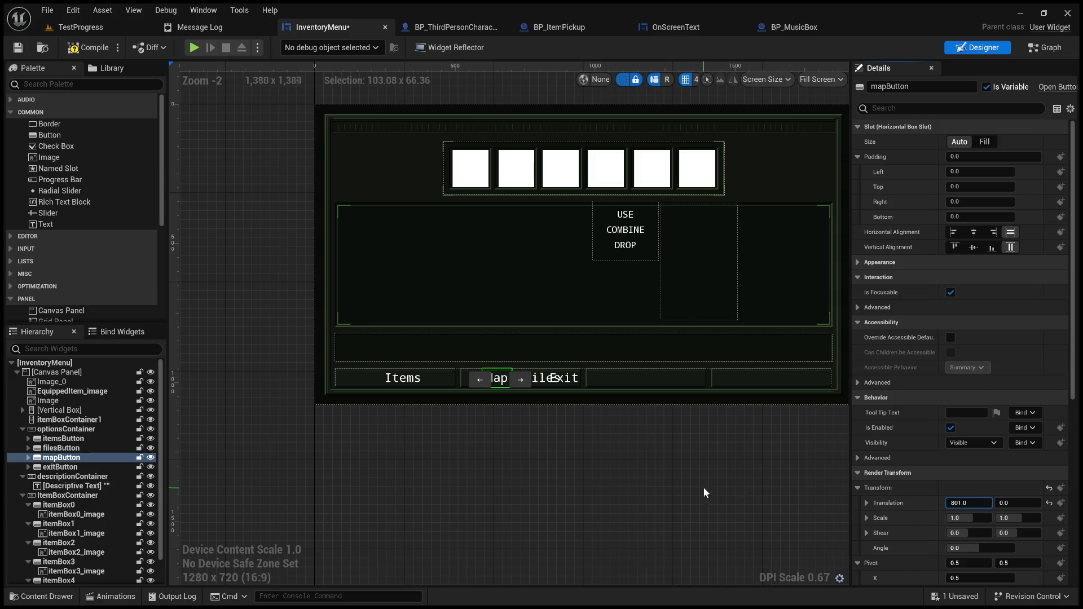
{"action": "key", "text": "ctrl+z"}
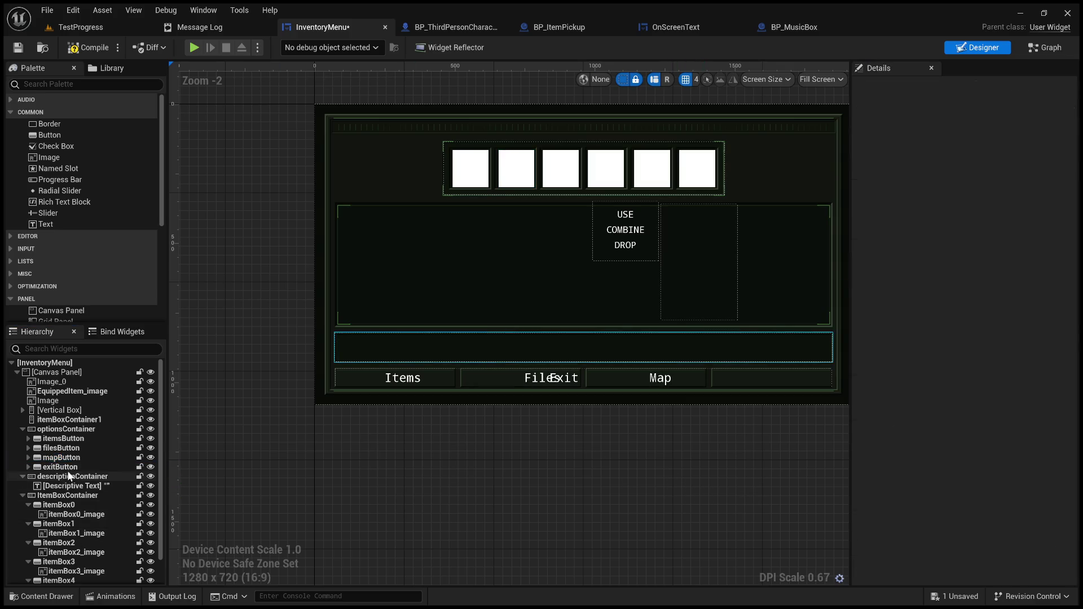
{"action": "left_click", "coordinate": [60, 467]}
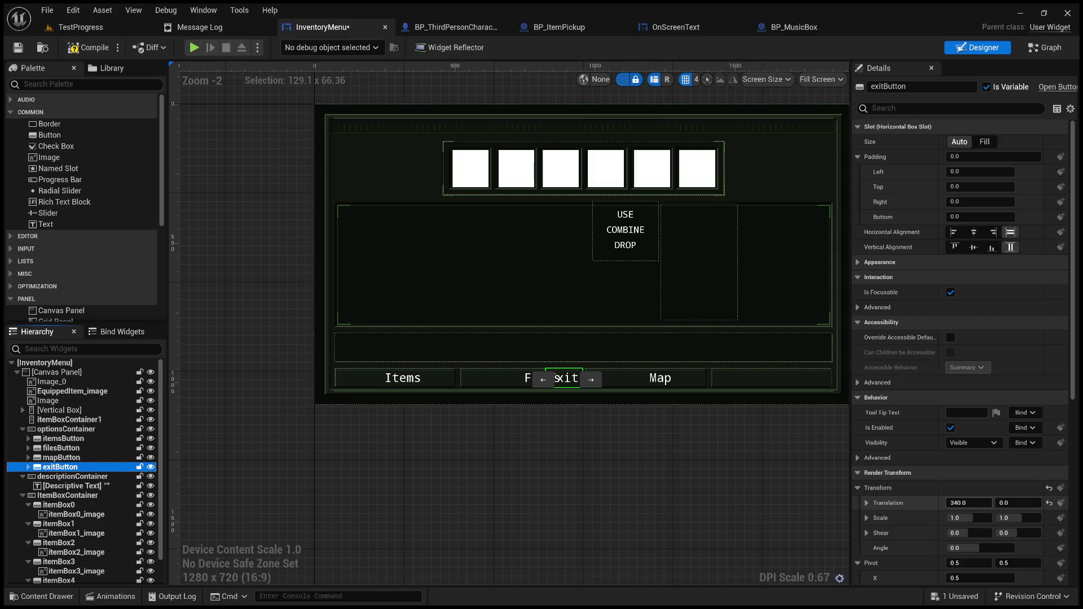
{"action": "left_click", "coordinate": [811, 481]}
{"action": "scroll", "coordinate": [552, 431], "scroll_direction": "up", "scroll_amount": 2}
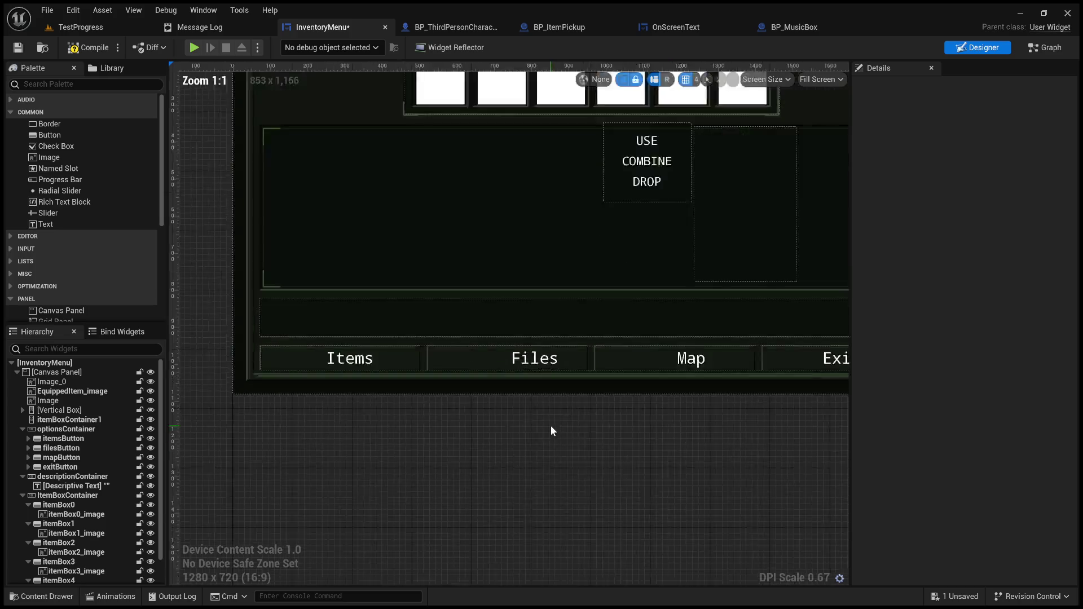
{"action": "scroll", "coordinate": [550, 425], "scroll_direction": "up", "scroll_amount": 1}
{"action": "scroll", "coordinate": [493, 417], "scroll_direction": "down", "scroll_amount": 2}
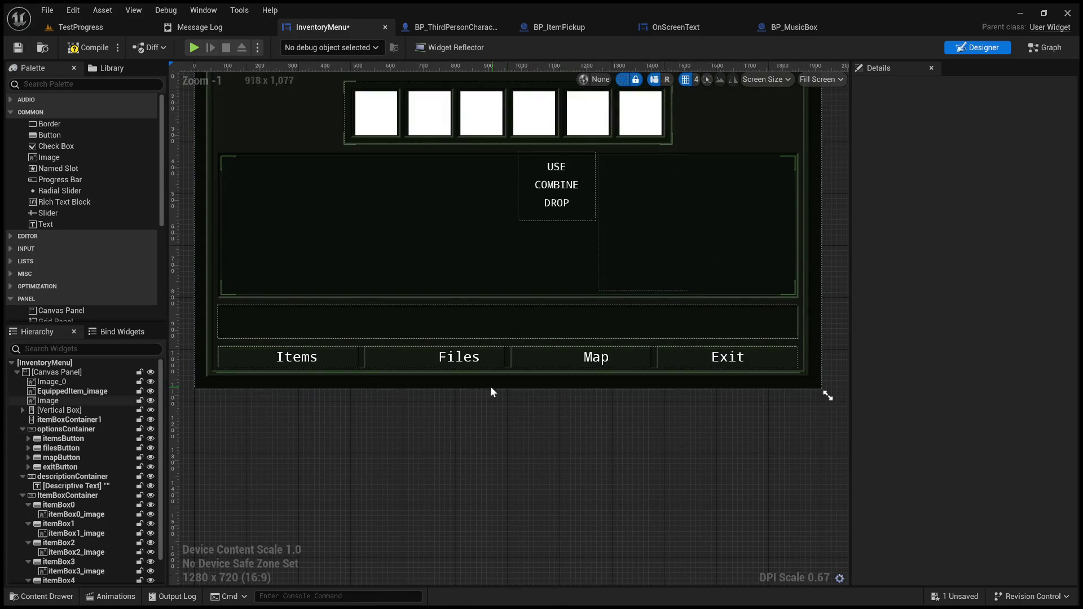
Select the Items, Files, Map and Exit label text blocks together
{"action": "left_click", "coordinate": [299, 358]}
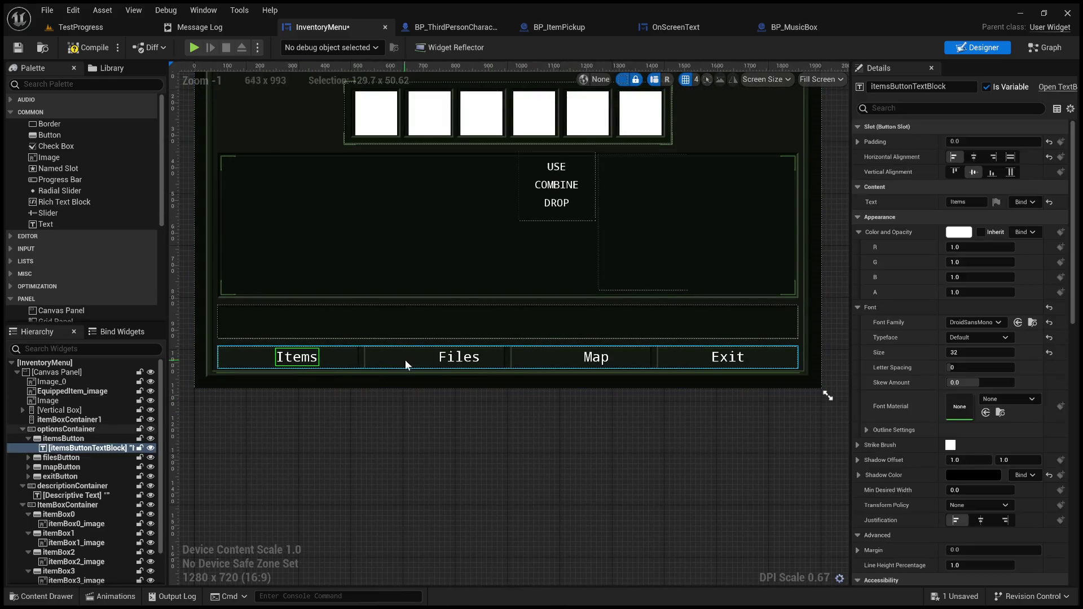
{"action": "left_click", "coordinate": [460, 361], "text": "ctrl"}
{"action": "left_click", "coordinate": [600, 357], "text": "ctrl"}
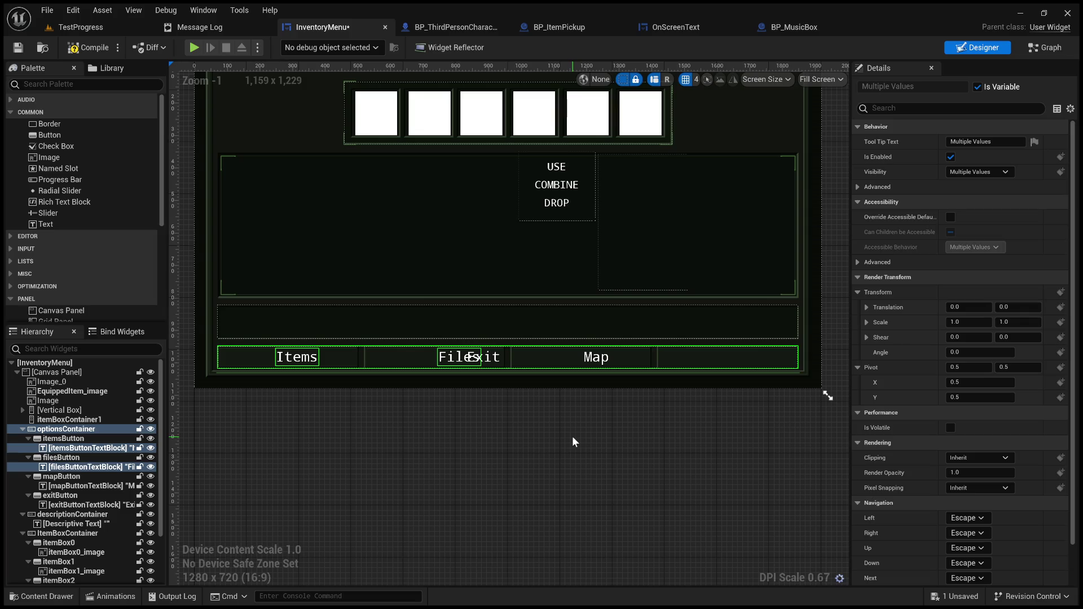
{"action": "left_click", "coordinate": [601, 362]}
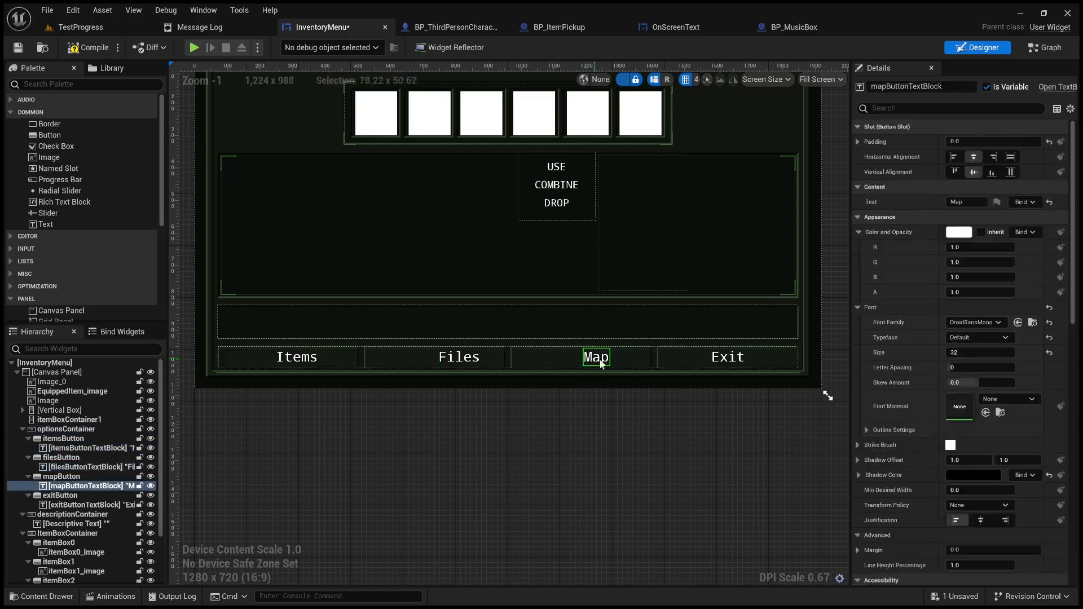
{"action": "left_click", "coordinate": [728, 361], "text": "ctrl"}
{"action": "left_click", "coordinate": [456, 360], "text": "ctrl"}
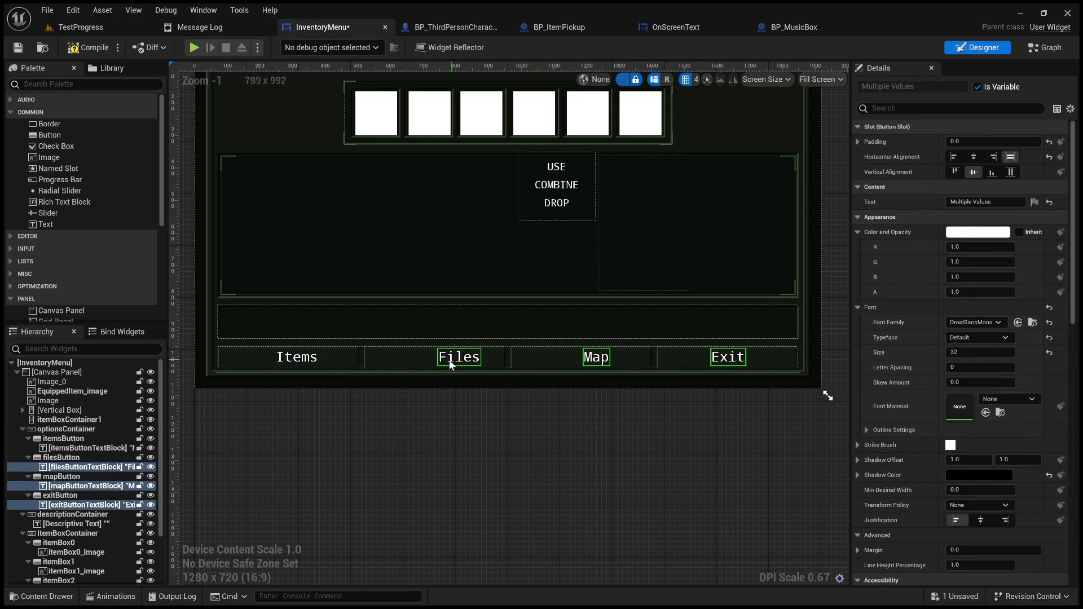
{"action": "left_click", "coordinate": [304, 362], "text": "ctrl"}
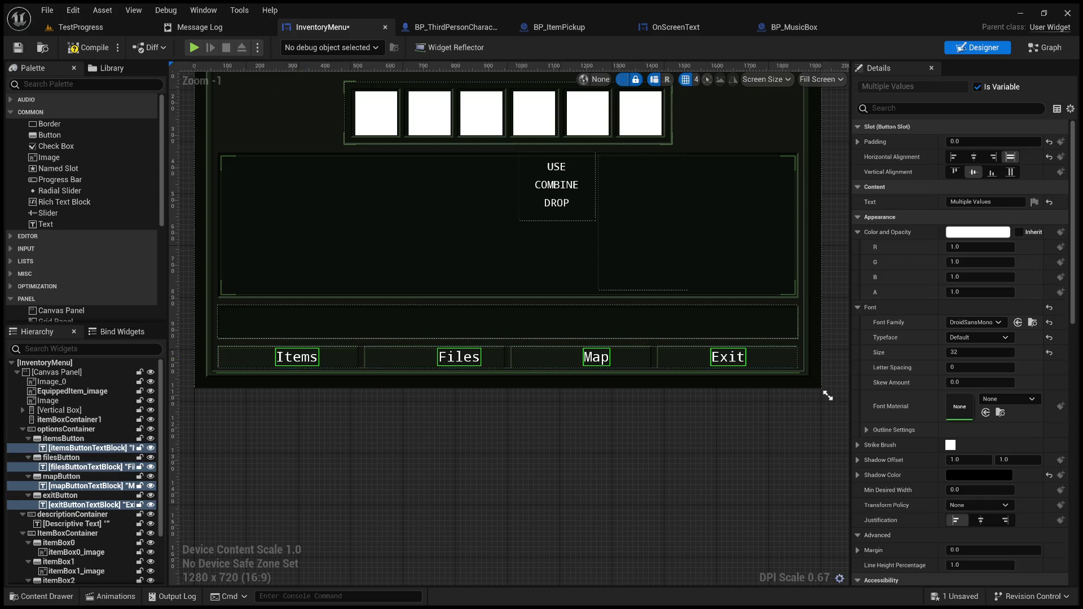
Set the labels' Horizontal and Vertical Alignment to Center
{"action": "left_click", "coordinate": [1010, 173]}
{"action": "left_click", "coordinate": [979, 155]}
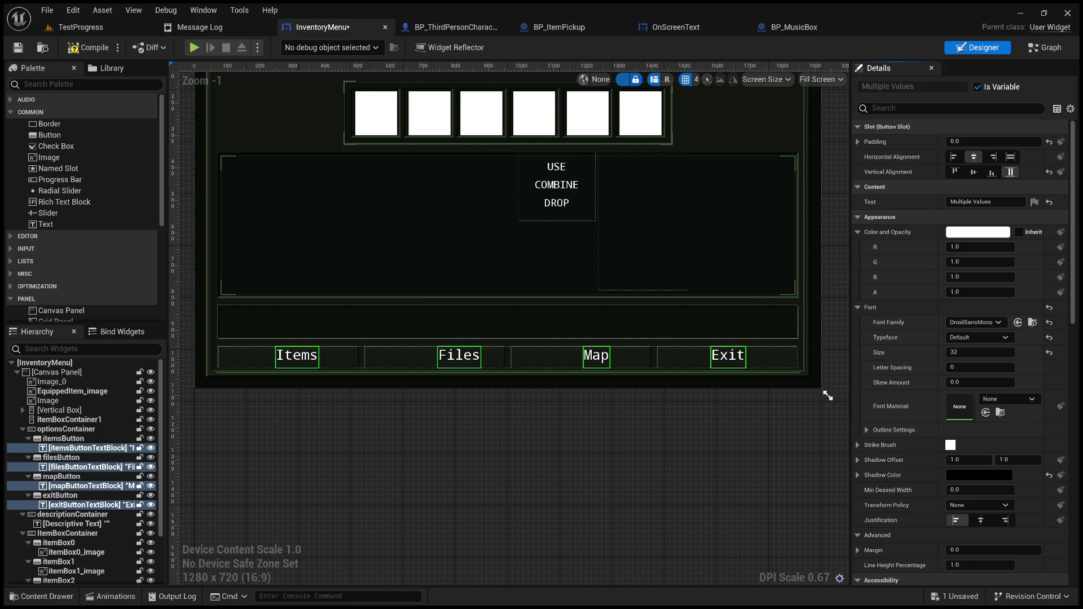
{"action": "left_click", "coordinate": [1010, 157]}
{"action": "left_click", "coordinate": [974, 172]}
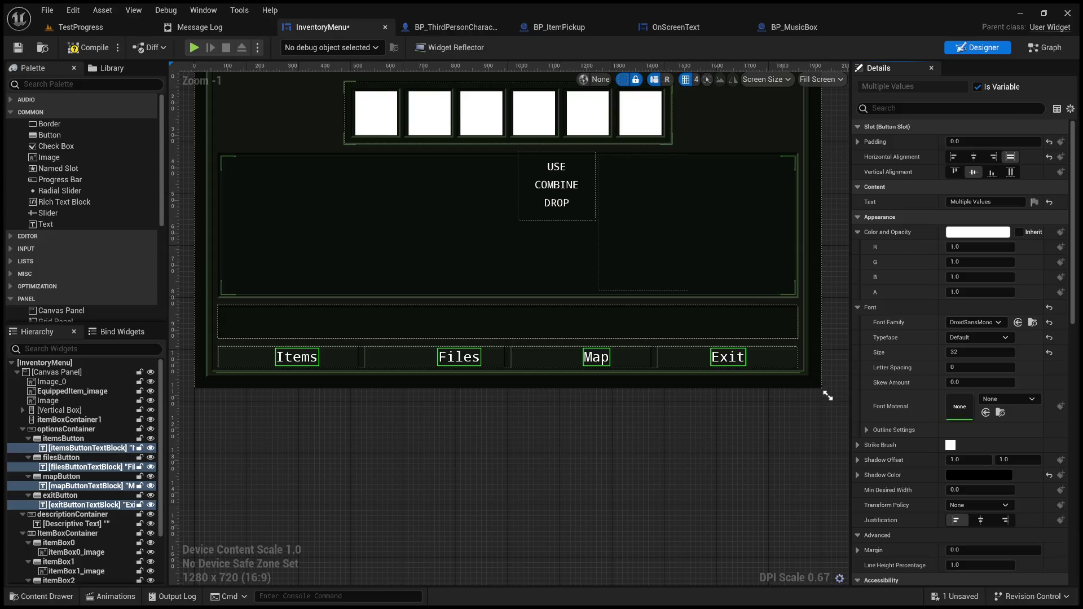
{"action": "left_click", "coordinate": [974, 158]}
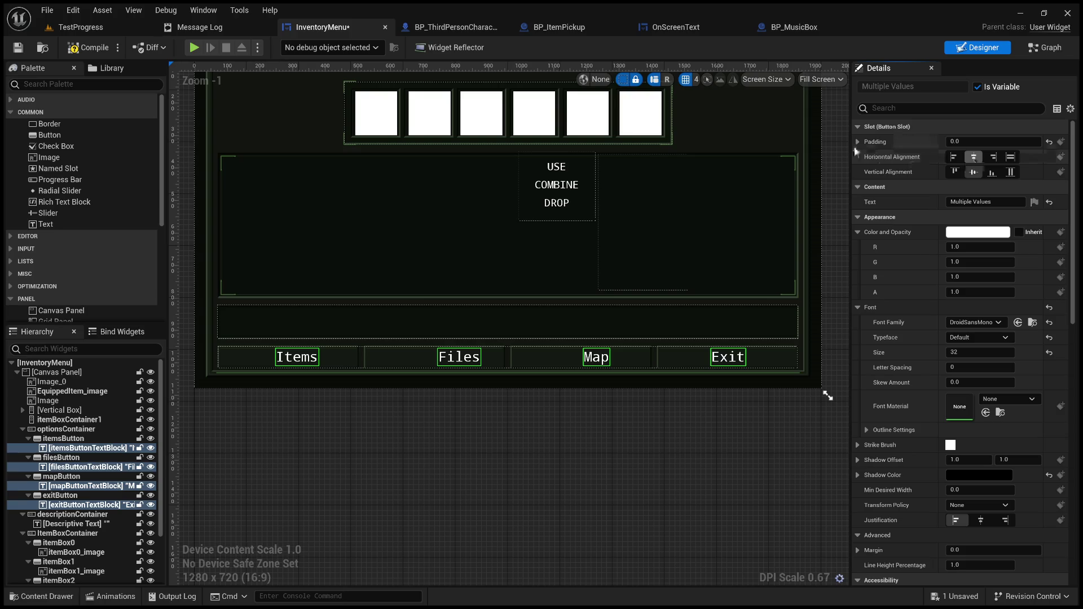
Give the labels slot padding of 4, 2, 4, 2
{"action": "left_click", "coordinate": [876, 142]}
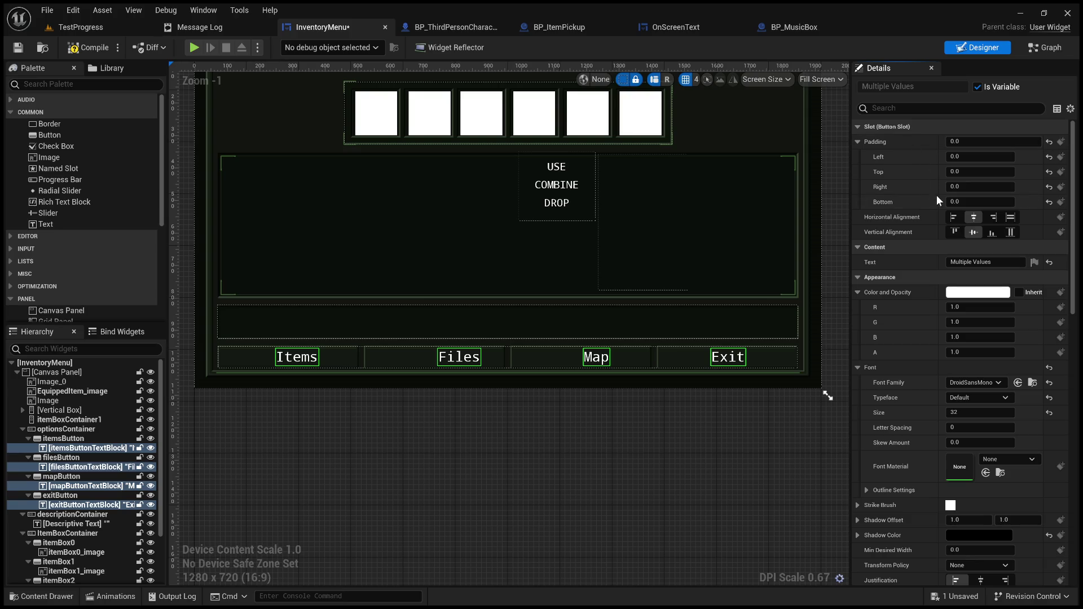
{"action": "key", "text": "ctrl+z"}
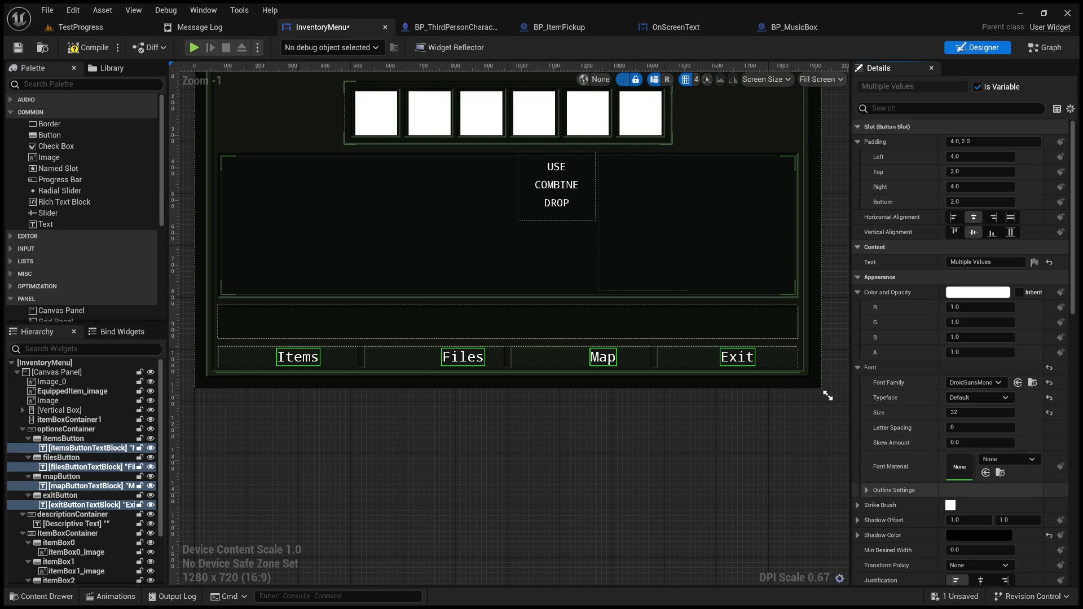
{"action": "scroll", "coordinate": [902, 489], "scroll_direction": "down", "scroll_amount": 1}
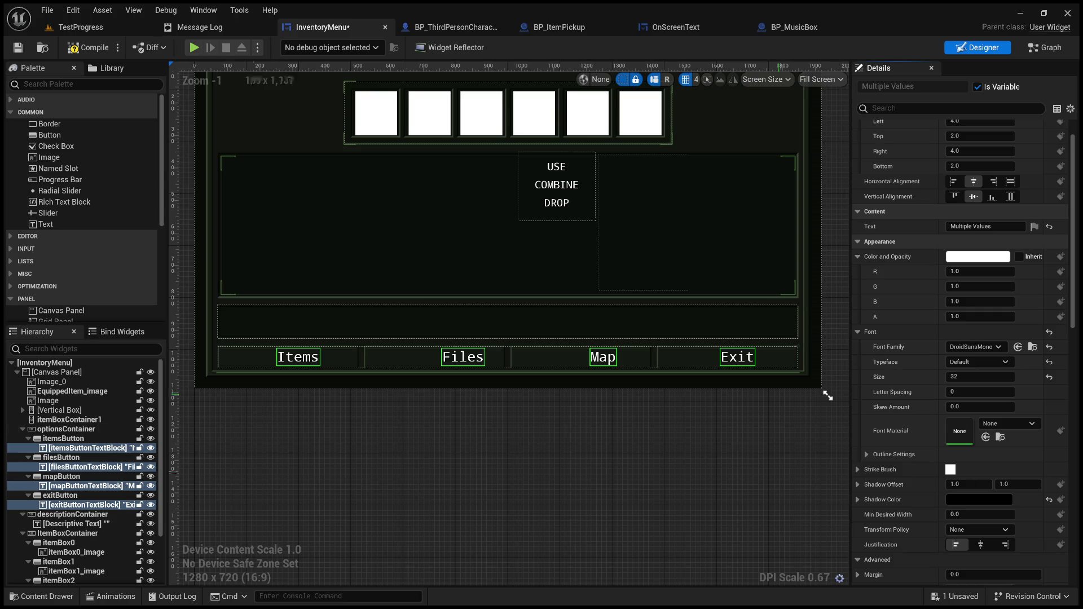
{"action": "left_click", "coordinate": [78, 440]}
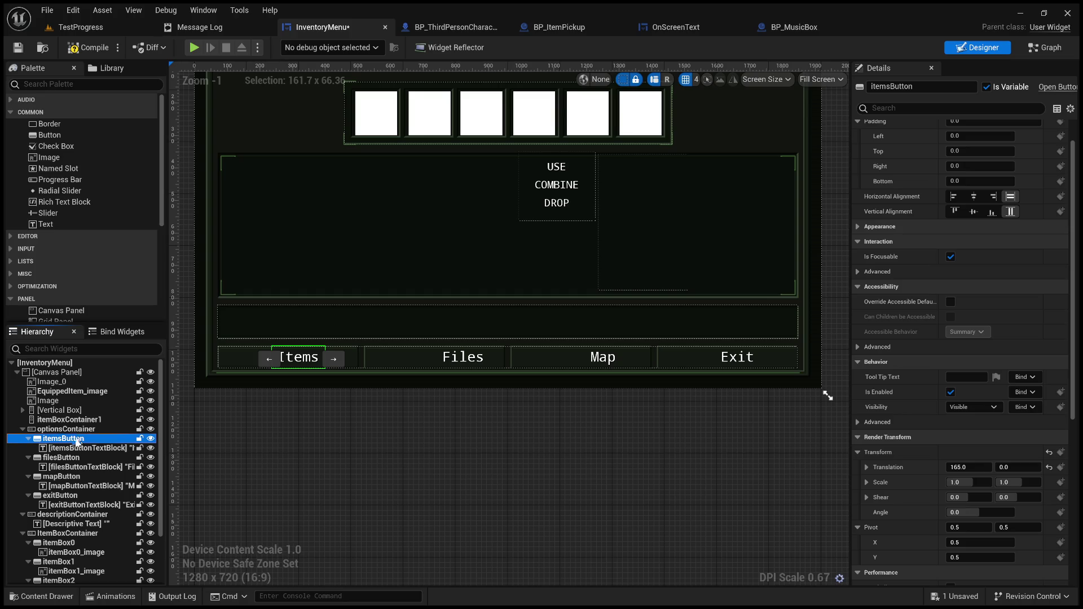
{"action": "scroll", "coordinate": [948, 217], "scroll_direction": "up", "scroll_amount": 2}
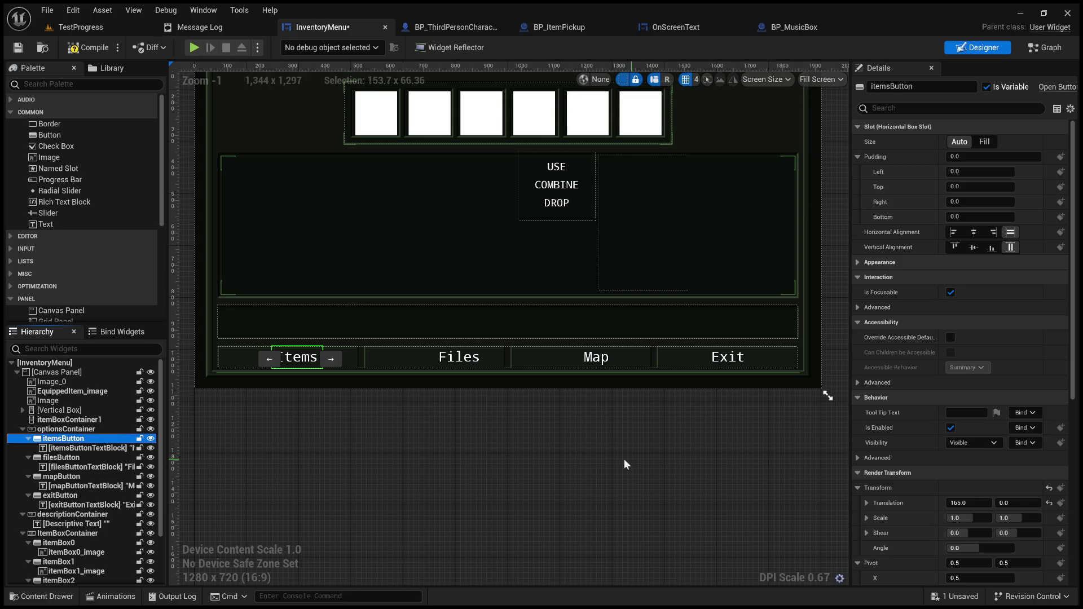
{"action": "left_click", "coordinate": [504, 470]}
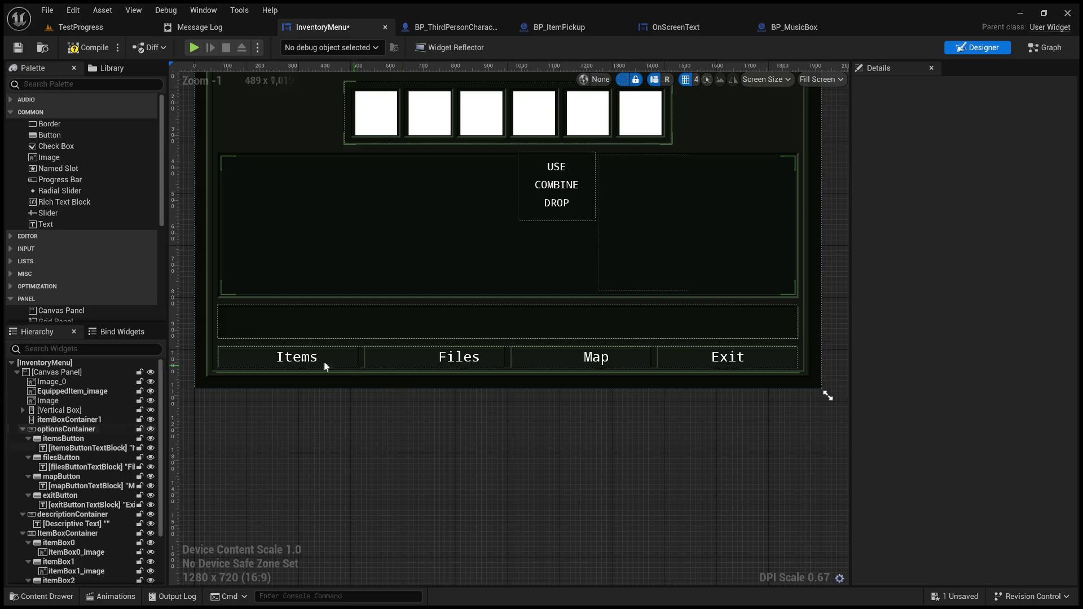
{"action": "left_click", "coordinate": [91, 28]}
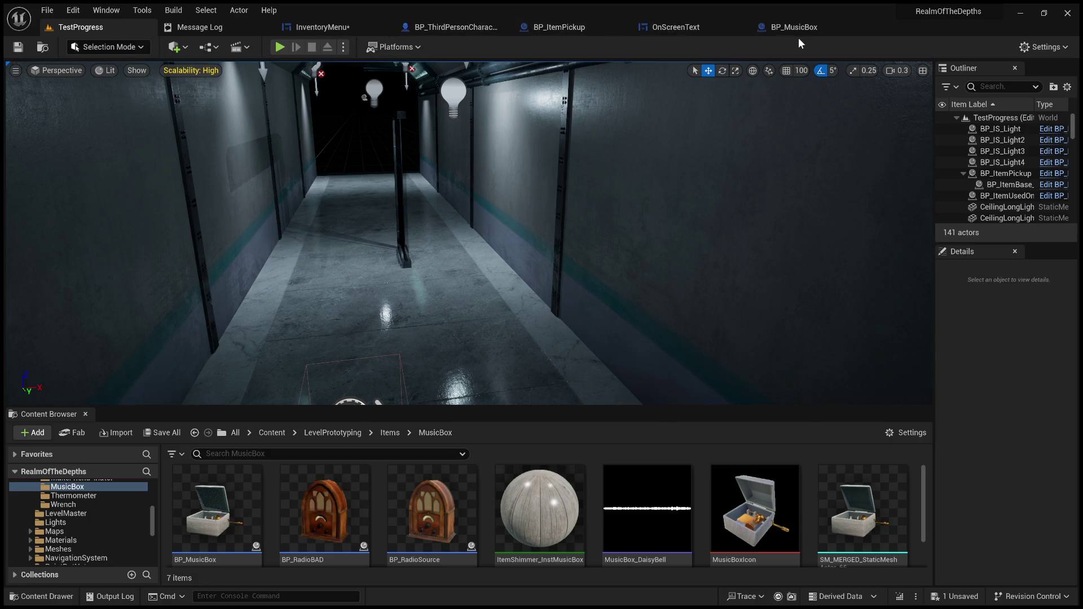
{"action": "left_click", "coordinate": [332, 27]}
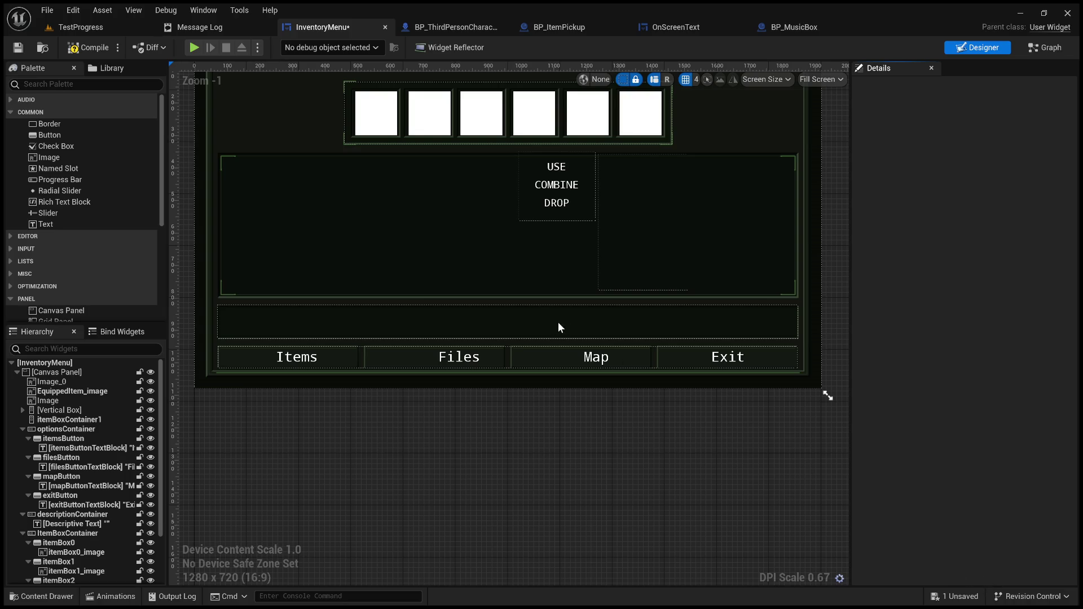
Select the Items, Files, Map and Exit labels together, then pick just the Files label
{"action": "left_click", "coordinate": [309, 358]}
{"action": "left_click", "coordinate": [458, 361], "text": "ctrl"}
{"action": "left_click", "coordinate": [595, 357], "text": "ctrl"}
{"action": "left_click", "coordinate": [722, 358], "text": "ctrl"}
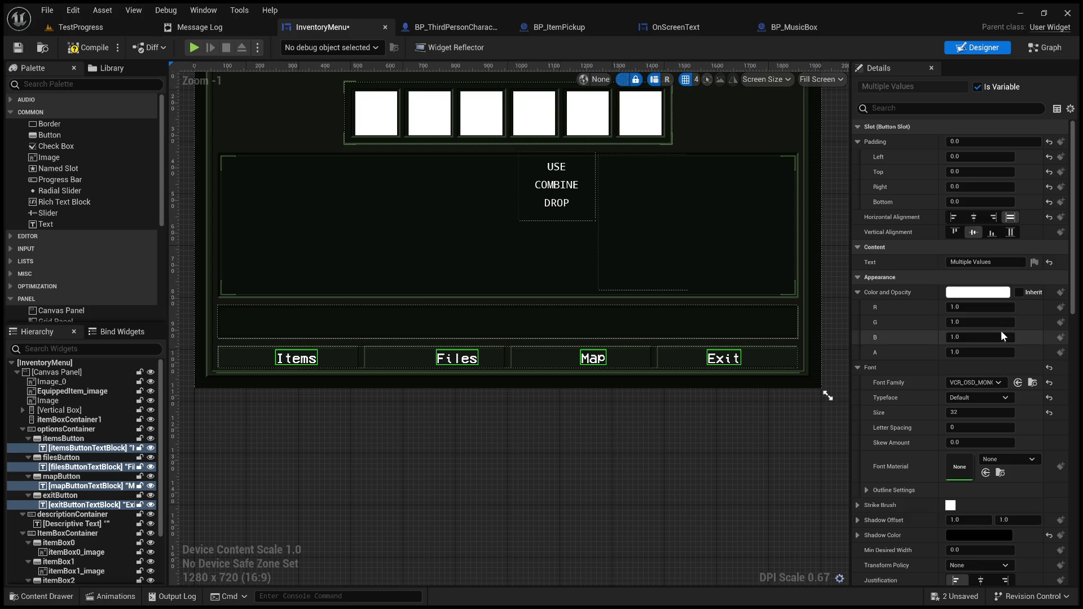
{"action": "left_click", "coordinate": [618, 435]}
{"action": "scroll", "coordinate": [618, 437], "scroll_direction": "down", "scroll_amount": 3}
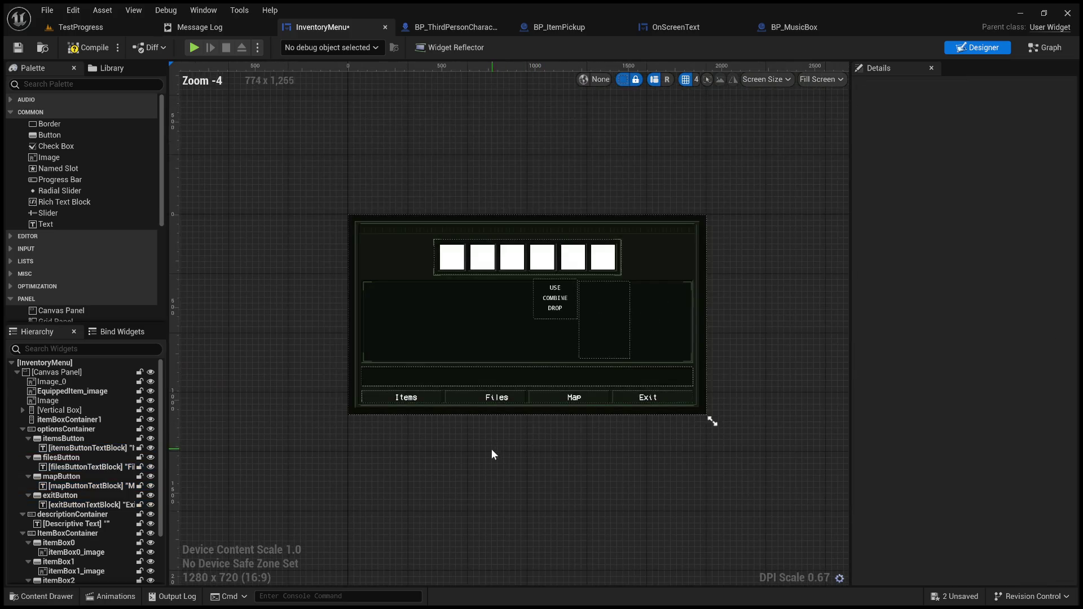
{"action": "scroll", "coordinate": [490, 448], "scroll_direction": "up", "scroll_amount": 4}
{"action": "left_click", "coordinate": [517, 343]}
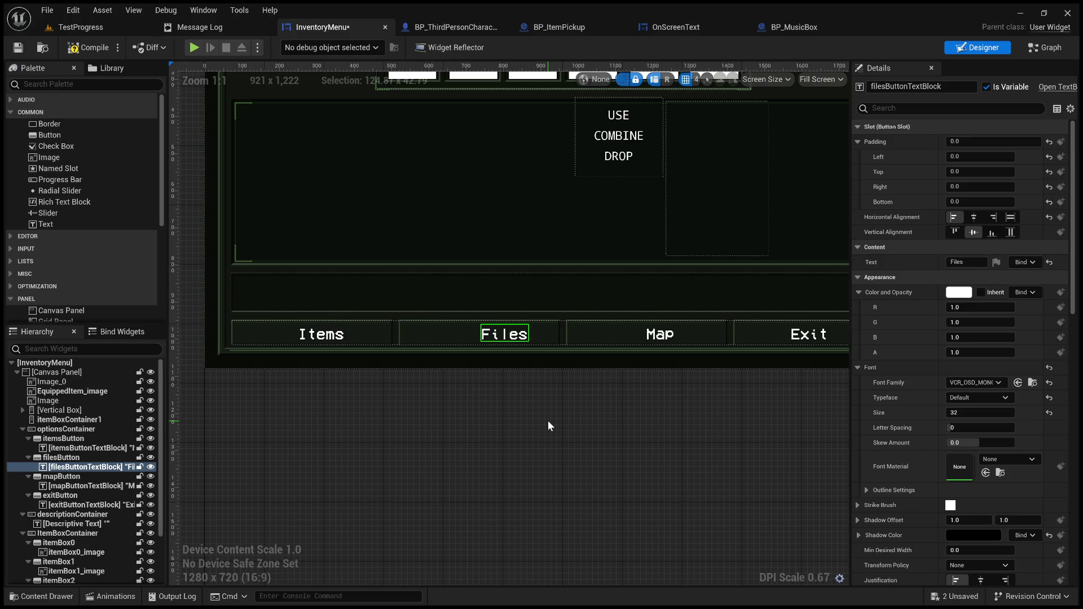
Set the background image's Offset Right and Offset Bottom to 0
{"action": "left_click", "coordinate": [206, 341]}
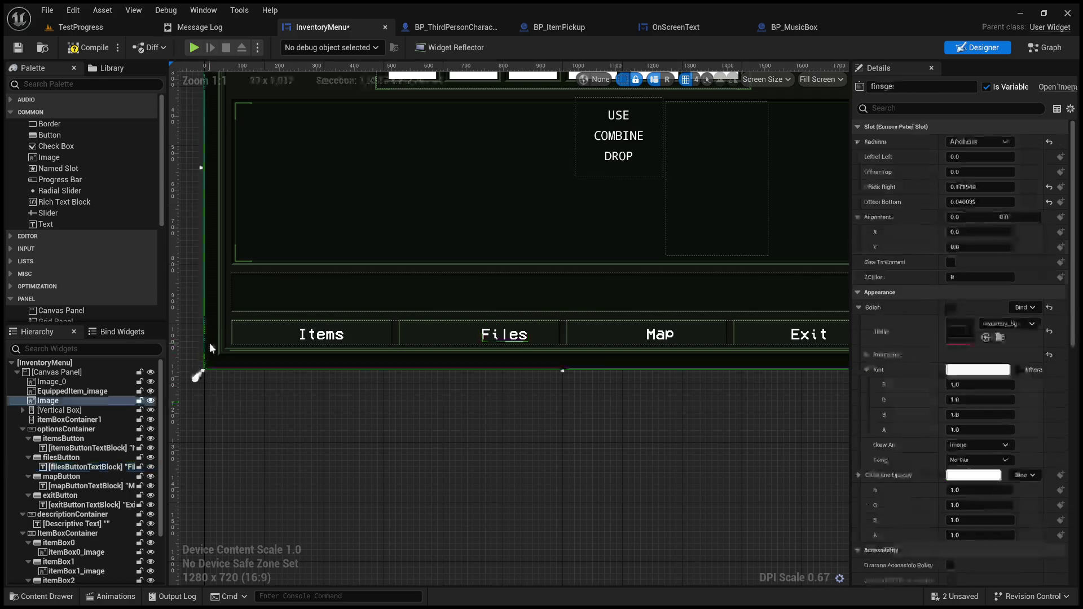
{"action": "scroll", "coordinate": [416, 422], "scroll_direction": "down", "scroll_amount": 4}
{"action": "scroll", "coordinate": [415, 415], "scroll_direction": "down", "scroll_amount": 1}
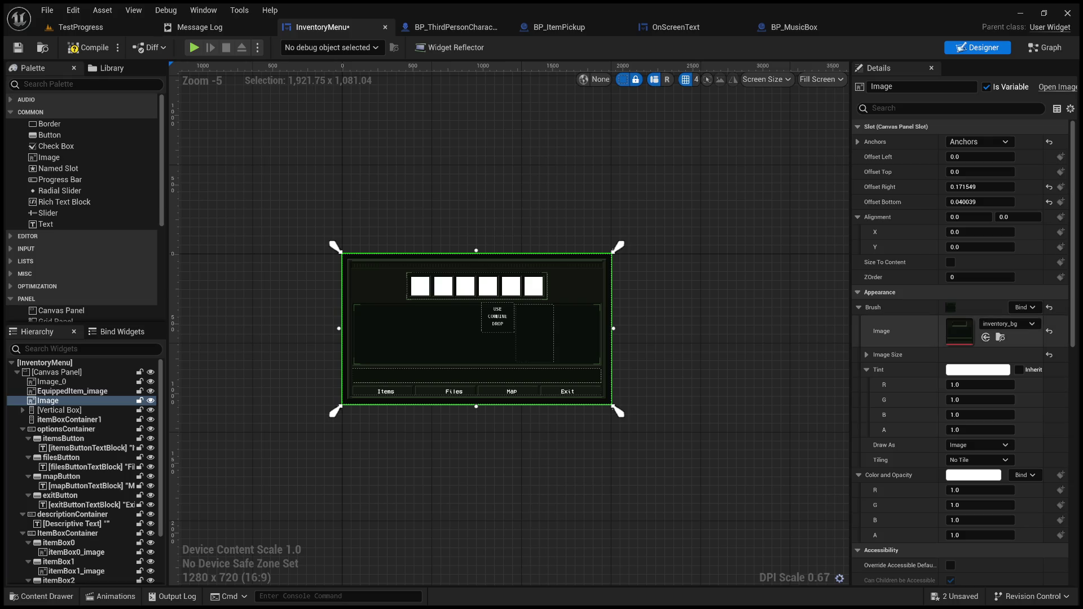
{"action": "scroll", "coordinate": [664, 308], "scroll_direction": "up", "scroll_amount": 3}
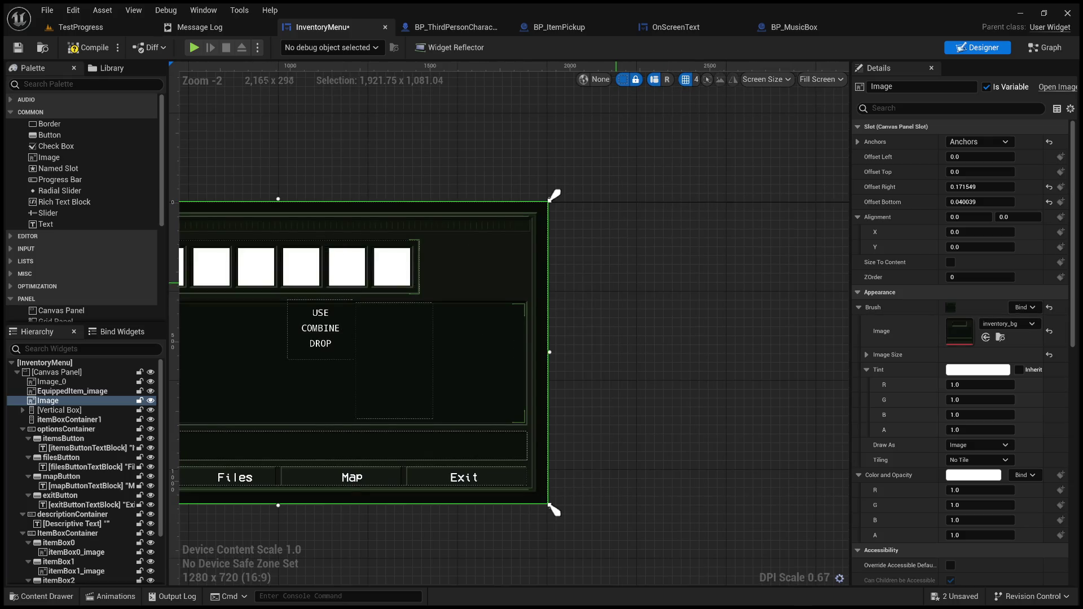
{"action": "left_click", "coordinate": [986, 186]}
{"action": "type", "text": "0"}
{"action": "key", "text": "Tab"}
{"action": "type", "text": "0"}
{"action": "left_click", "coordinate": [554, 249]}
{"action": "left_click", "coordinate": [538, 227]}
Bring the whole menu into view and select the optionsContainer button bar
{"action": "left_click_drag", "start_coordinate": [618, 308], "coordinate": [752, 268]}
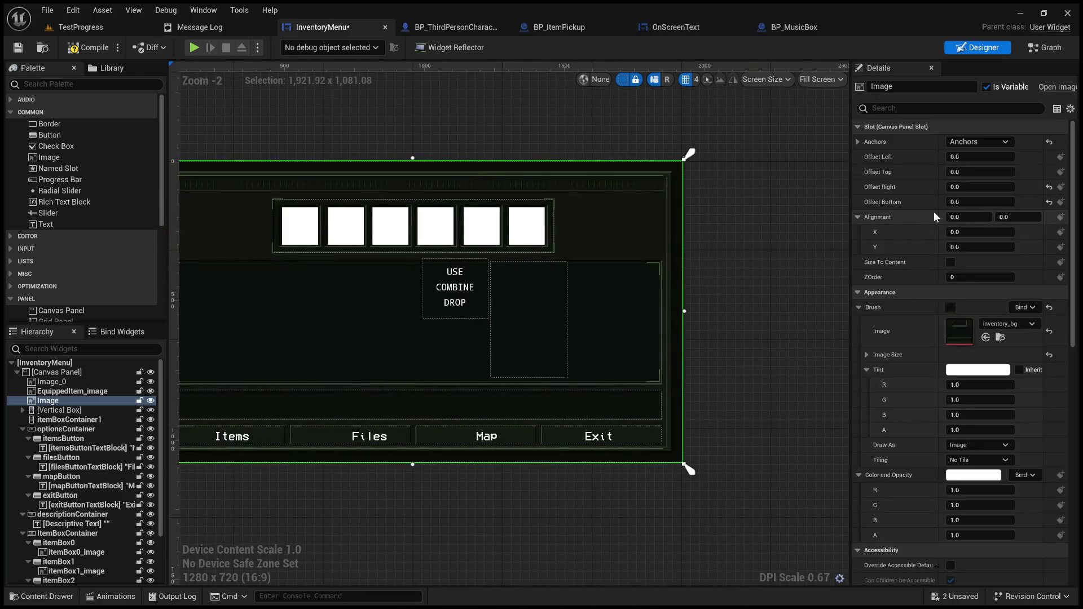
{"action": "scroll", "coordinate": [854, 334], "scroll_direction": "down", "scroll_amount": 3}
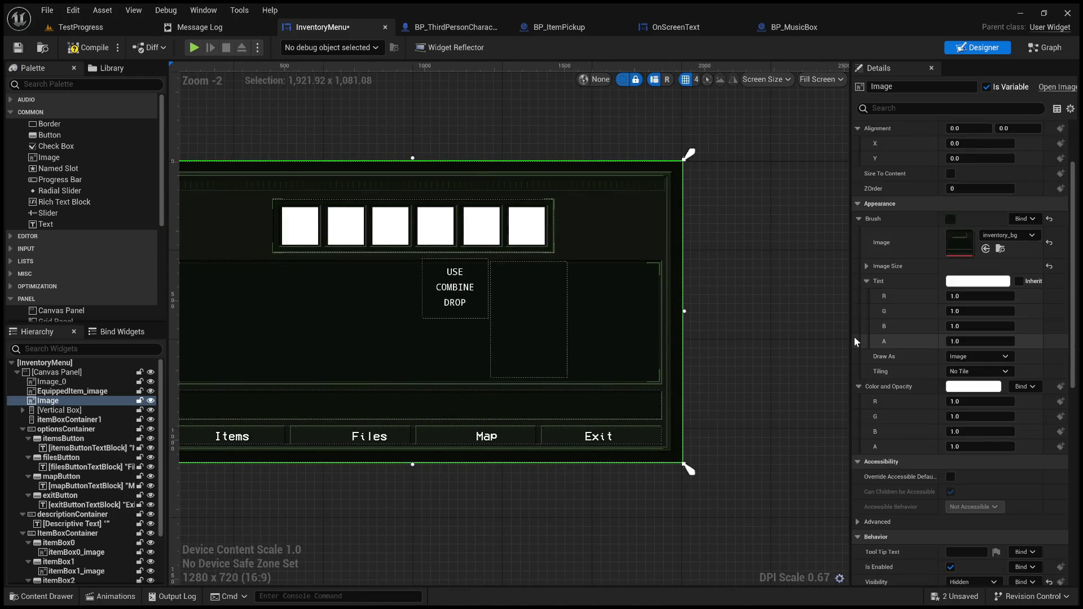
{"action": "scroll", "coordinate": [855, 341], "scroll_direction": "down", "scroll_amount": 7}
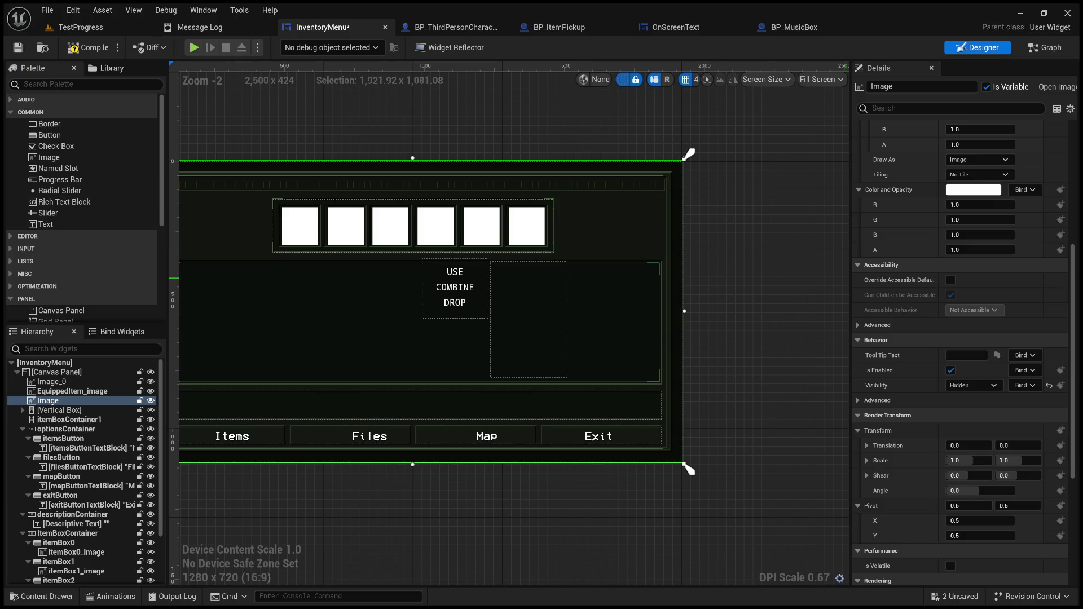
{"action": "scroll", "coordinate": [959, 349], "scroll_direction": "up", "scroll_amount": 3}
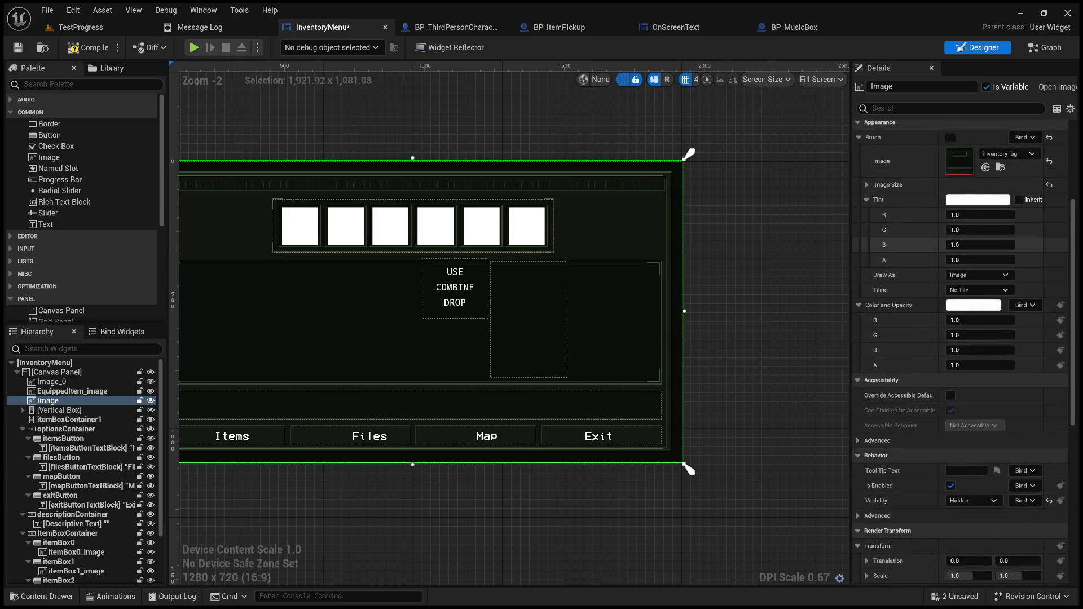
{"action": "scroll", "coordinate": [959, 350], "scroll_direction": "up", "scroll_amount": 4}
{"action": "left_click_drag", "start_coordinate": [726, 304], "coordinate": [780, 284]}
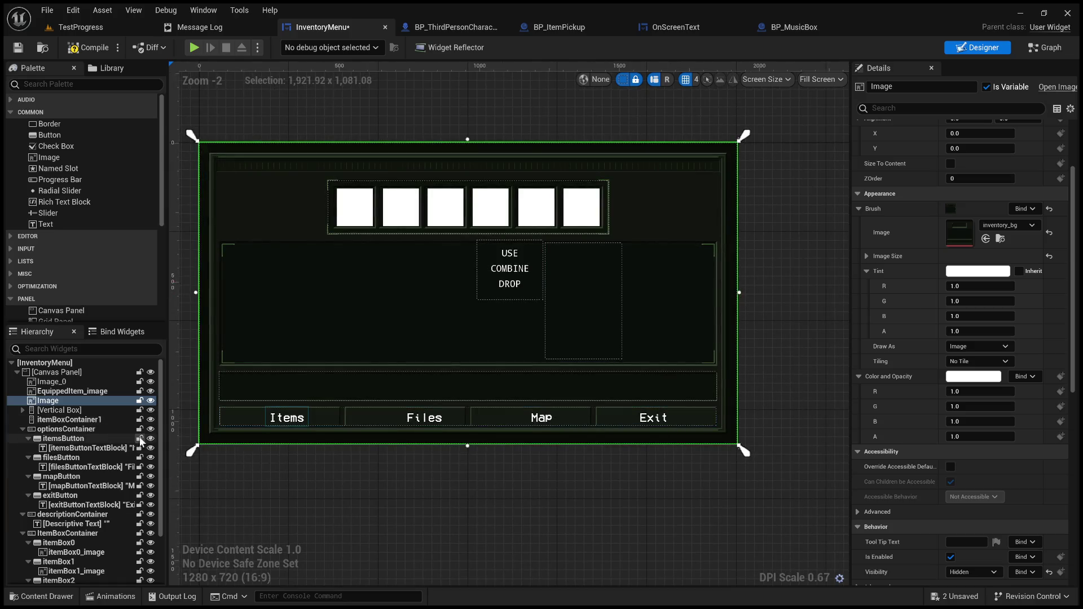
{"action": "left_click", "coordinate": [96, 432]}
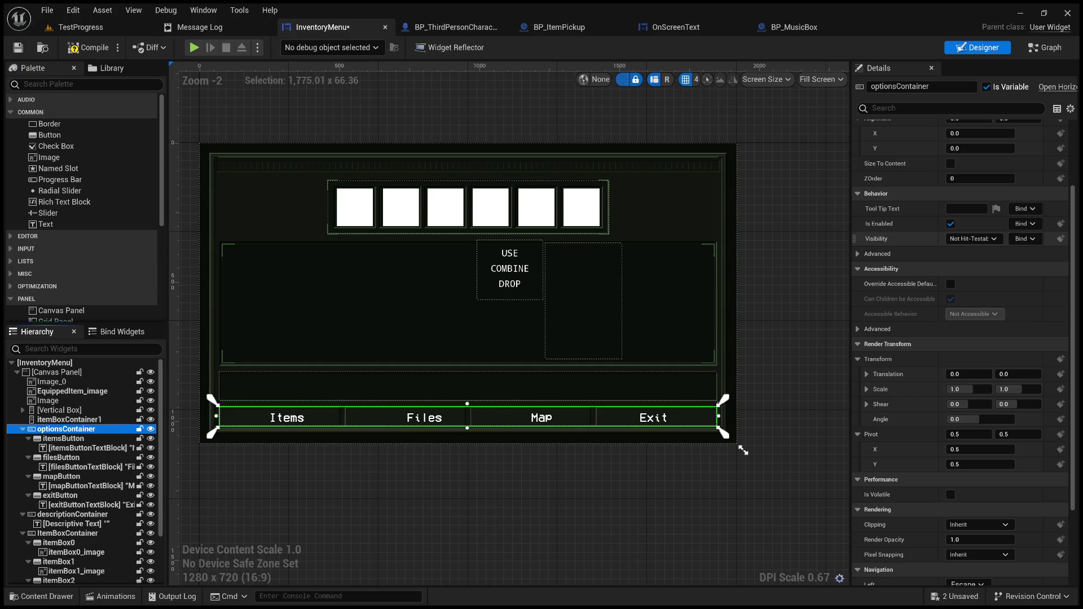
{"action": "scroll", "coordinate": [902, 259], "scroll_direction": "up", "scroll_amount": 3}
{"action": "scroll", "coordinate": [903, 282], "scroll_direction": "up", "scroll_amount": 1}
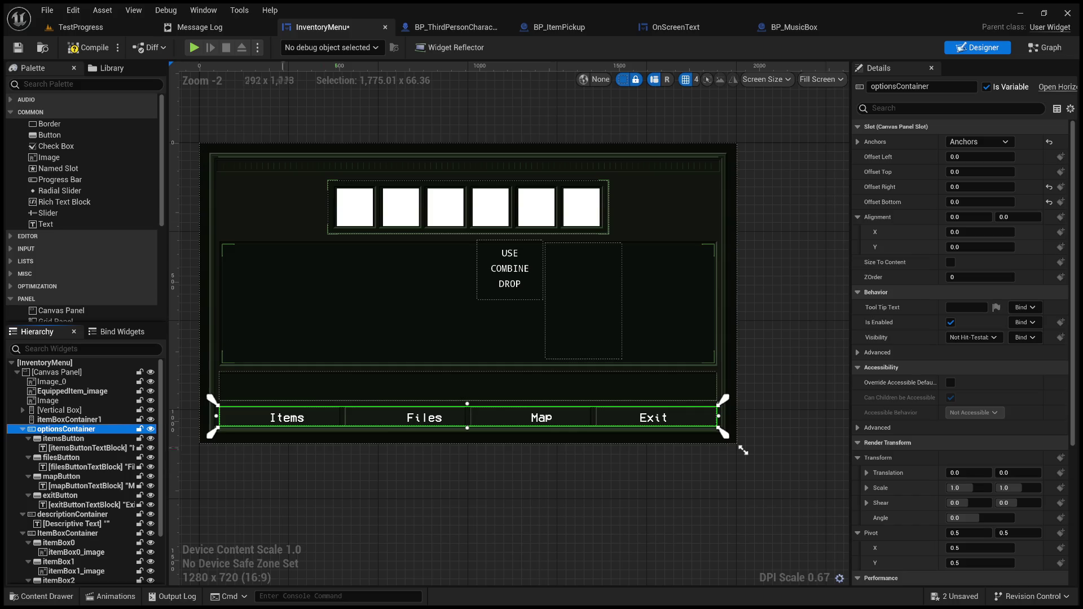
{"action": "scroll", "coordinate": [743, 450], "scroll_direction": "up", "scroll_amount": 4}
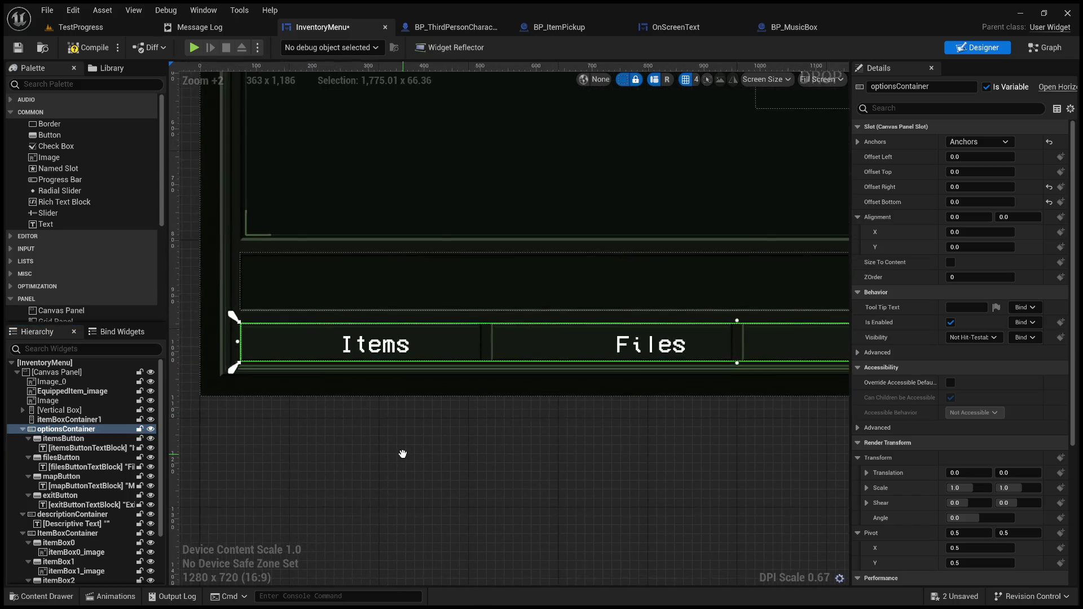
{"action": "left_click", "coordinate": [394, 356]}
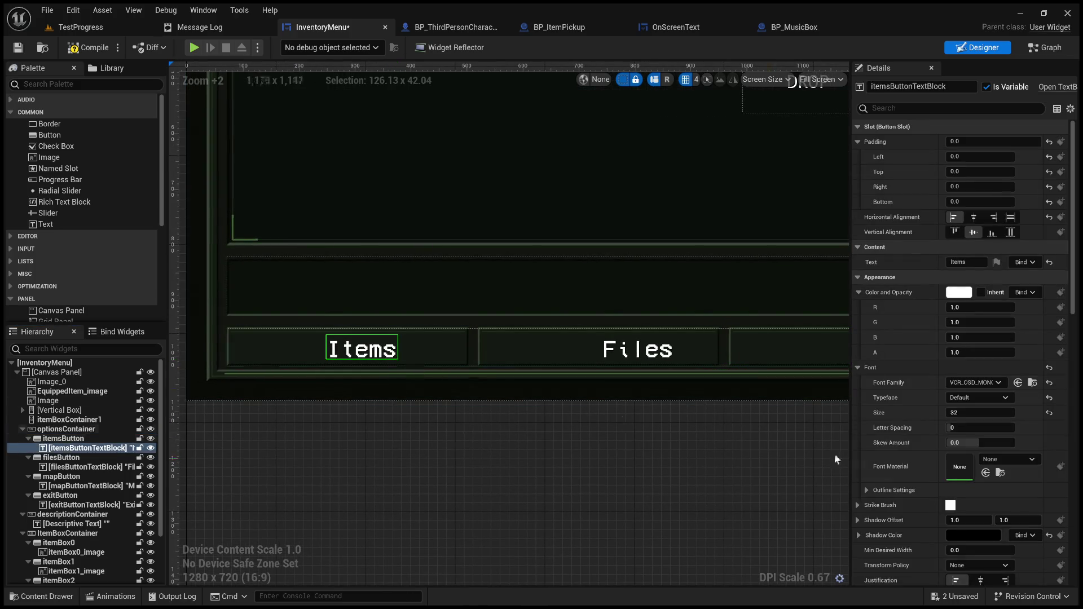
{"action": "scroll", "coordinate": [945, 479], "scroll_direction": "down", "scroll_amount": 5}
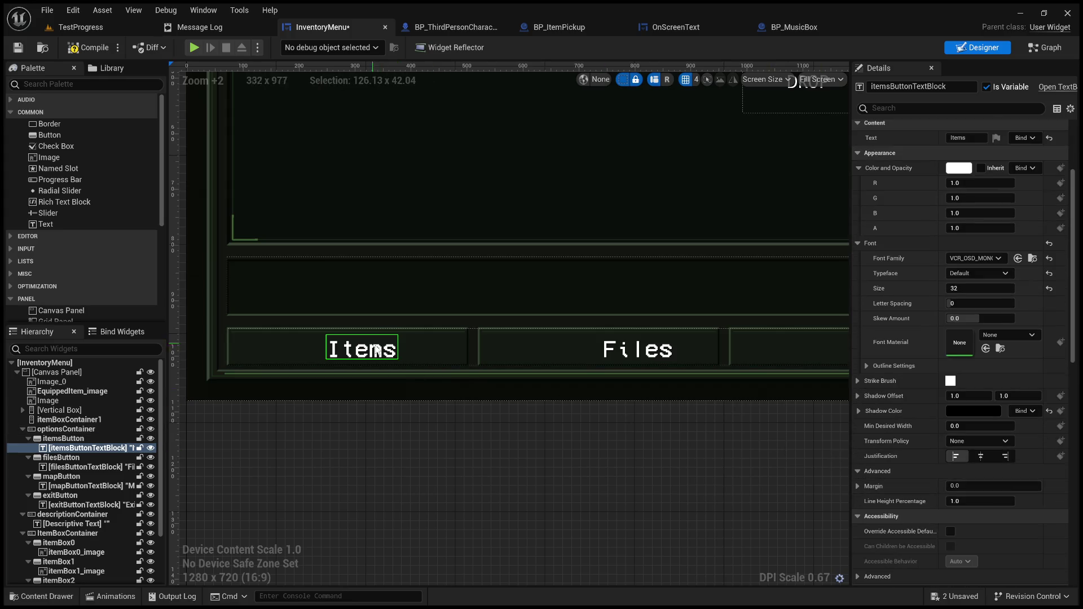
{"action": "left_click", "coordinate": [86, 439]}
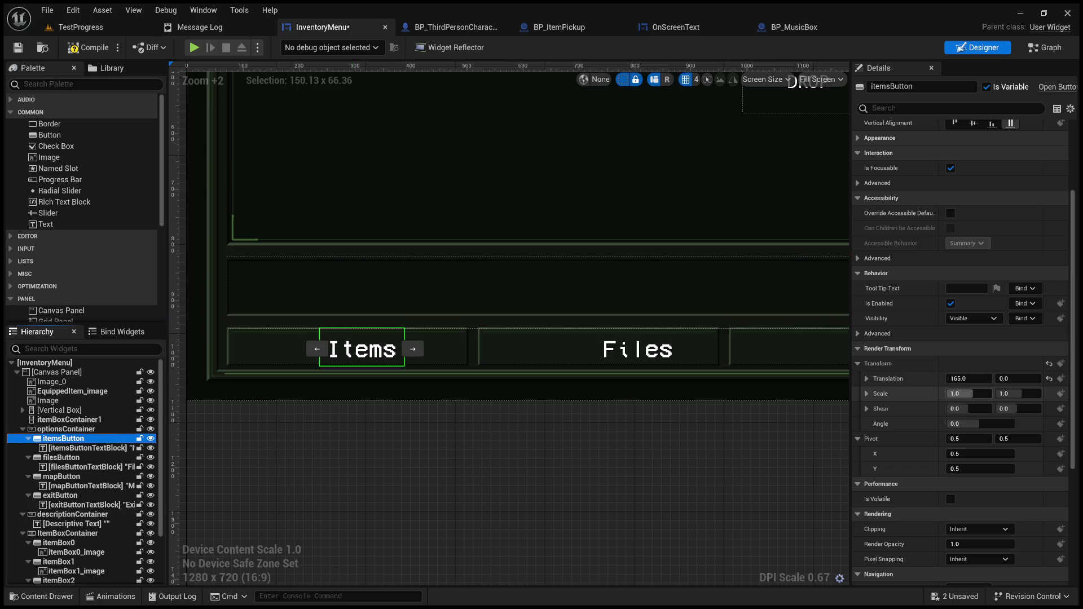
{"action": "scroll", "coordinate": [378, 374], "scroll_direction": "up", "scroll_amount": 3}
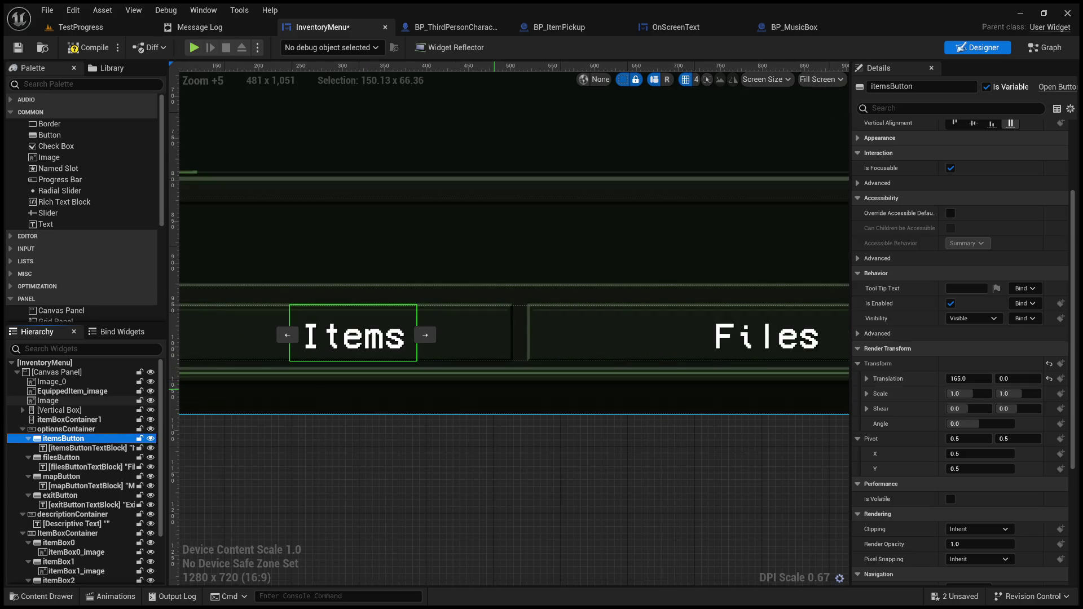
{"action": "scroll", "coordinate": [499, 395], "scroll_direction": "down", "scroll_amount": 4}
{"action": "left_click", "coordinate": [96, 448]}
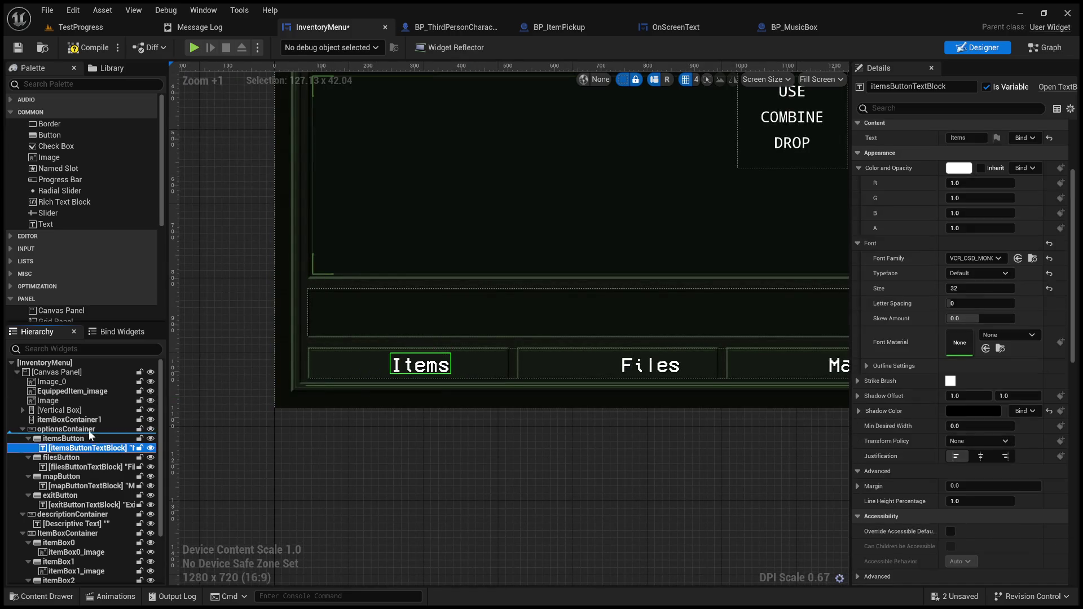
Move the Items label out of itemsButton, keeping the empty button's Y scale at 1
{"action": "left_click_drag", "start_coordinate": [89, 438], "coordinate": [84, 507]}
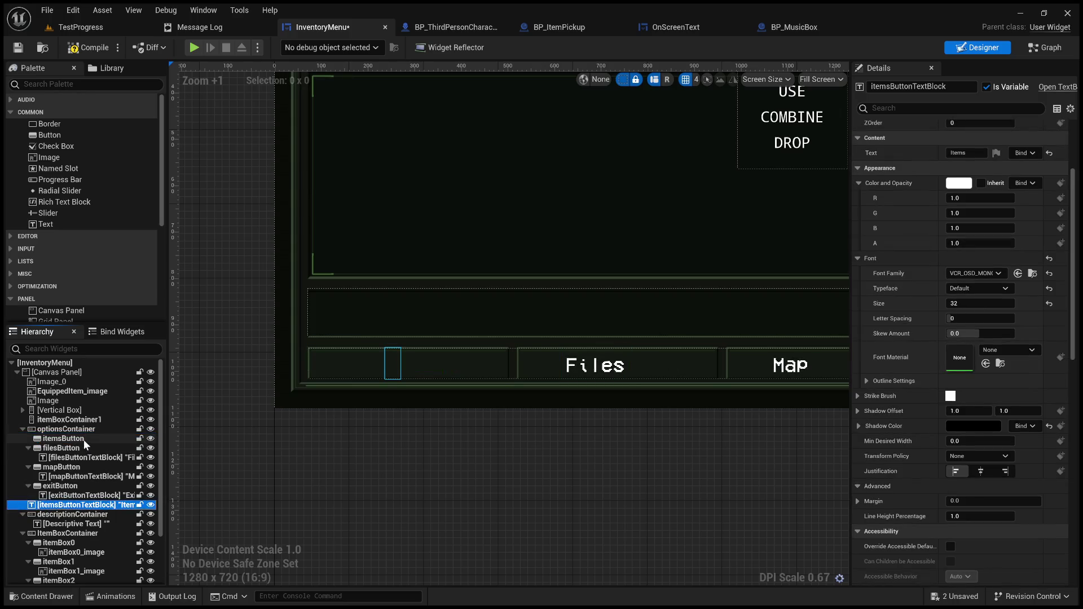
{"action": "left_click", "coordinate": [83, 439]}
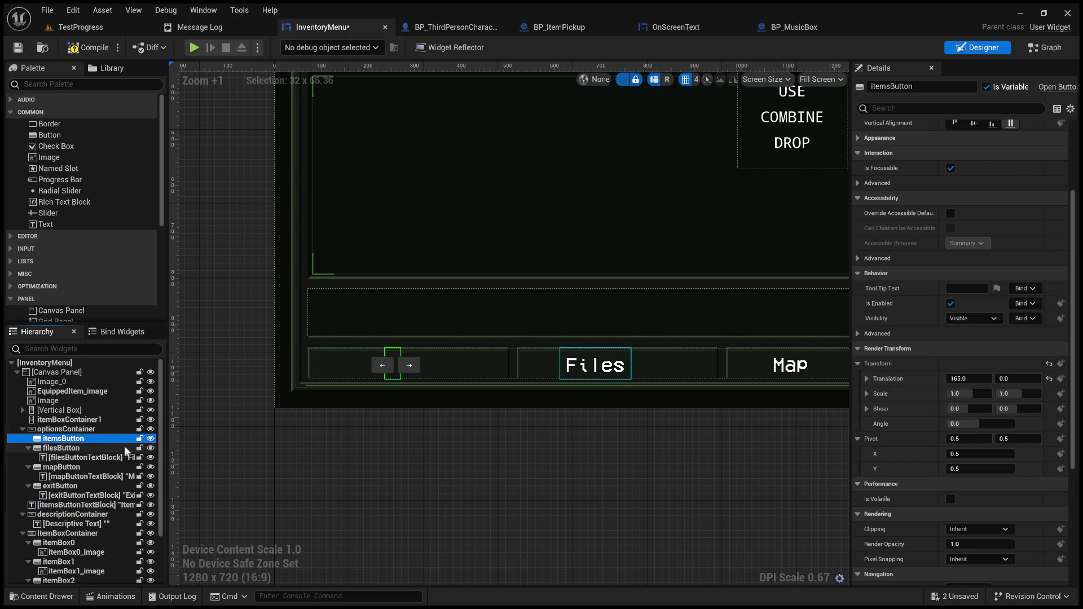
{"action": "left_click_drag", "start_coordinate": [1007, 394], "coordinate": [1017, 396]}
{"action": "left_click", "coordinate": [1017, 396]}
{"action": "type", "text": "1"}
{"action": "key", "text": "Return"}
Try several horizontal scales on the empty Items button, settling on Scale X 13
{"action": "left_click", "coordinate": [969, 394]}
{"action": "type", "text": "1.3"}
{"action": "key", "text": "Return"}
{"action": "left_click_drag", "start_coordinate": [969, 394], "coordinate": [991, 393]}
{"action": "left_click", "coordinate": [969, 394]}
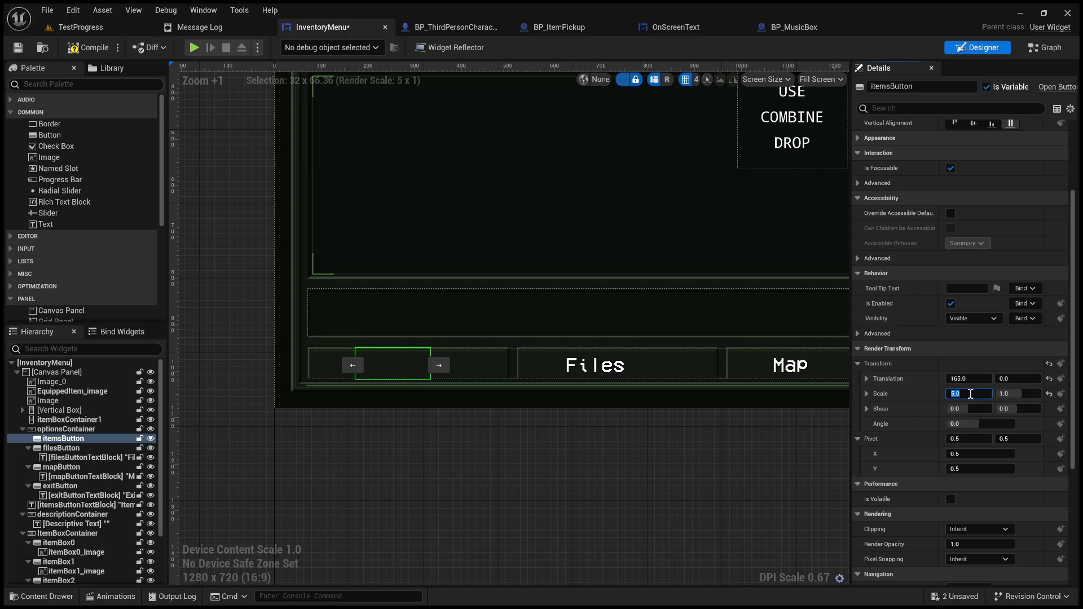
{"action": "key", "text": "Return"}
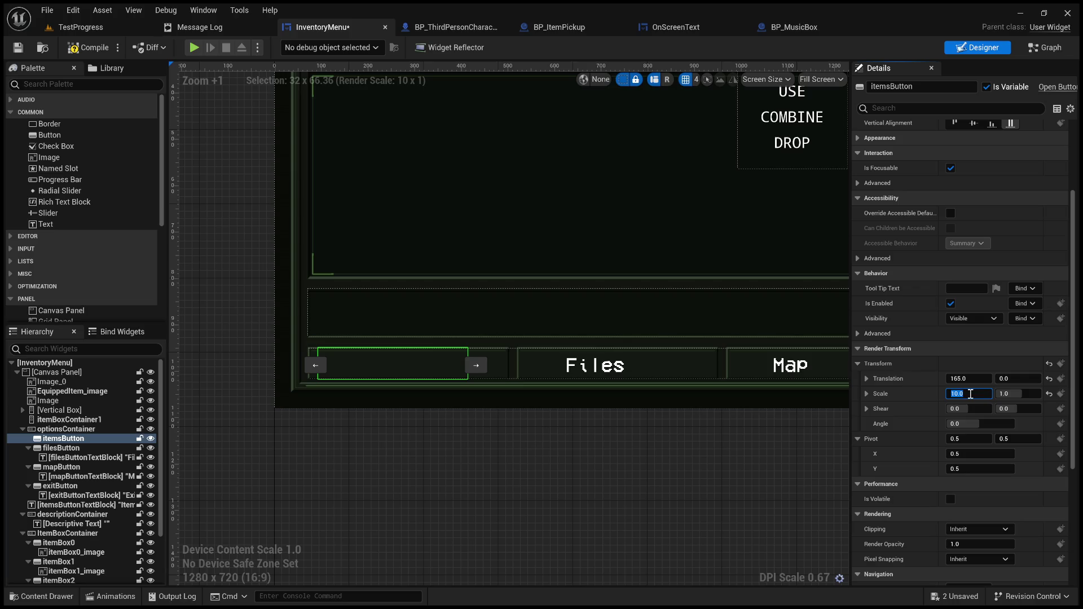
{"action": "key", "text": "Return"}
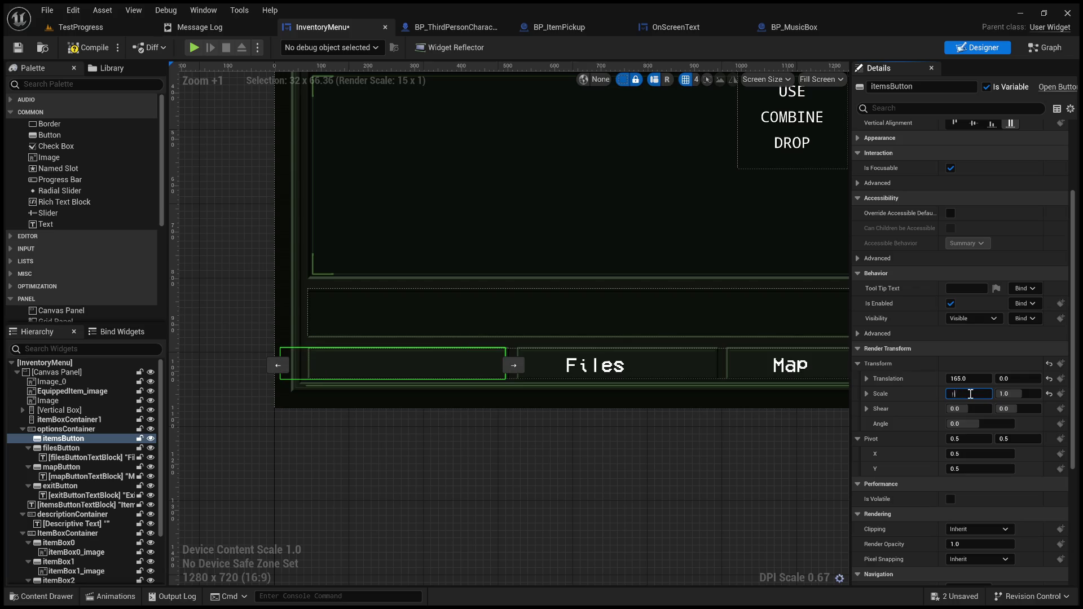
{"action": "type", "text": "2"}
{"action": "key", "text": "Return"}
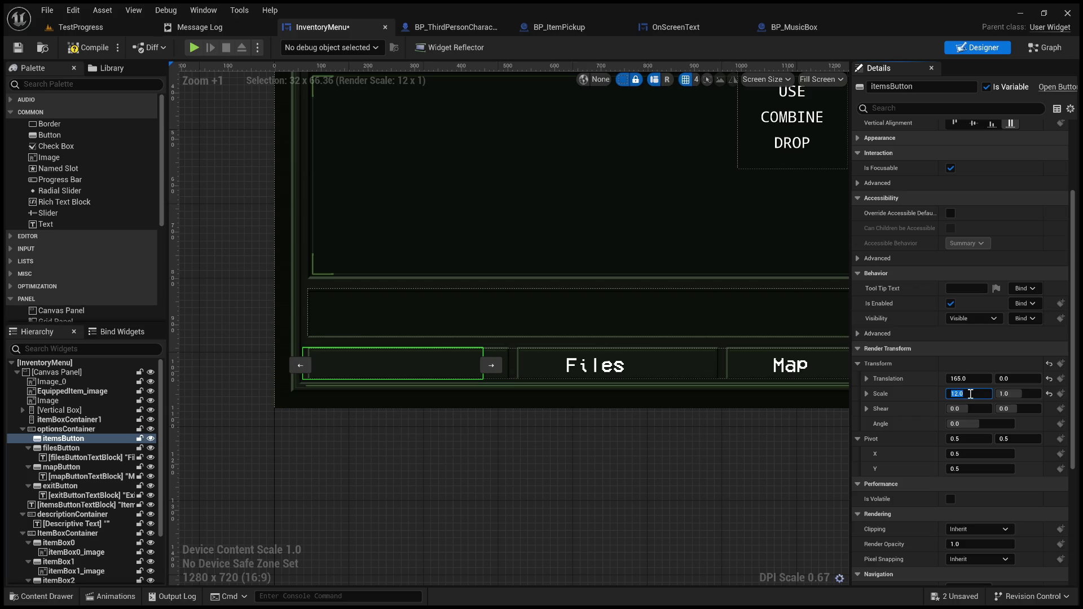
{"action": "type", "text": "14"}
{"action": "key", "text": "Return"}
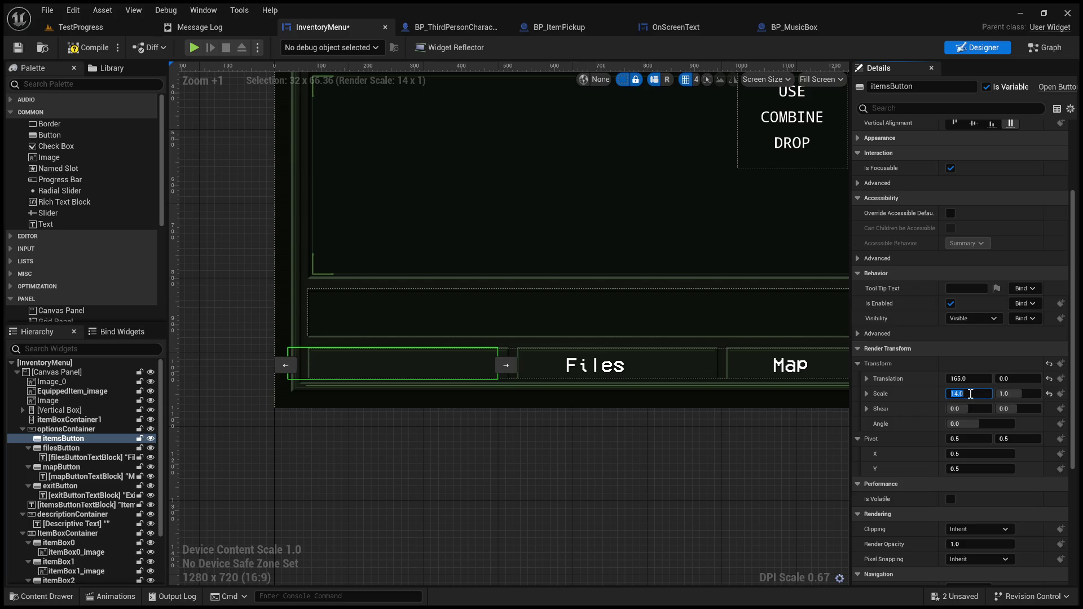
{"action": "type", "text": "13"}
{"action": "key", "text": "Return"}
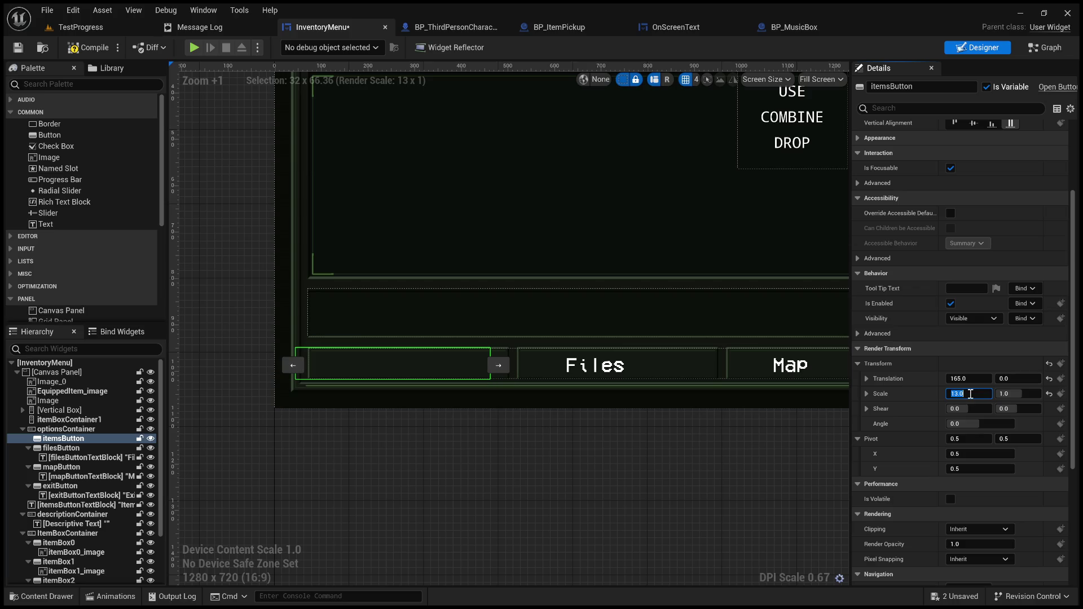
Set the Items button's Translation X to 199 after trying 205
{"action": "left_click", "coordinate": [968, 379]}
{"action": "type", "text": "205"}
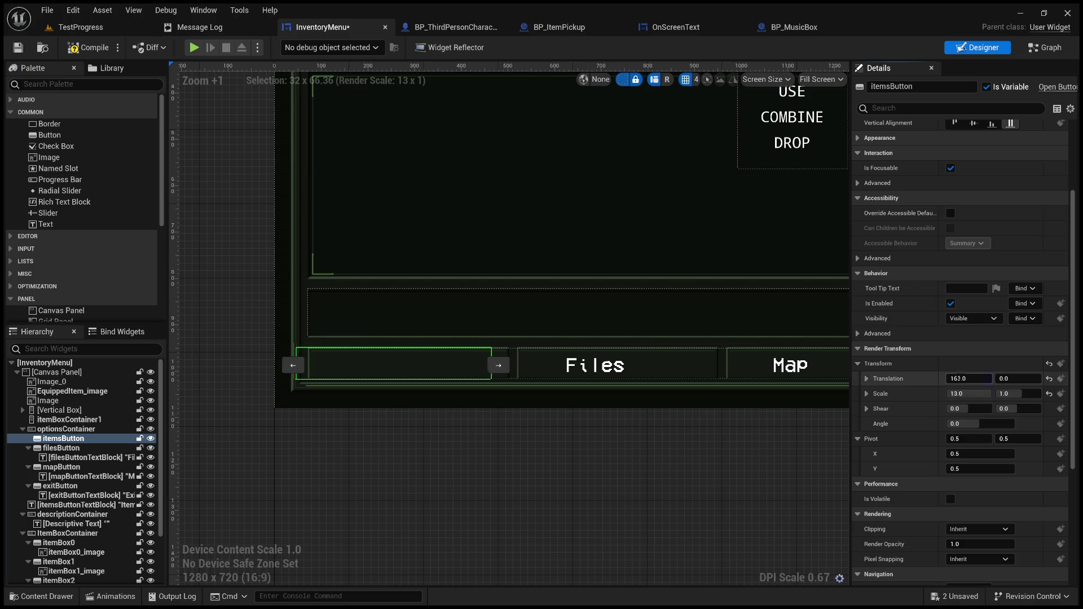
{"action": "key", "text": "Return"}
{"action": "type", "text": "199"}
{"action": "key", "text": "Return"}
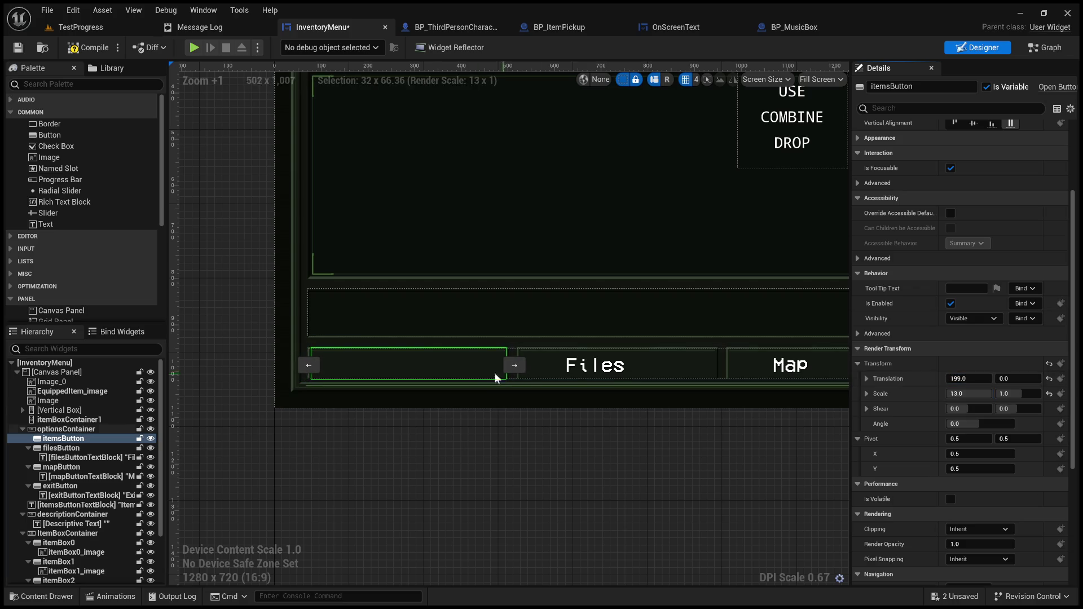
{"action": "scroll", "coordinate": [474, 375], "scroll_direction": "up", "scroll_amount": 4}
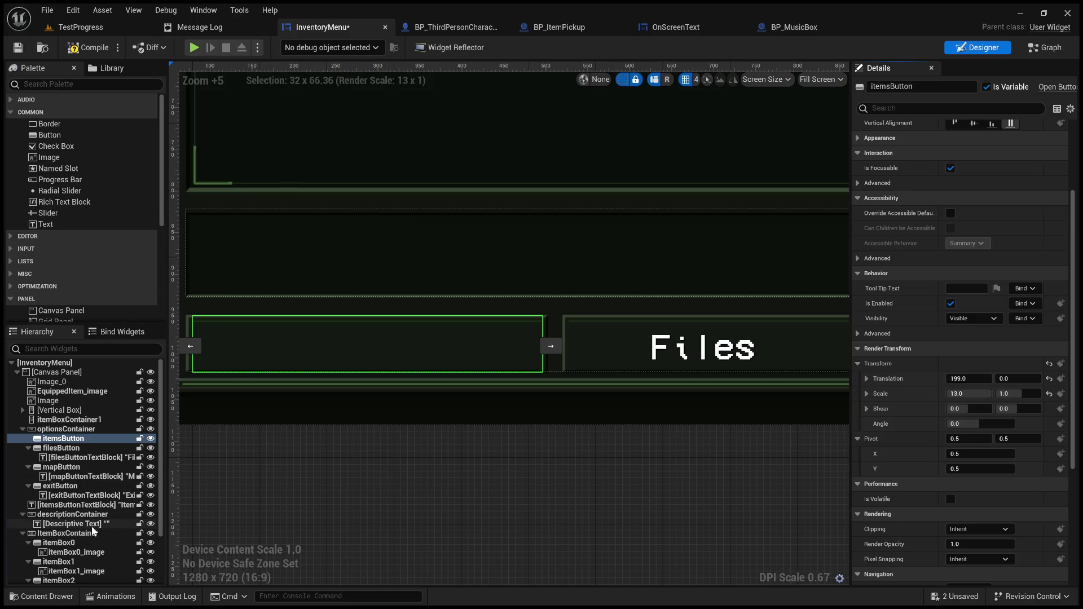
{"action": "left_click", "coordinate": [82, 505]}
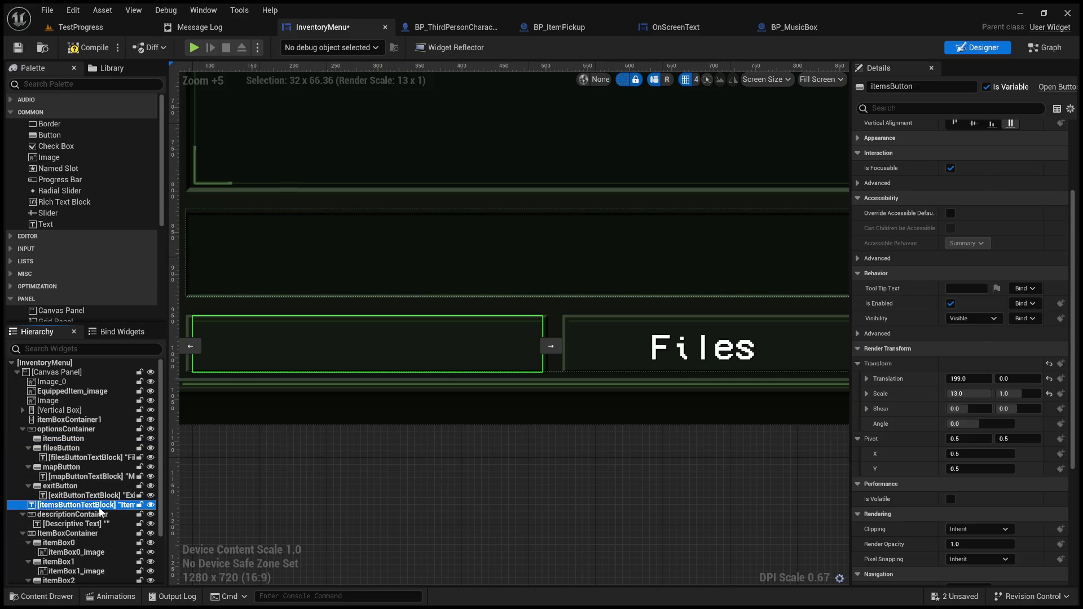
Nest the Items label inside itemsButton in the Hierarchy
{"action": "left_click_drag", "start_coordinate": [82, 443], "coordinate": [81, 440]}
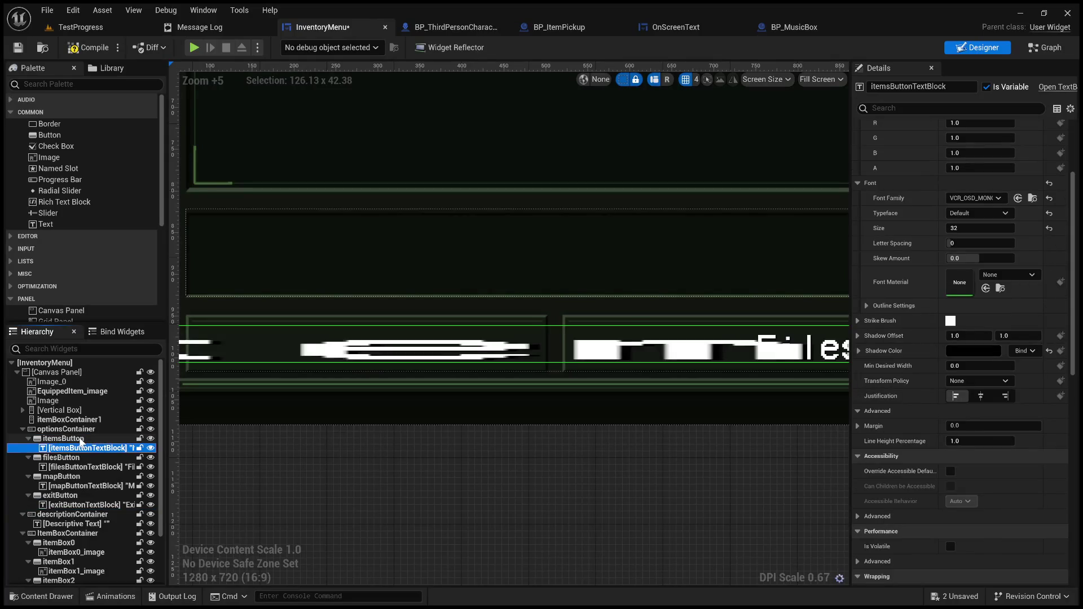
{"action": "scroll", "coordinate": [553, 462], "scroll_direction": "down", "scroll_amount": 6}
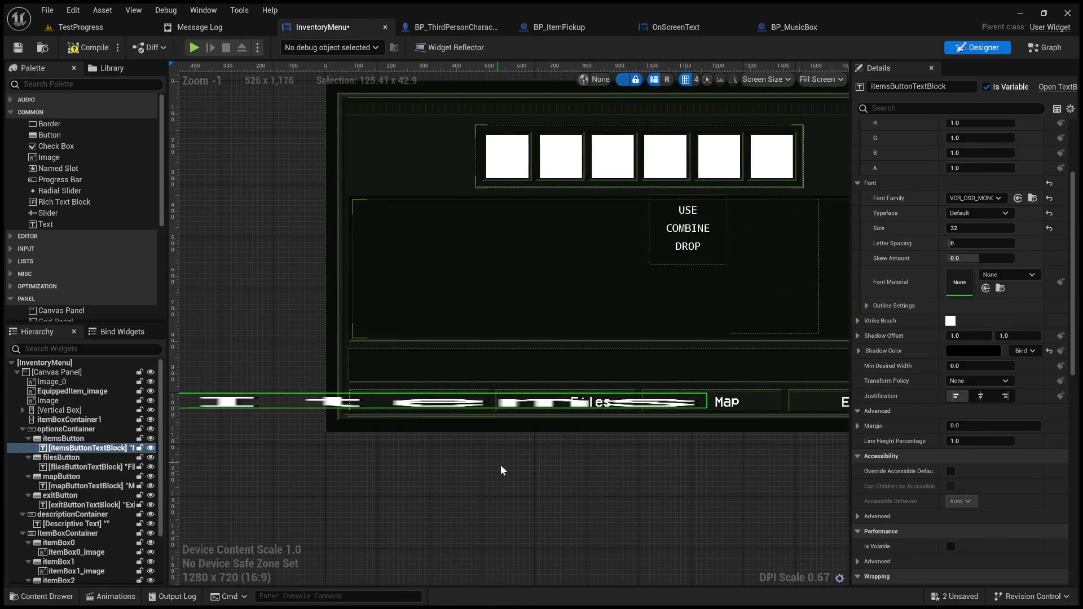
{"action": "scroll", "coordinate": [872, 445], "scroll_direction": "down", "scroll_amount": 5}
{"action": "scroll", "coordinate": [872, 444], "scroll_direction": "down", "scroll_amount": 2}
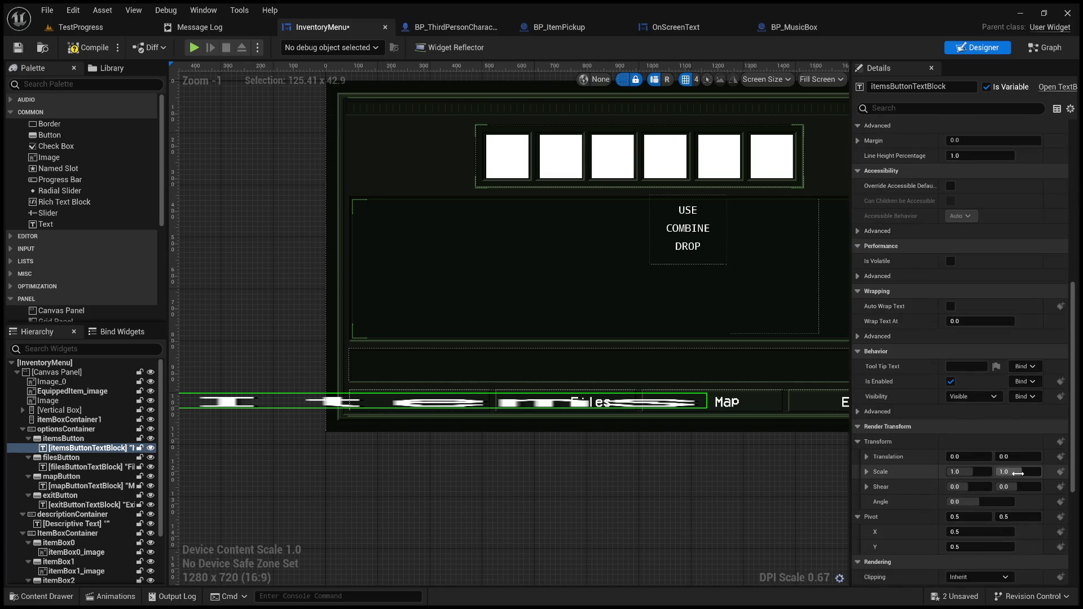
{"action": "scroll", "coordinate": [905, 484], "scroll_direction": "up", "scroll_amount": 5}
{"action": "scroll", "coordinate": [903, 411], "scroll_direction": "up", "scroll_amount": 4}
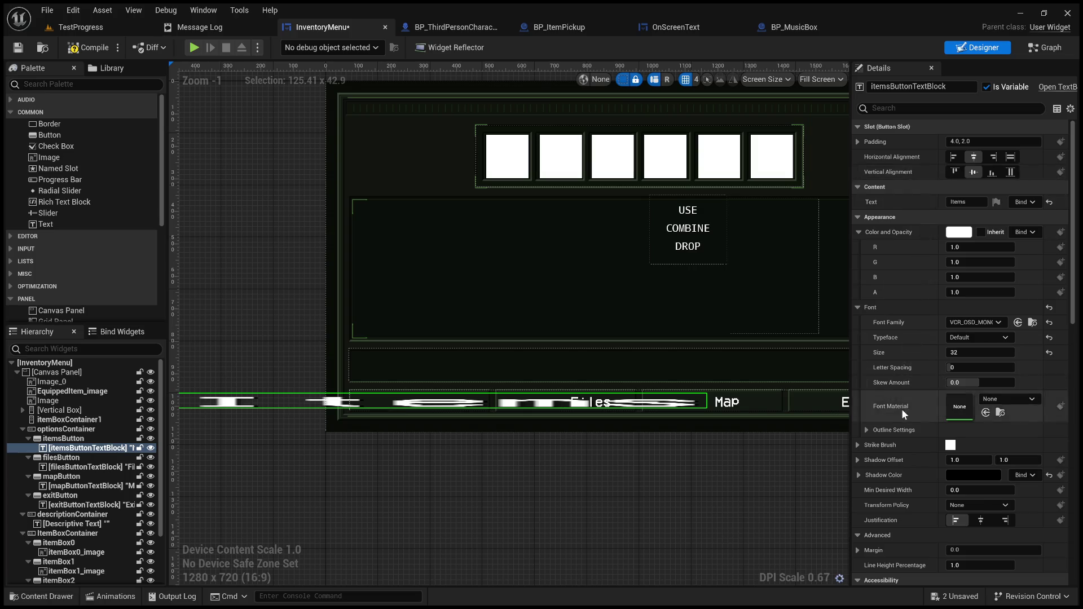
{"action": "scroll", "coordinate": [902, 408], "scroll_direction": "down", "scroll_amount": 3}
{"action": "scroll", "coordinate": [901, 409], "scroll_direction": "down", "scroll_amount": 7}
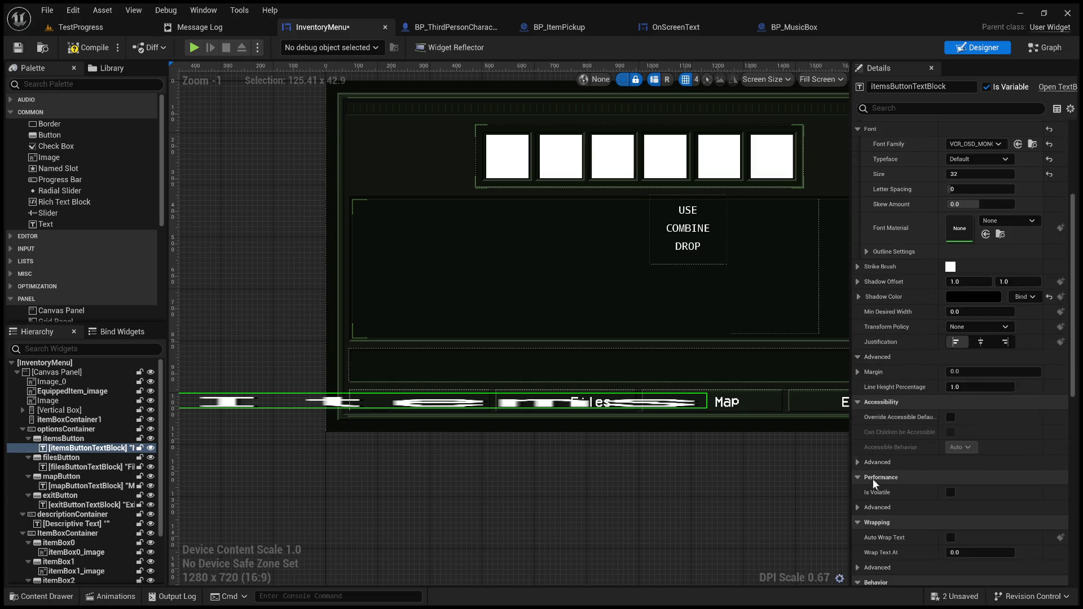
{"action": "scroll", "coordinate": [911, 510], "scroll_direction": "down", "scroll_amount": 4}
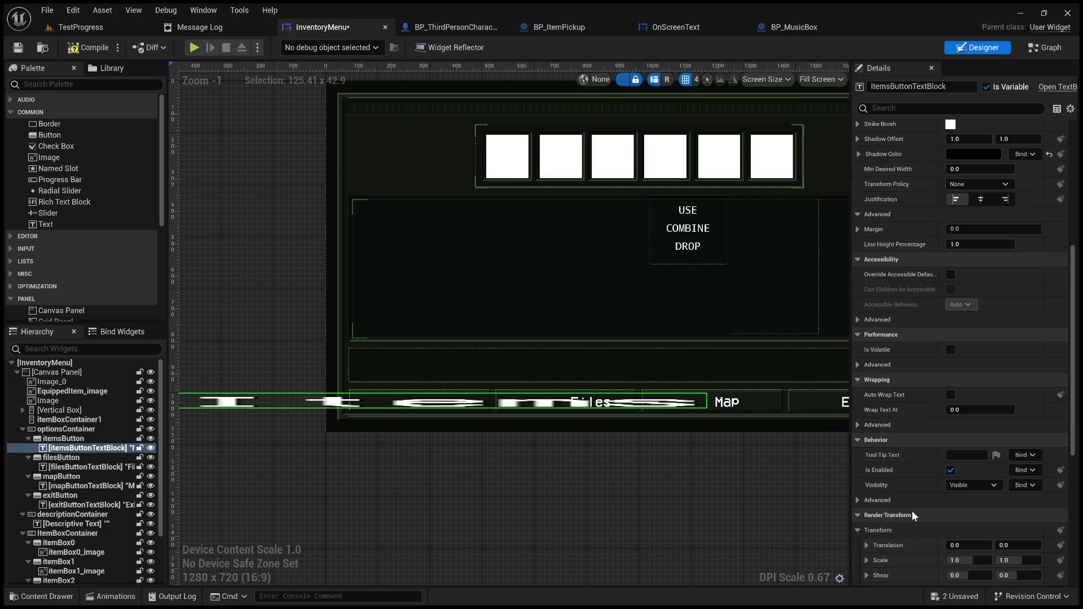
{"action": "scroll", "coordinate": [912, 510], "scroll_direction": "down", "scroll_amount": 6}
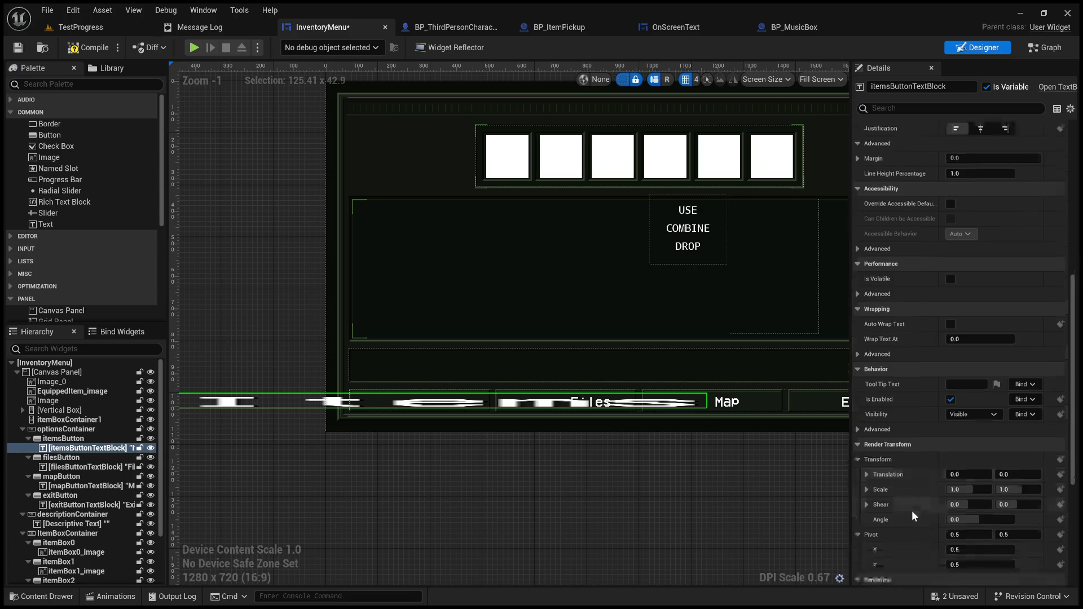
{"action": "scroll", "coordinate": [911, 510], "scroll_direction": "down", "scroll_amount": 5}
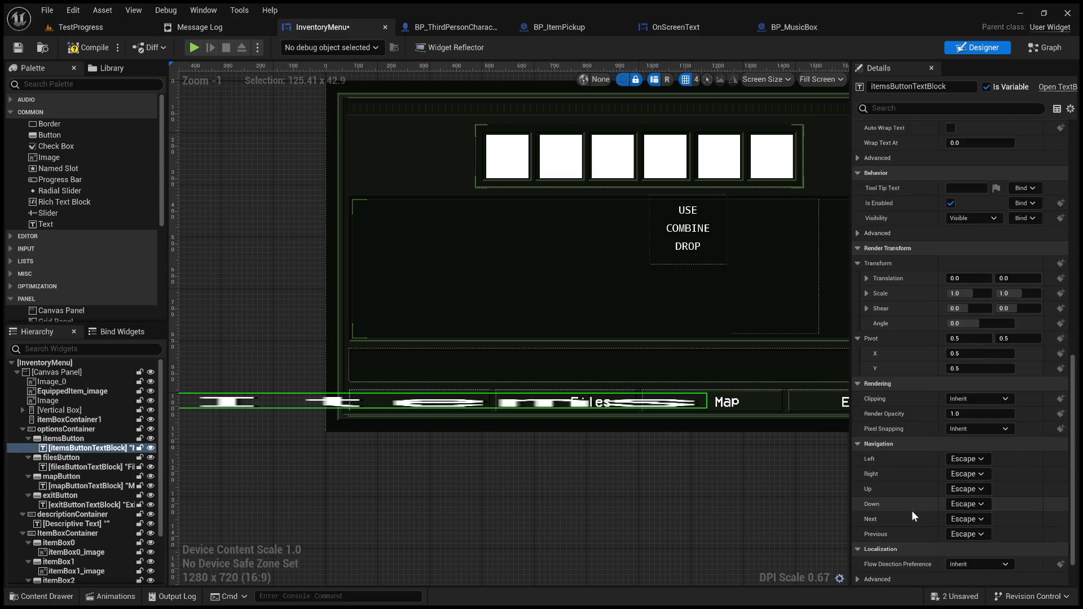
{"action": "scroll", "coordinate": [912, 510], "scroll_direction": "up", "scroll_amount": 1}
Keep the Items label's Y scale at 1 and squeeze its X scale to 0.4
{"action": "left_click_drag", "start_coordinate": [1010, 329], "coordinate": [1010, 329]}
{"action": "left_click", "coordinate": [1008, 330]}
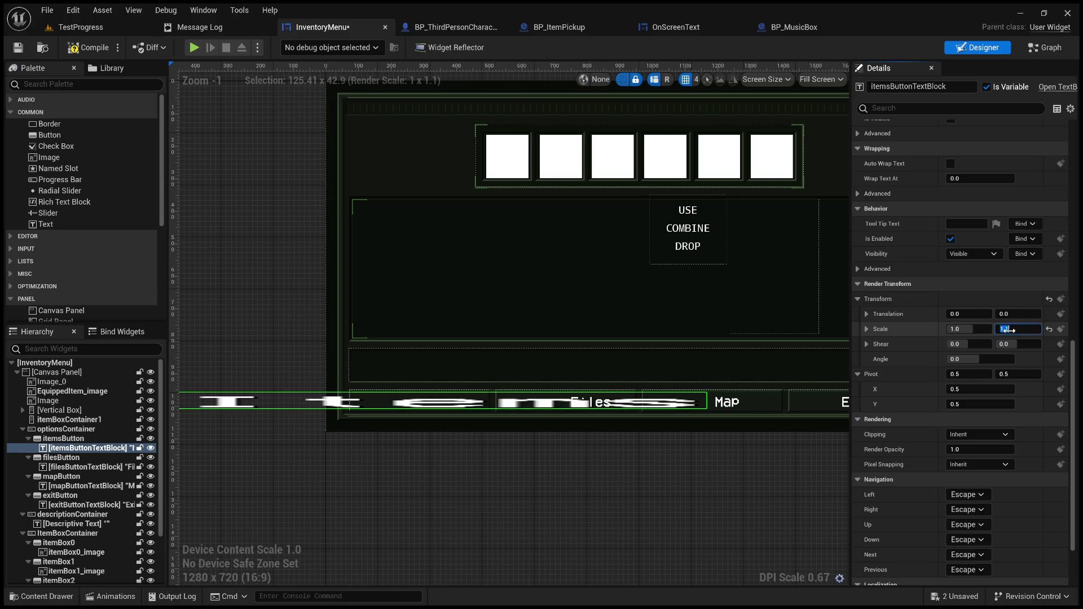
{"action": "type", "text": "1"}
{"action": "key", "text": "Return"}
{"action": "left_click_drag", "start_coordinate": [968, 329], "coordinate": [956, 329]}
{"action": "scroll", "coordinate": [420, 434], "scroll_direction": "up", "scroll_amount": 6}
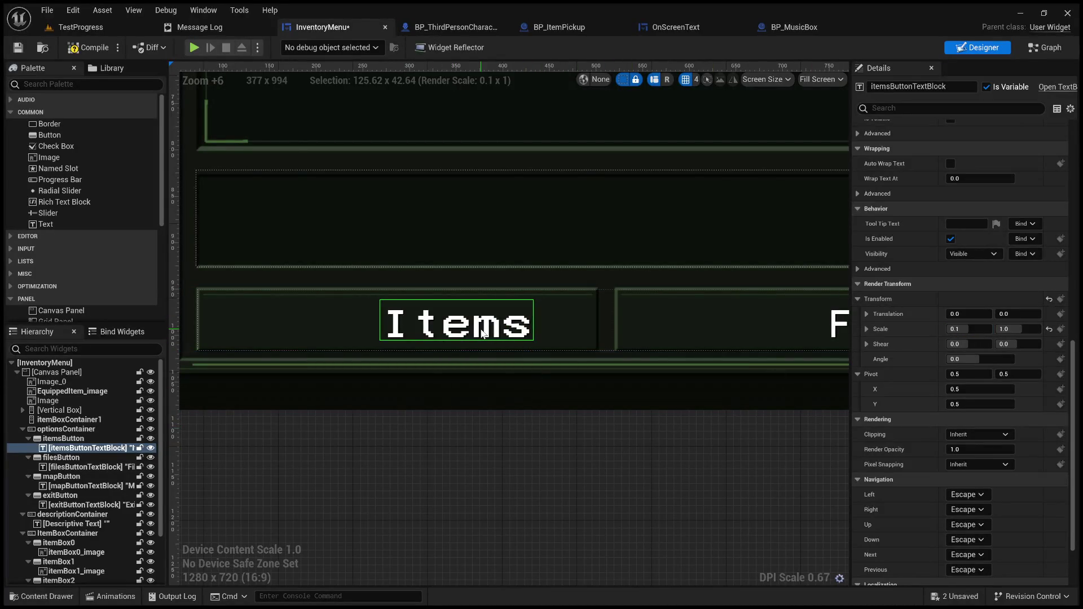
Undo an accidental move and put the Items label back inside the Items button
{"action": "left_click", "coordinate": [68, 438]}
{"action": "scroll", "coordinate": [401, 448], "scroll_direction": "down", "scroll_amount": 9}
{"action": "left_click_drag", "start_coordinate": [424, 445], "coordinate": [476, 437]}
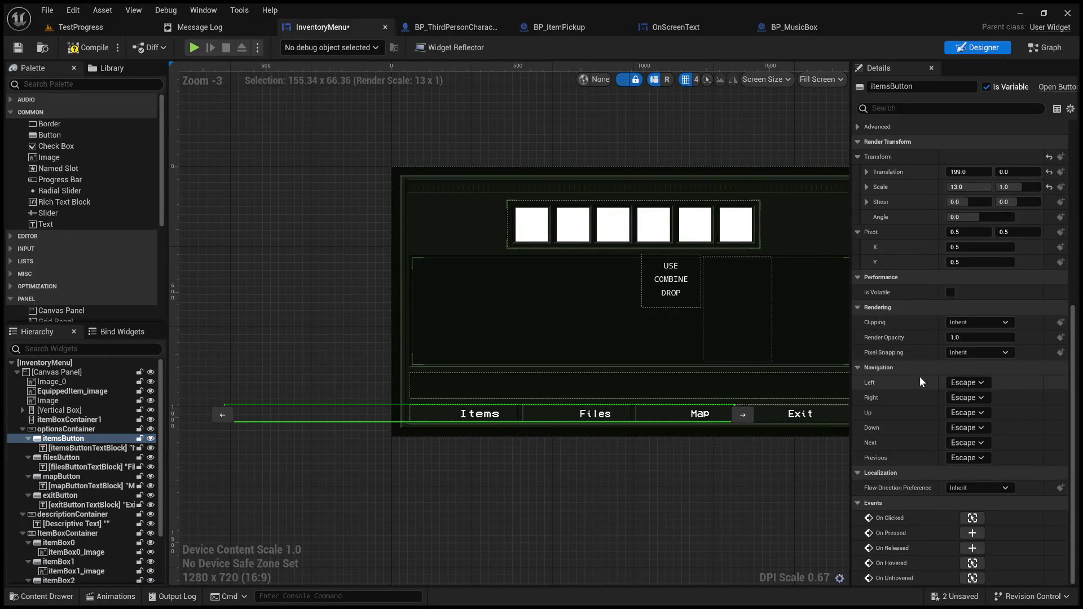
{"action": "scroll", "coordinate": [920, 376], "scroll_direction": "up", "scroll_amount": 3}
{"action": "left_click_drag", "start_coordinate": [662, 479], "coordinate": [631, 478]}
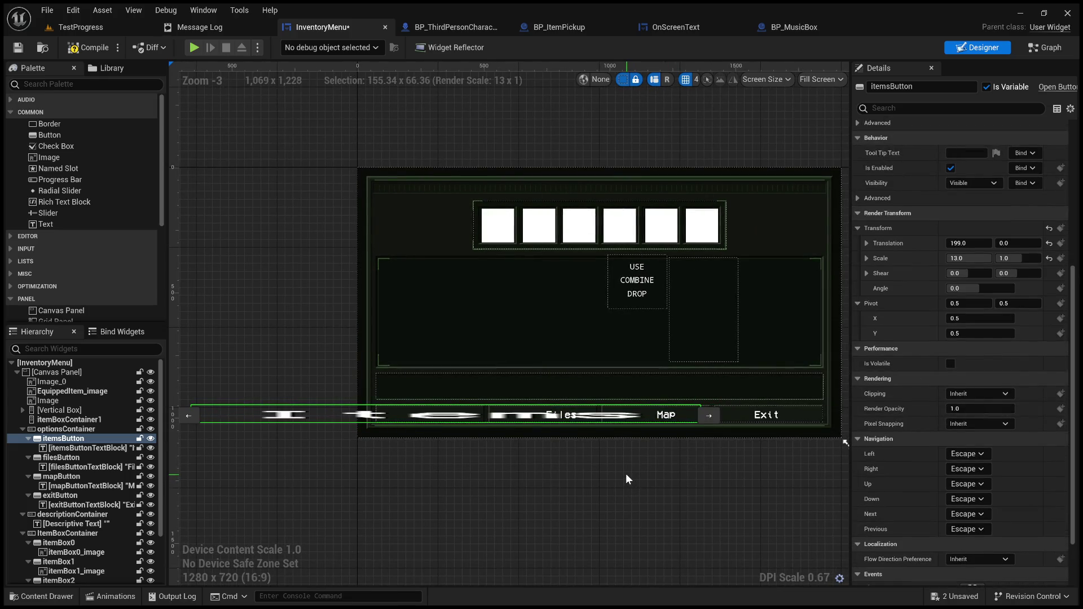
{"action": "key", "text": "ctrl+z"}
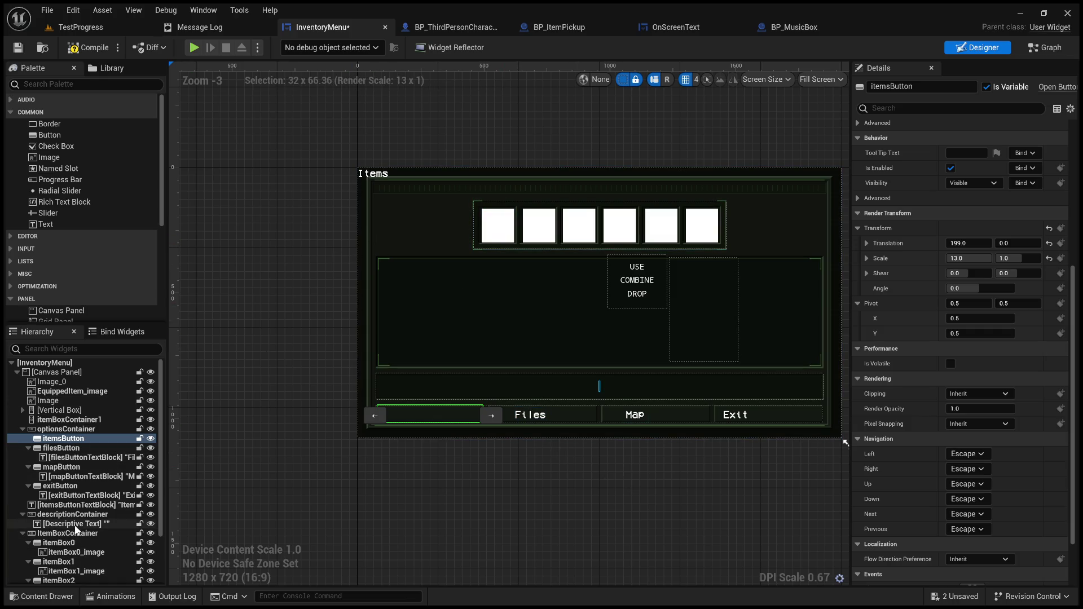
{"action": "left_click", "coordinate": [79, 504]}
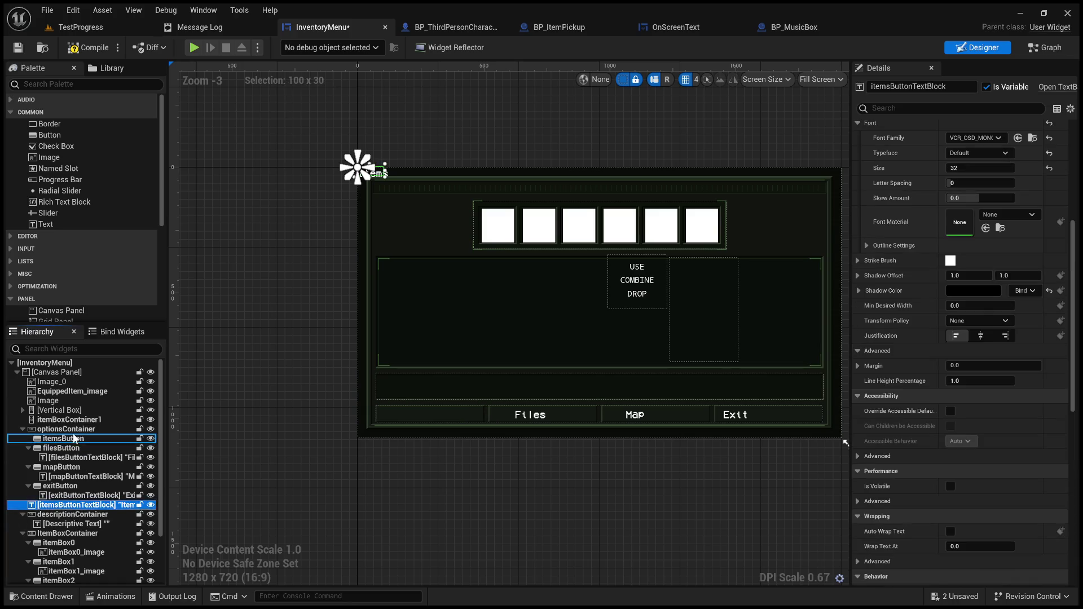
{"action": "left_click_drag", "start_coordinate": [78, 444], "coordinate": [78, 444]}
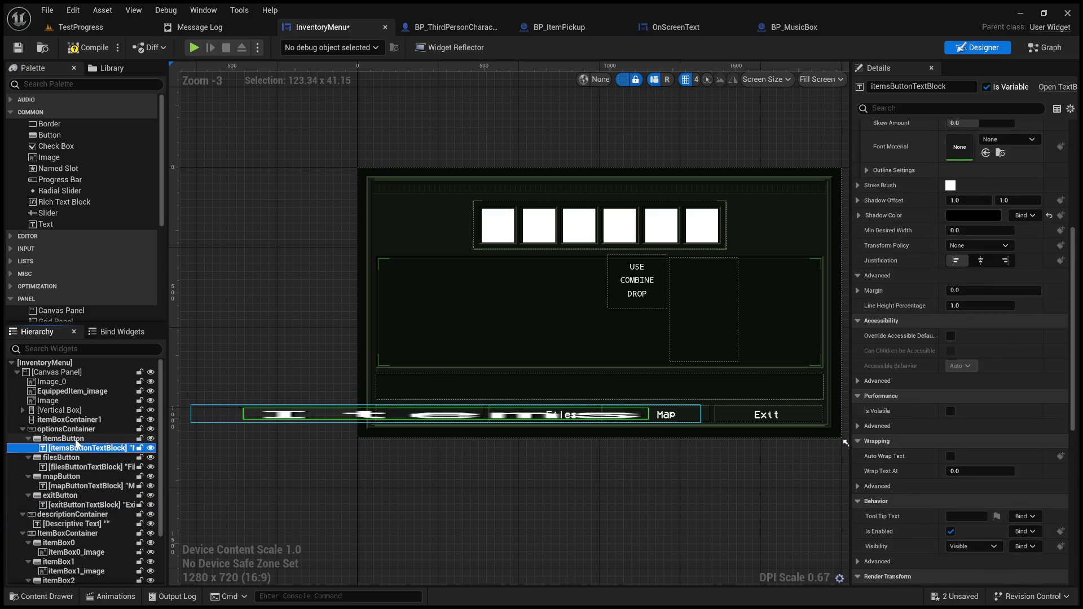
Drag the Items button's Scale X down to 2.55 and Translation X to 135
{"action": "left_click", "coordinate": [78, 440]}
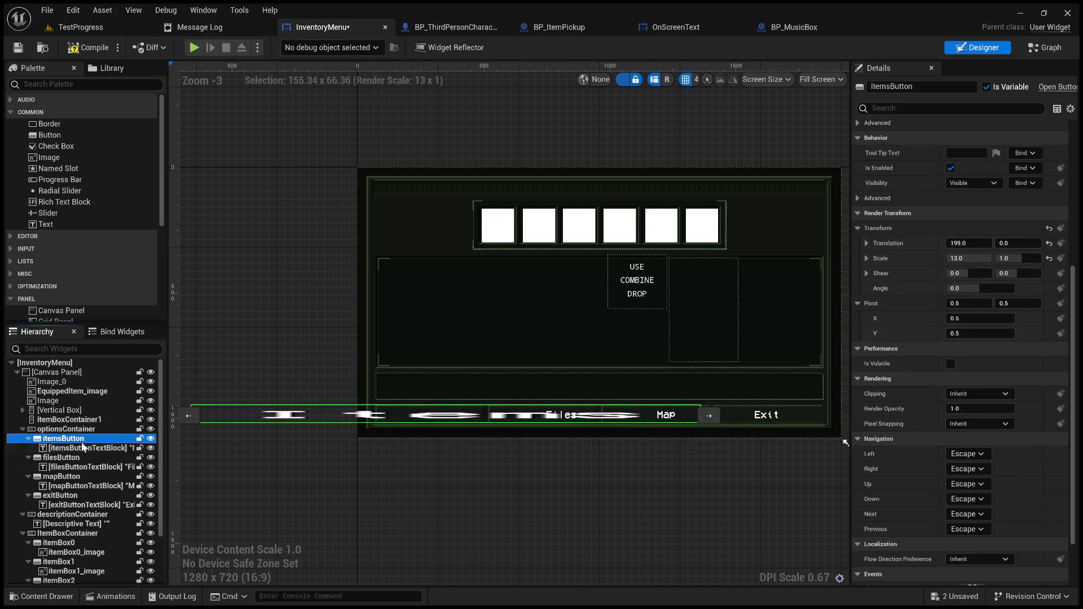
{"action": "left_click_drag", "start_coordinate": [979, 258], "coordinate": [953, 258]}
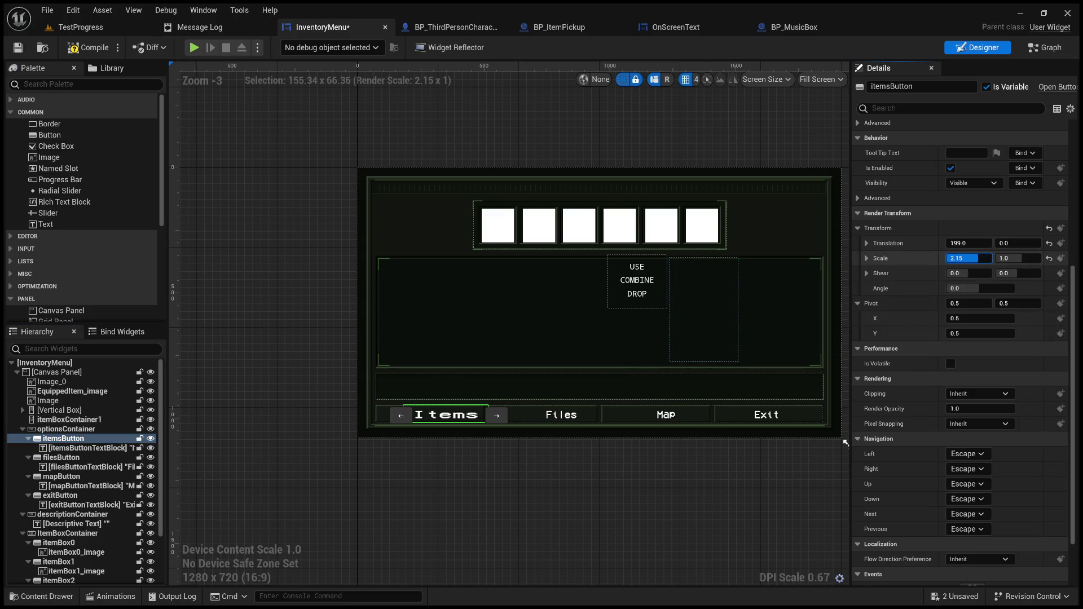
{"action": "scroll", "coordinate": [513, 418], "scroll_direction": "up", "scroll_amount": 5}
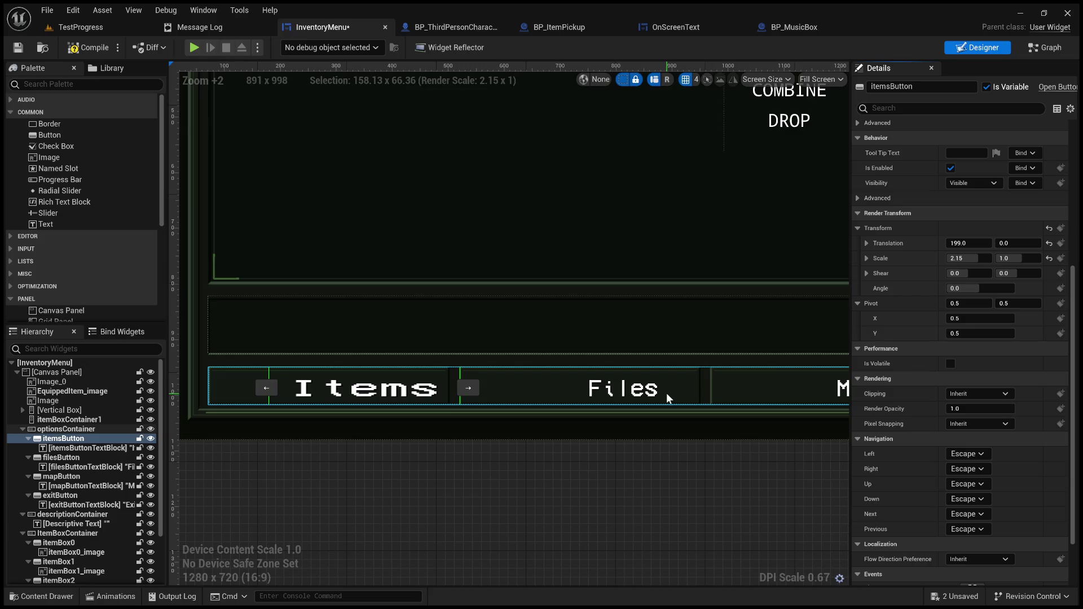
{"action": "mouse_move", "coordinate": [968, 243]}
{"action": "left_mouse_down"}
{"action": "mouse_move", "coordinate": [935, 243]}
{"action": "mouse_move", "coordinate": [990, 259]}
{"action": "left_mouse_up"}
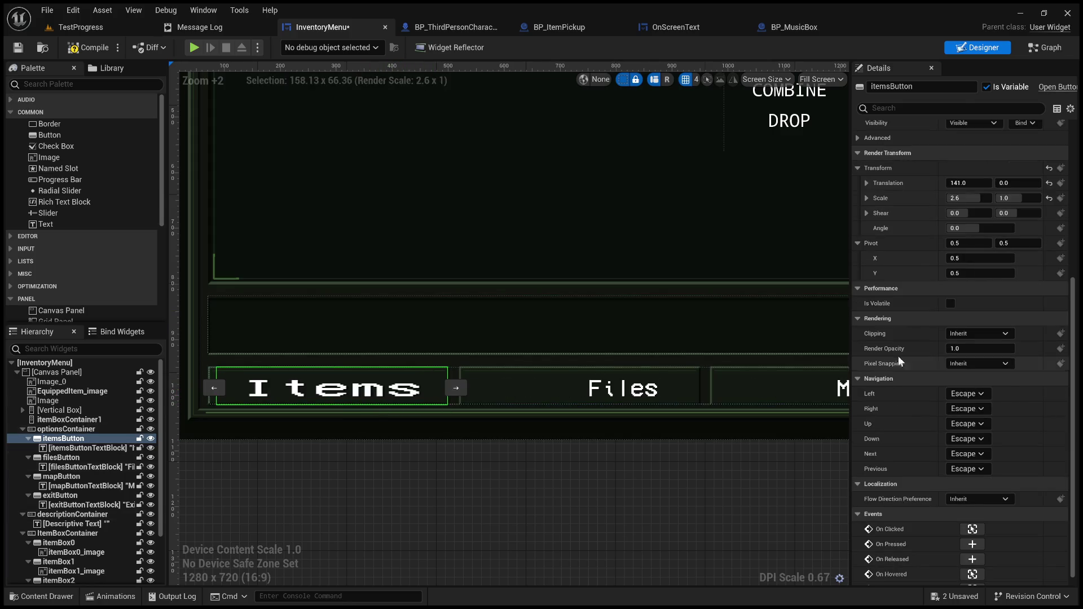
{"action": "left_click_drag", "start_coordinate": [968, 183], "coordinate": [964, 198]}
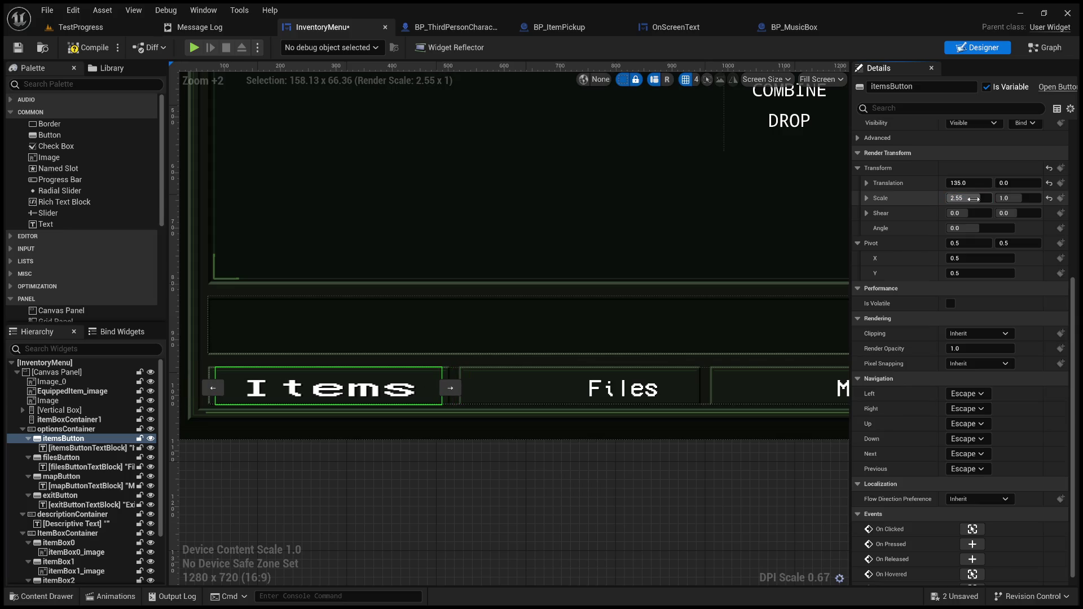
{"action": "left_click", "coordinate": [88, 448]}
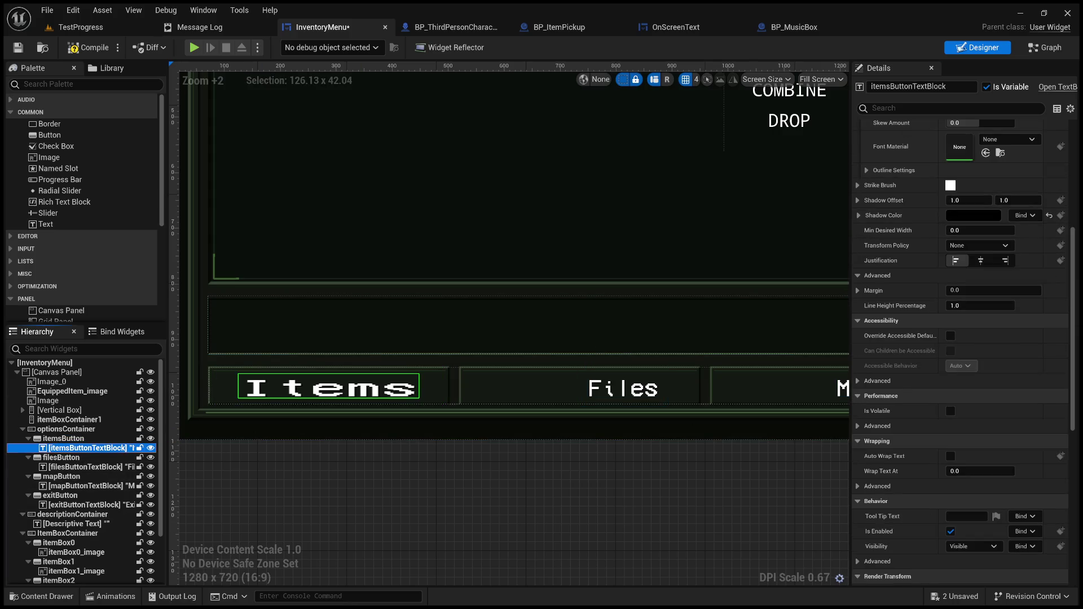
Squeeze the Items label's X scale to 0.4 and reselect the Items button
{"action": "scroll", "coordinate": [907, 524], "scroll_direction": "down", "scroll_amount": 3}
{"action": "scroll", "coordinate": [906, 523], "scroll_direction": "down", "scroll_amount": 2}
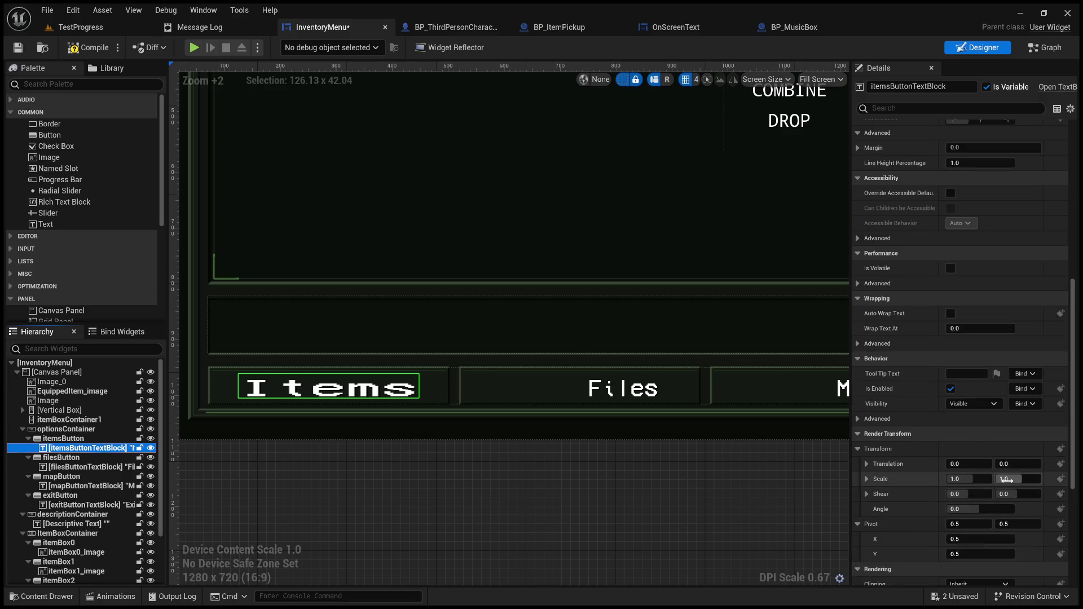
{"action": "left_click_drag", "start_coordinate": [959, 479], "coordinate": [931, 479]}
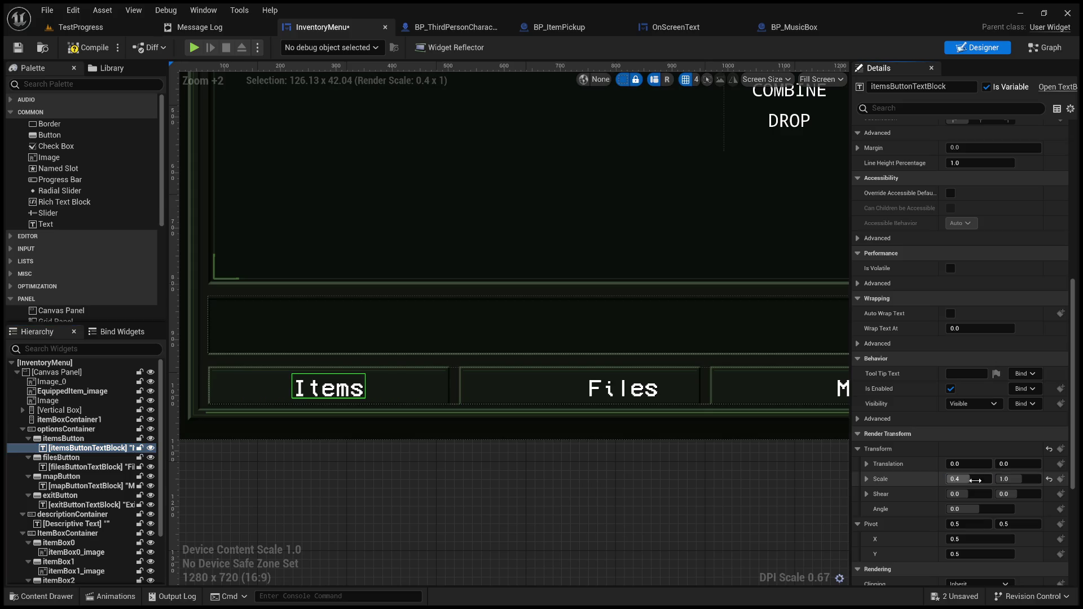
{"action": "left_click", "coordinate": [412, 389]}
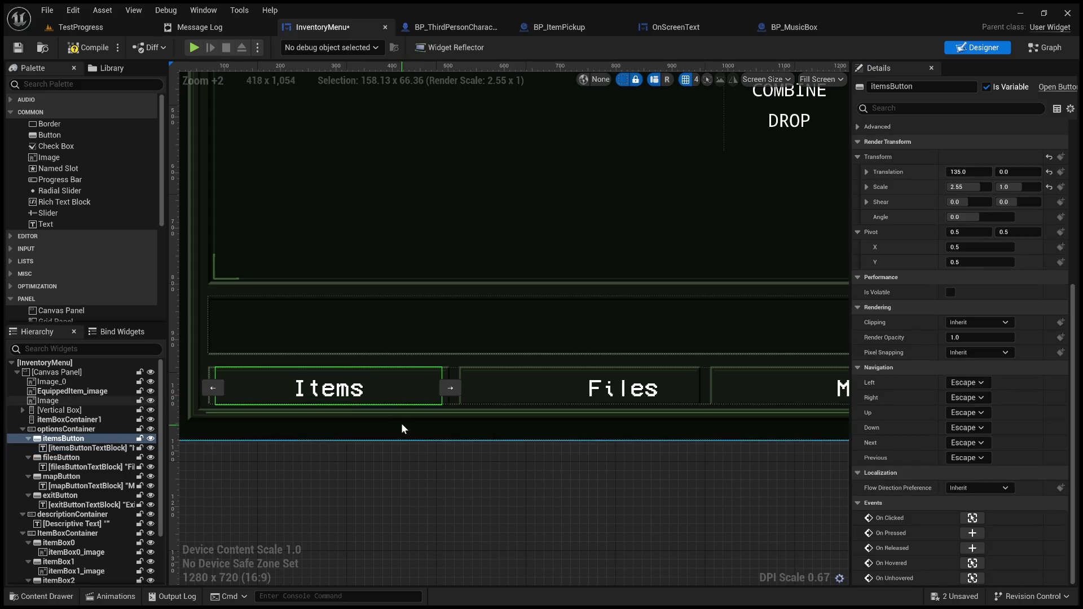
{"action": "left_click", "coordinate": [427, 493]}
{"action": "left_click", "coordinate": [401, 393]}
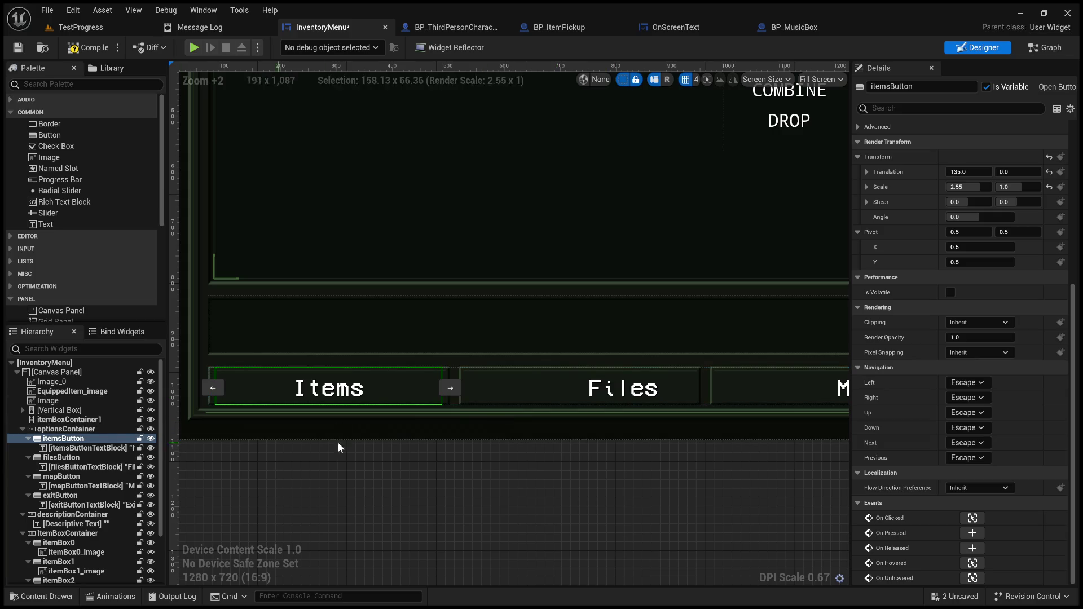
Copy the Items button's 2.55 X scale onto the Files button
{"action": "left_click", "coordinate": [61, 457]}
{"action": "left_click", "coordinate": [975, 170]}
{"action": "scroll", "coordinate": [882, 411], "scroll_direction": "up", "scroll_amount": 5}
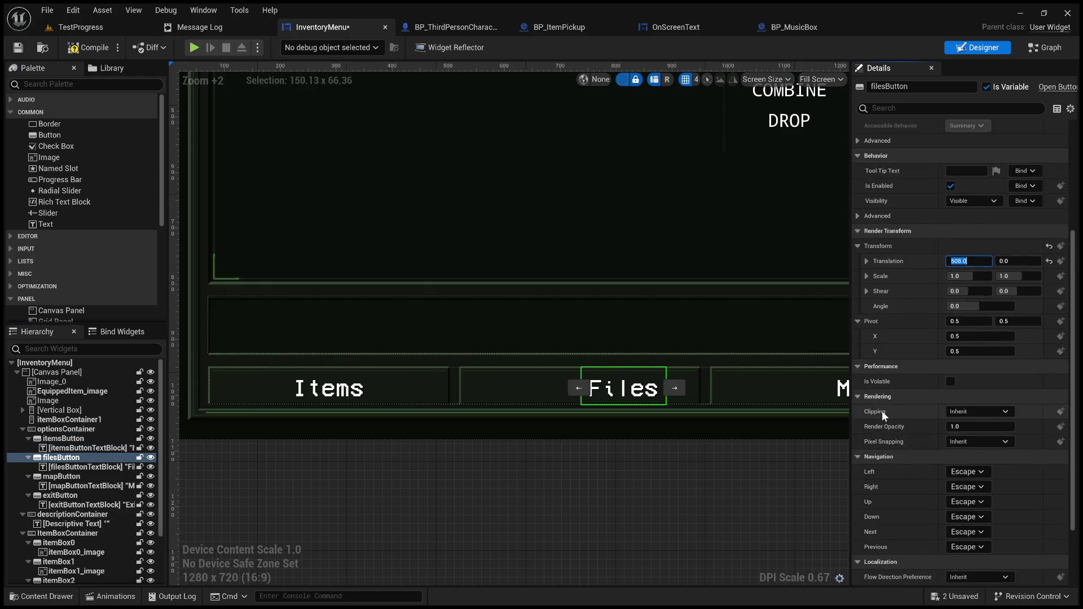
{"action": "left_click", "coordinate": [84, 442]}
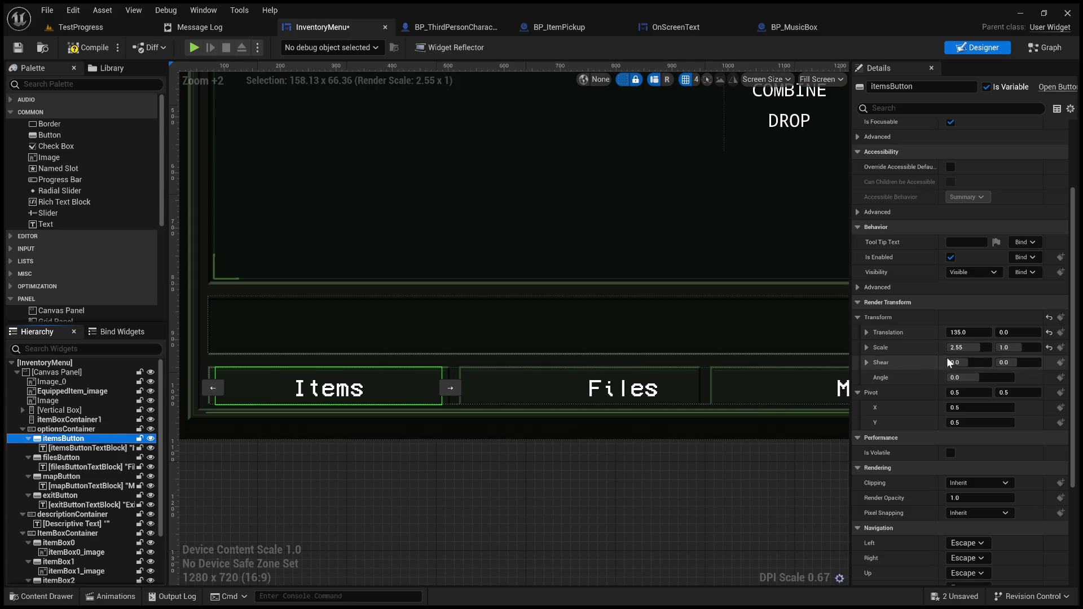
{"action": "left_click", "coordinate": [989, 352]}
{"action": "left_click", "coordinate": [621, 395]}
{"action": "left_click", "coordinate": [969, 347]}
{"action": "type", "text": "2.55"}
{"action": "left_click", "coordinate": [62, 477]}
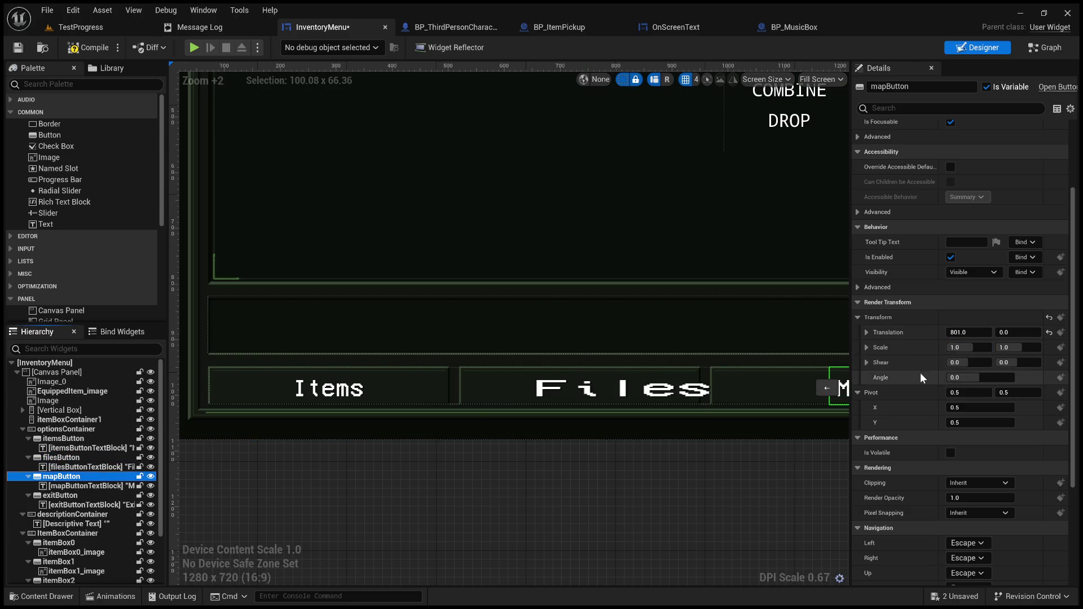
Give the Map button the same 2.55 X scale, then deselect the layout
{"action": "left_click", "coordinate": [974, 348]}
{"action": "type", "text": "2.55"}
{"action": "key", "text": "Return"}
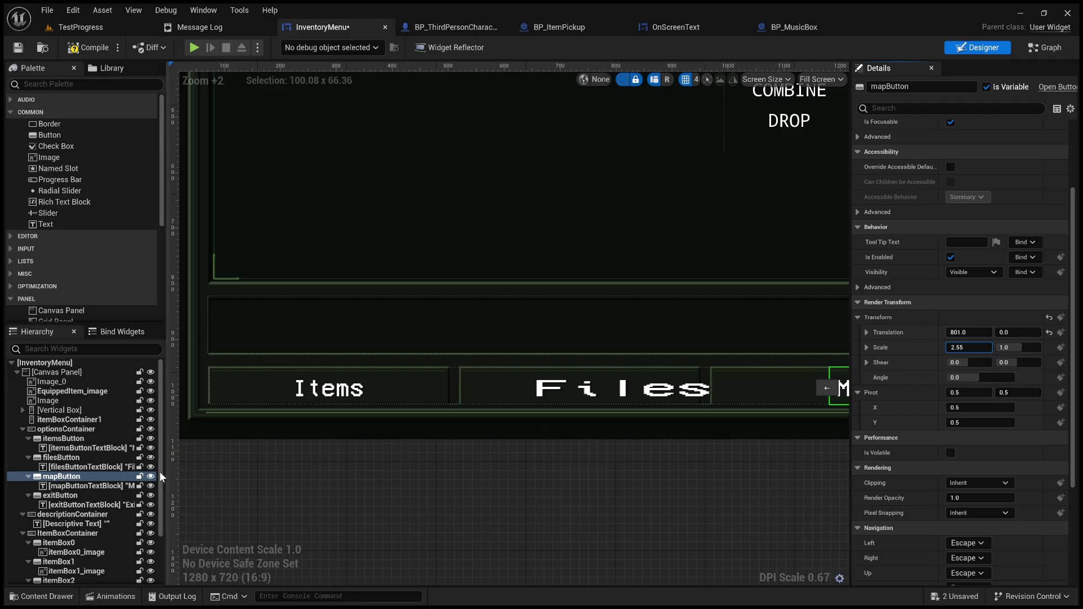
{"action": "left_click", "coordinate": [60, 495]}
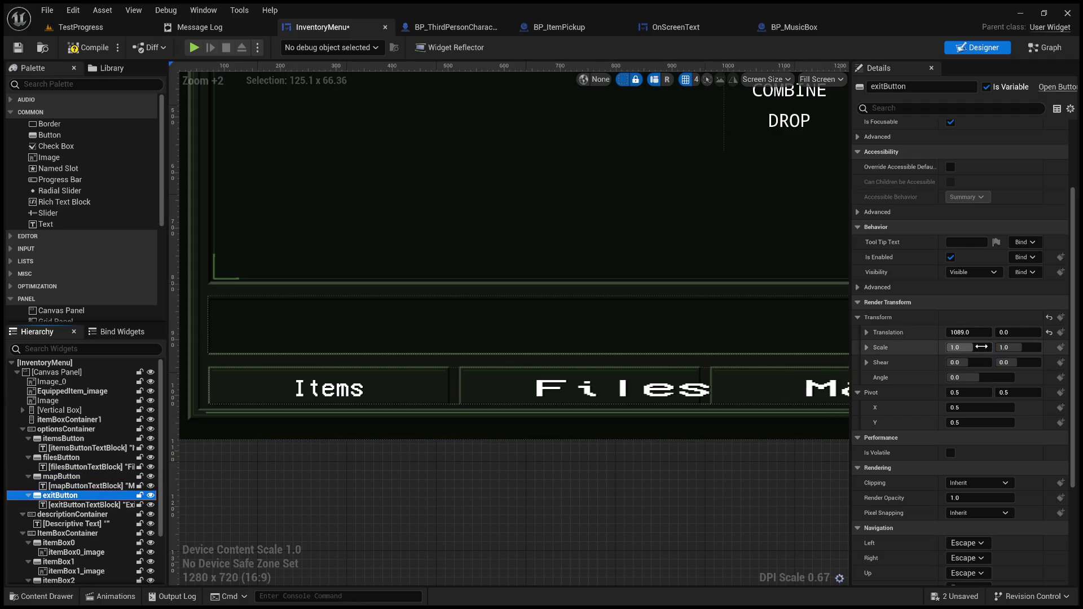
{"action": "left_click", "coordinate": [654, 499]}
{"action": "scroll", "coordinate": [655, 500], "scroll_direction": "down", "scroll_amount": 4}
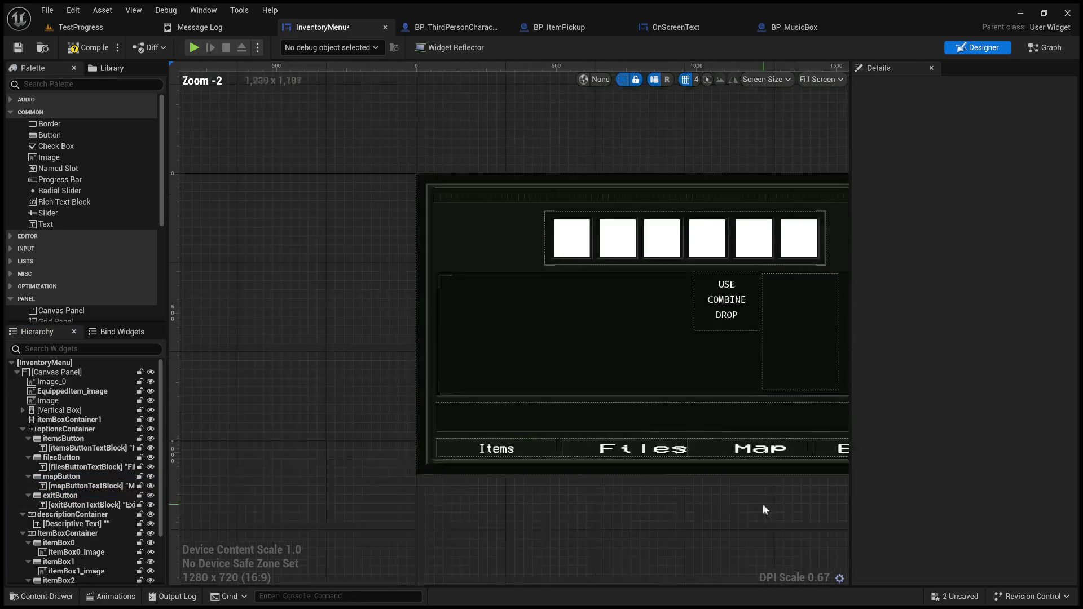
{"action": "left_click", "coordinate": [445, 412]}
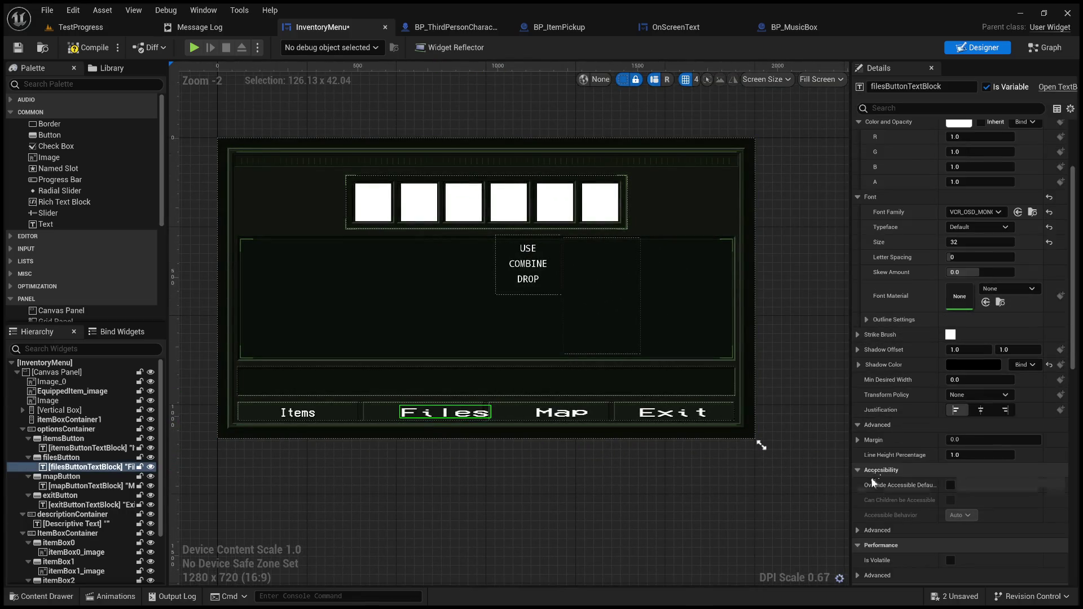
Try squeezing the Items label to 0.4 X scale, then undo it
{"action": "scroll", "coordinate": [874, 468], "scroll_direction": "up", "scroll_amount": 2}
{"action": "scroll", "coordinate": [871, 478], "scroll_direction": "down", "scroll_amount": 15}
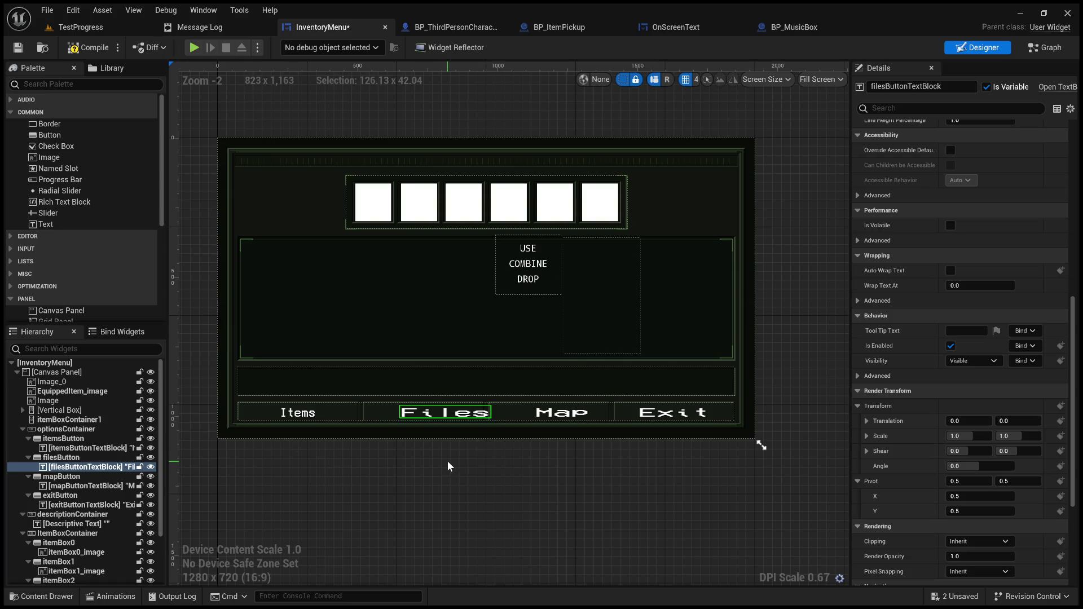
{"action": "scroll", "coordinate": [418, 457], "scroll_direction": "up", "scroll_amount": 3}
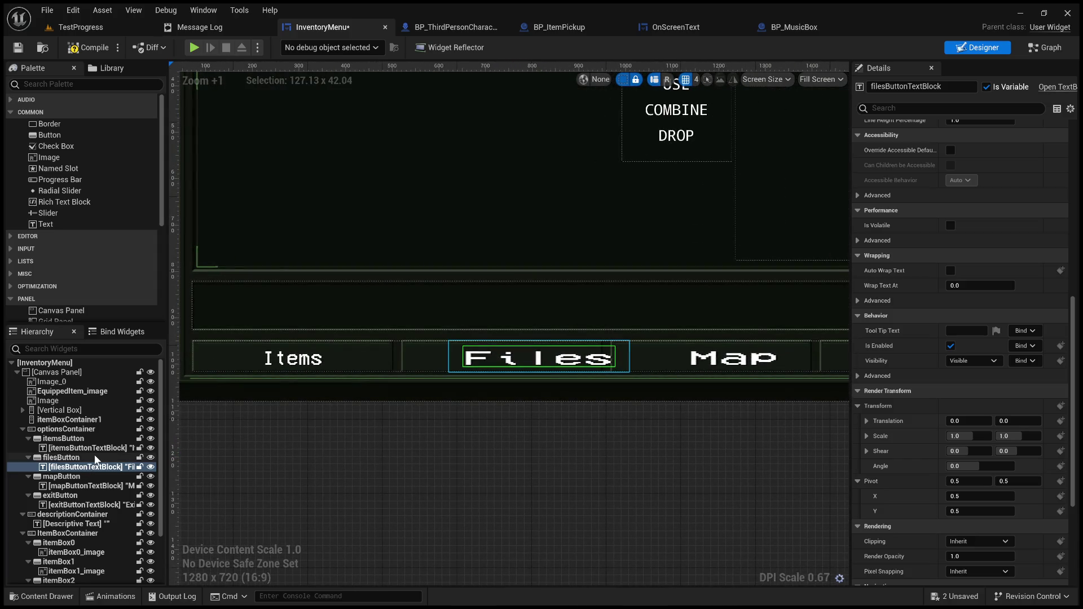
{"action": "left_click", "coordinate": [87, 448]}
{"action": "left_click_drag", "start_coordinate": [981, 437], "coordinate": [1005, 446]}
{"action": "key", "text": "ctrl+z"}
Set the Files, Map and Exit labels' X scale to 0.4 together
{"action": "left_click", "coordinate": [90, 467]}
{"action": "left_click", "coordinate": [92, 487], "text": "ctrl"}
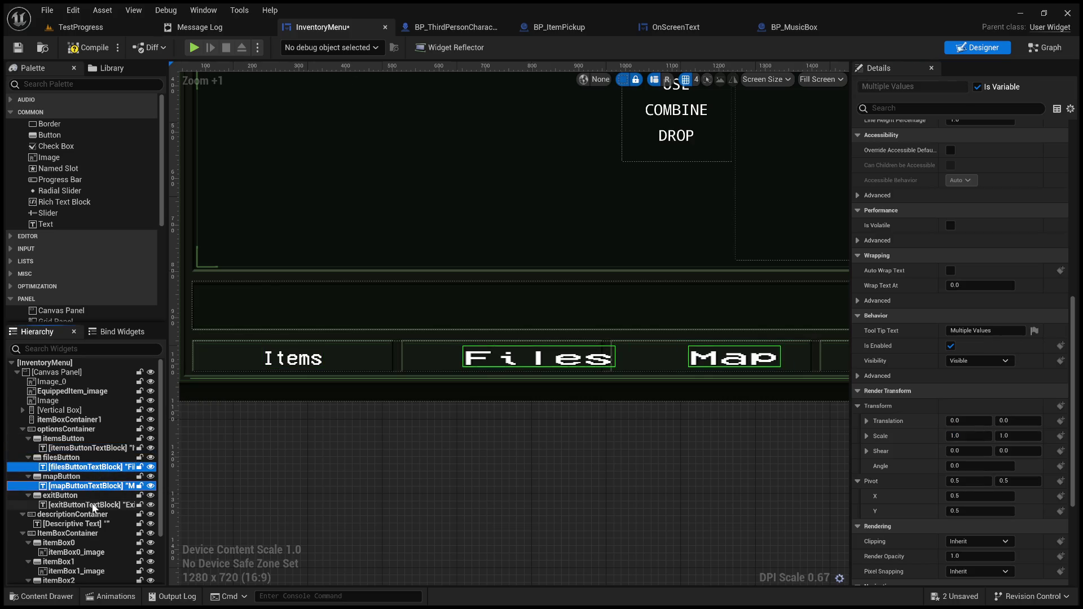
{"action": "left_click", "coordinate": [93, 505], "text": "ctrl"}
{"action": "left_click", "coordinate": [977, 437]}
{"action": "left_click", "coordinate": [689, 472]}
{"action": "scroll", "coordinate": [685, 455], "scroll_direction": "down", "scroll_amount": 2}
{"action": "scroll", "coordinate": [543, 439], "scroll_direction": "up", "scroll_amount": 2}
Slide the Files button left to Translation X 428, keeping the Items button at 135
{"action": "left_click", "coordinate": [507, 366]}
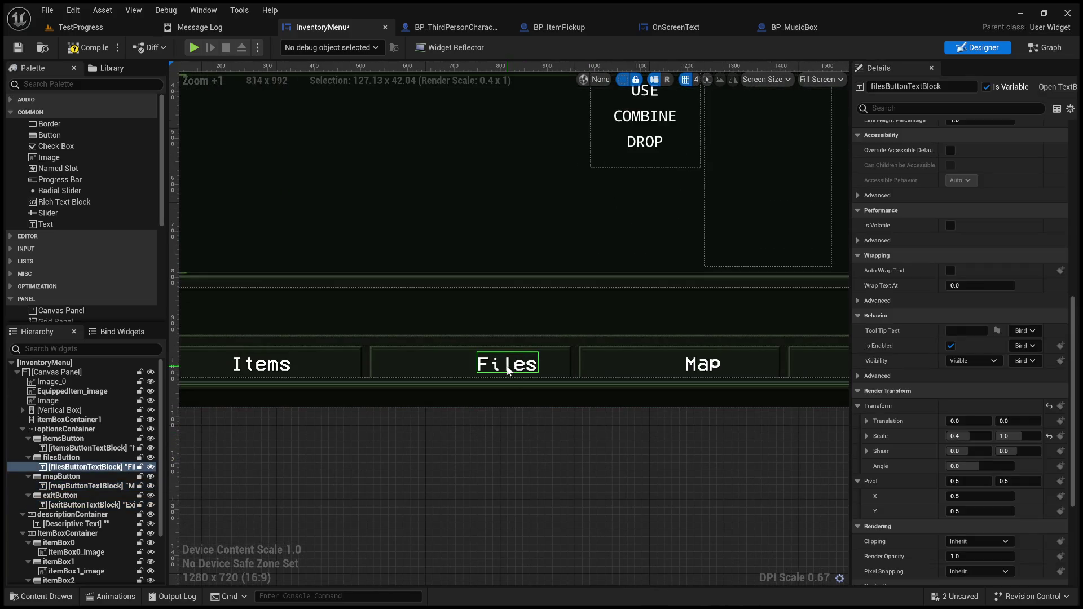
{"action": "left_click", "coordinate": [435, 365]}
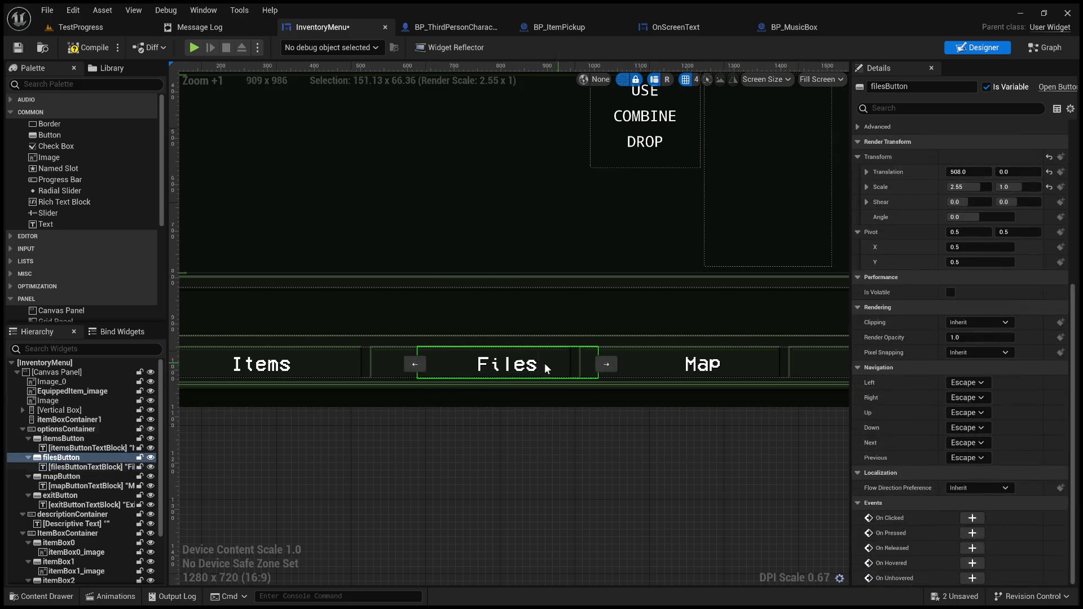
{"action": "scroll", "coordinate": [992, 224], "scroll_direction": "up", "scroll_amount": 1}
{"action": "left_click_drag", "start_coordinate": [969, 190], "coordinate": [925, 190]}
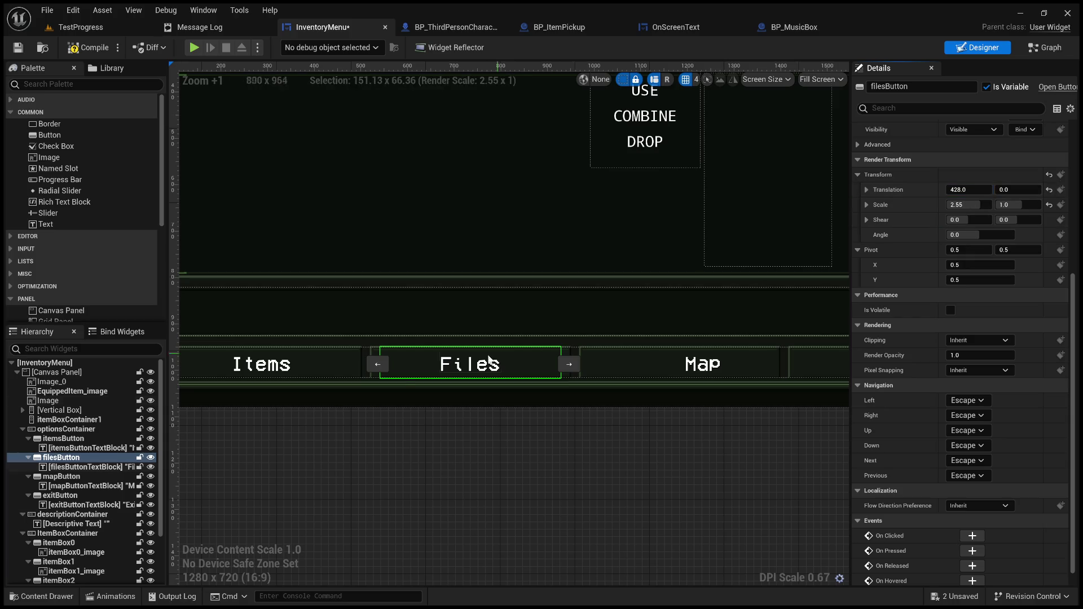
{"action": "scroll", "coordinate": [398, 433], "scroll_direction": "up", "scroll_amount": 4}
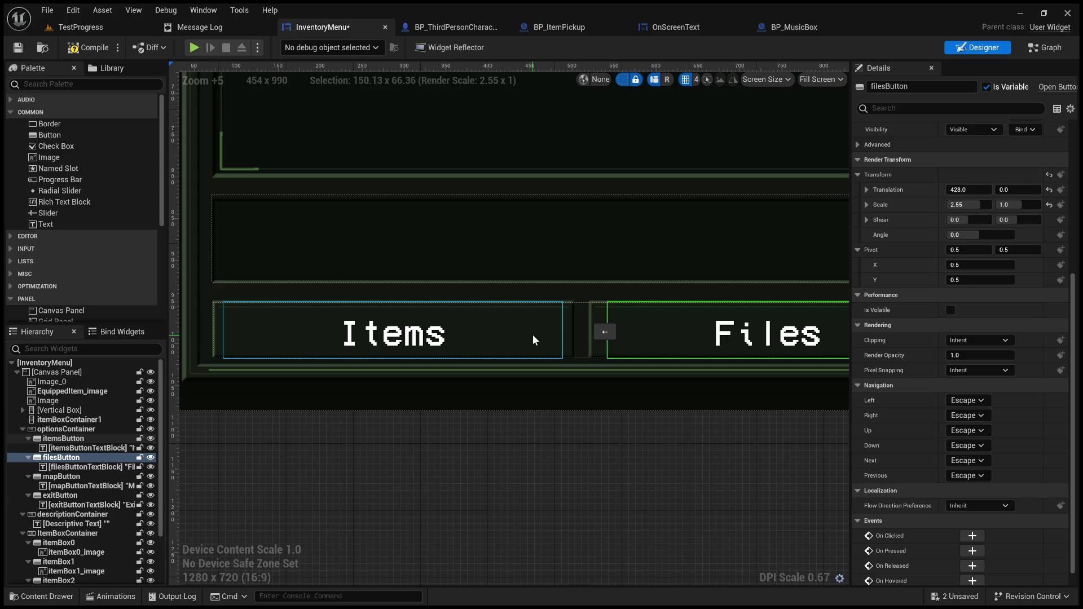
{"action": "left_click", "coordinate": [532, 334]}
{"action": "mouse_move", "coordinate": [968, 191]}
{"action": "left_mouse_down"}
{"action": "mouse_move", "coordinate": [979, 192]}
{"action": "mouse_move", "coordinate": [968, 205]}
{"action": "left_mouse_up"}
{"action": "key", "text": "ctrl+z"}
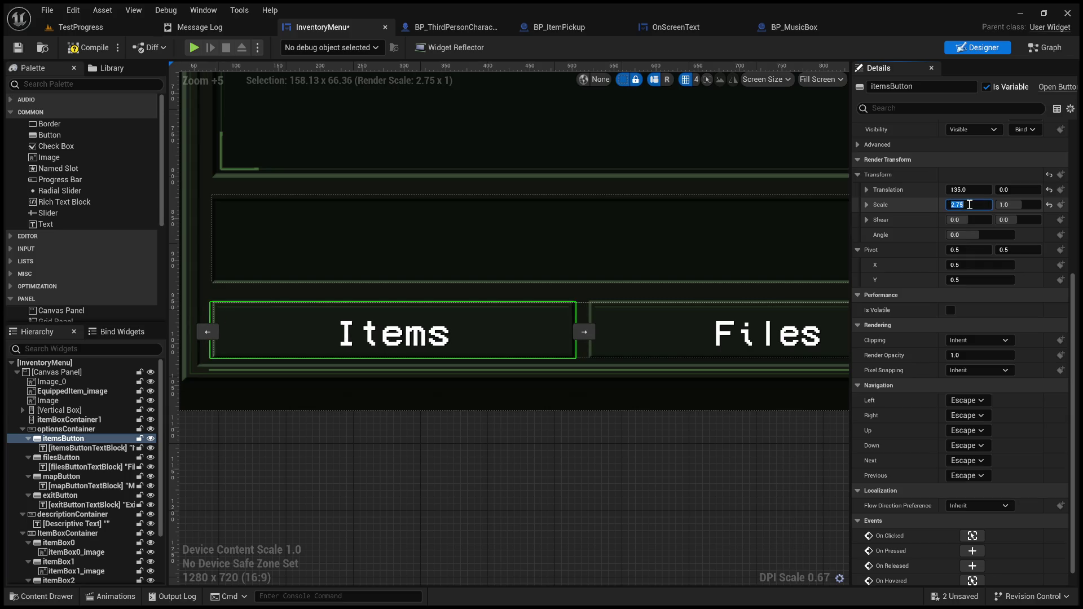
Give the Files, Map and Exit buttons a Render Transform Scale X of 2.75
{"action": "left_click", "coordinate": [82, 459]}
{"action": "left_click", "coordinate": [81, 479], "text": "ctrl"}
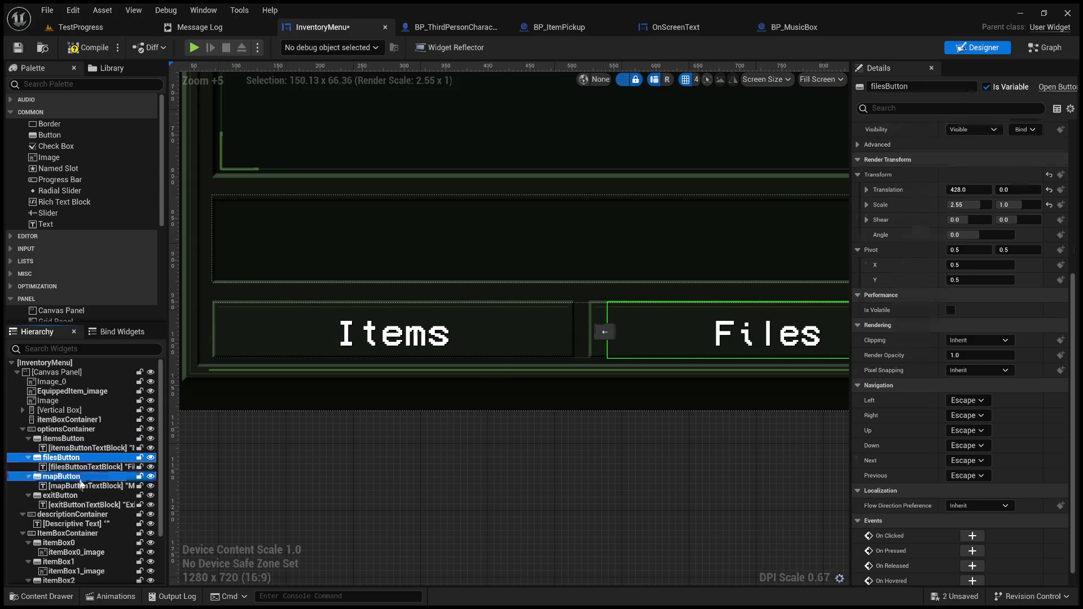
{"action": "left_click", "coordinate": [79, 496], "text": "ctrl"}
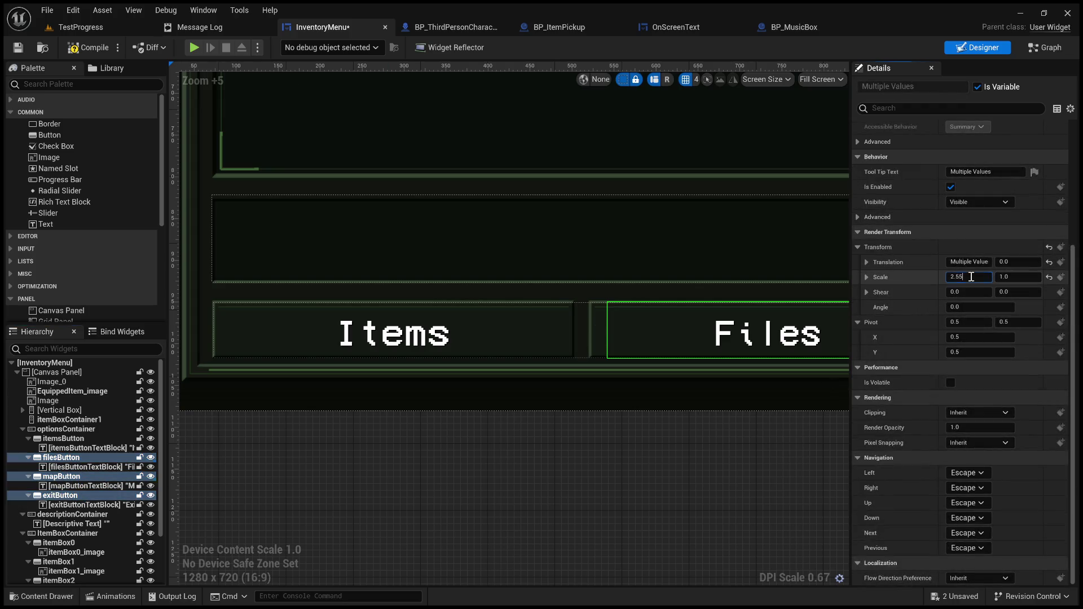
{"action": "left_click", "coordinate": [968, 277]}
{"action": "type", "text": "2.75"}
{"action": "left_click", "coordinate": [698, 479]}
{"action": "scroll", "coordinate": [717, 486], "scroll_direction": "down", "scroll_amount": 3}
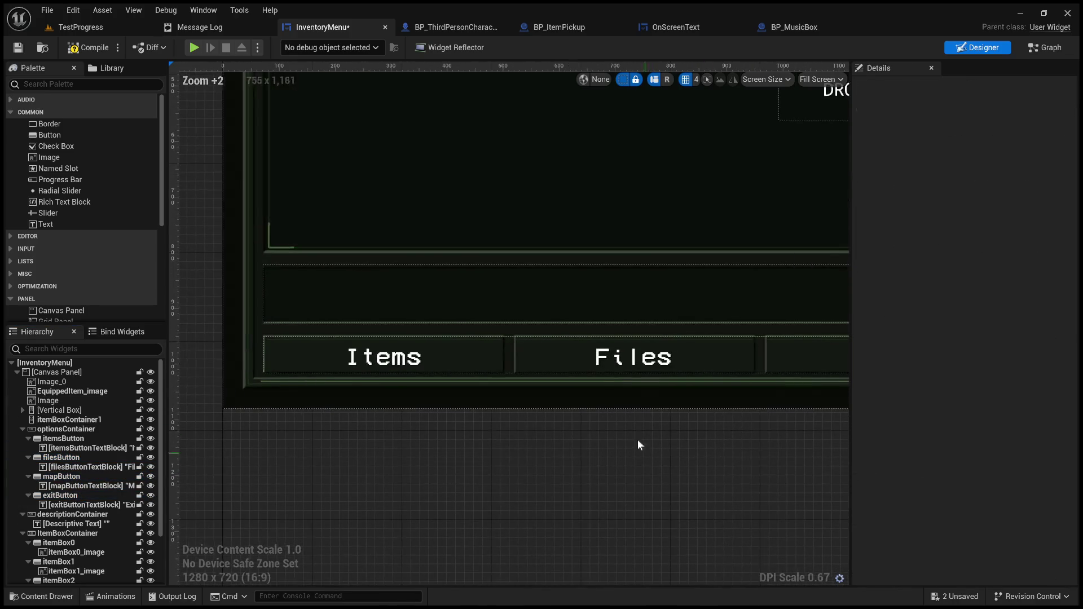
Set the Map button's Translation X to 707, then slide it right toward 772
{"action": "left_click", "coordinate": [577, 356]}
{"action": "left_click", "coordinate": [643, 354]}
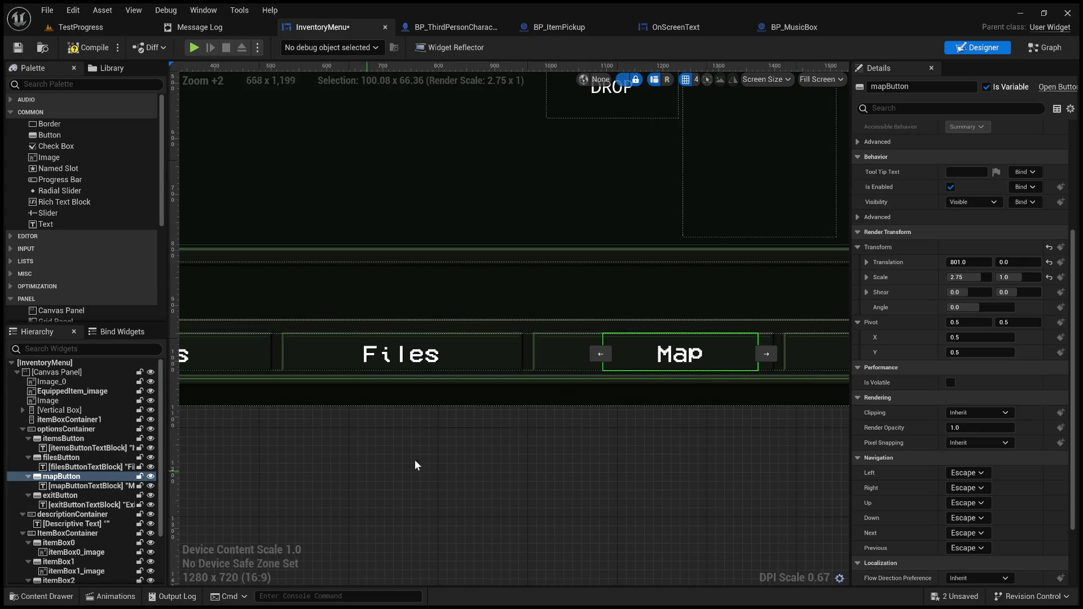
{"action": "left_click", "coordinate": [595, 361]}
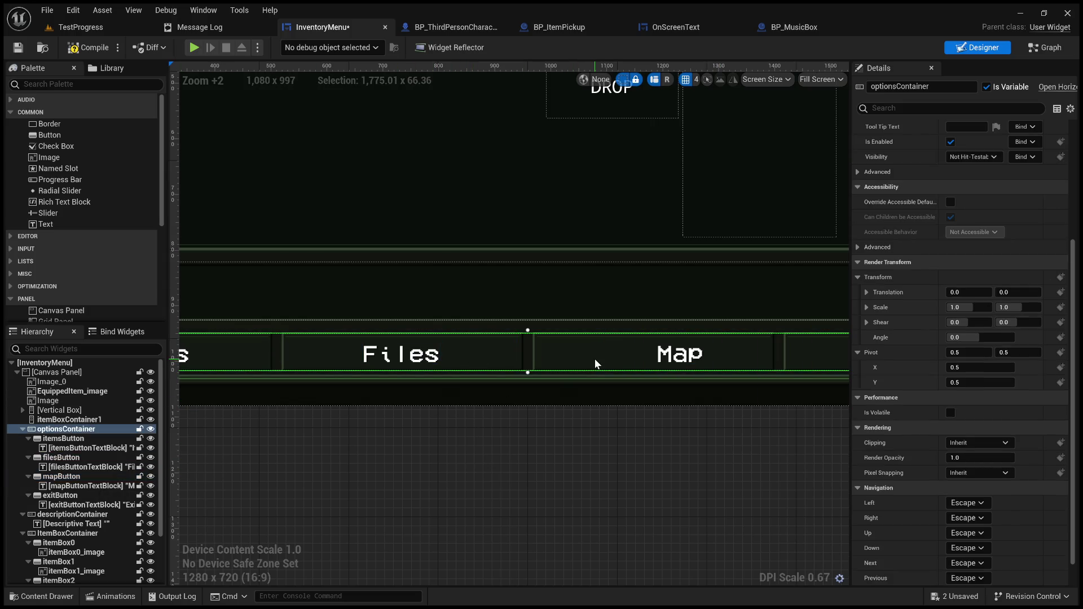
{"action": "left_click", "coordinate": [59, 457]}
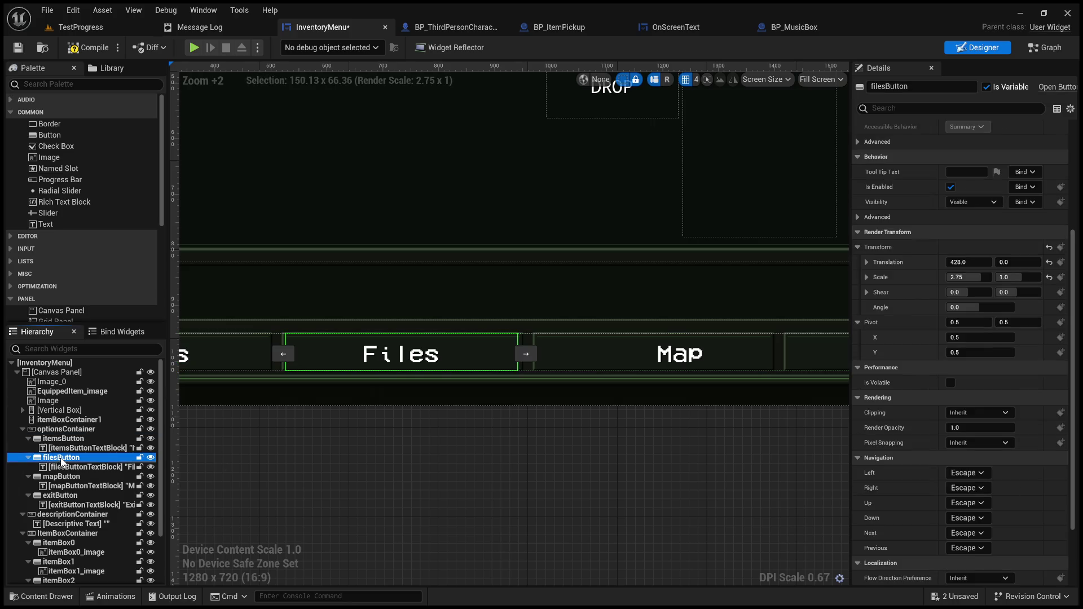
{"action": "left_click", "coordinate": [66, 479]}
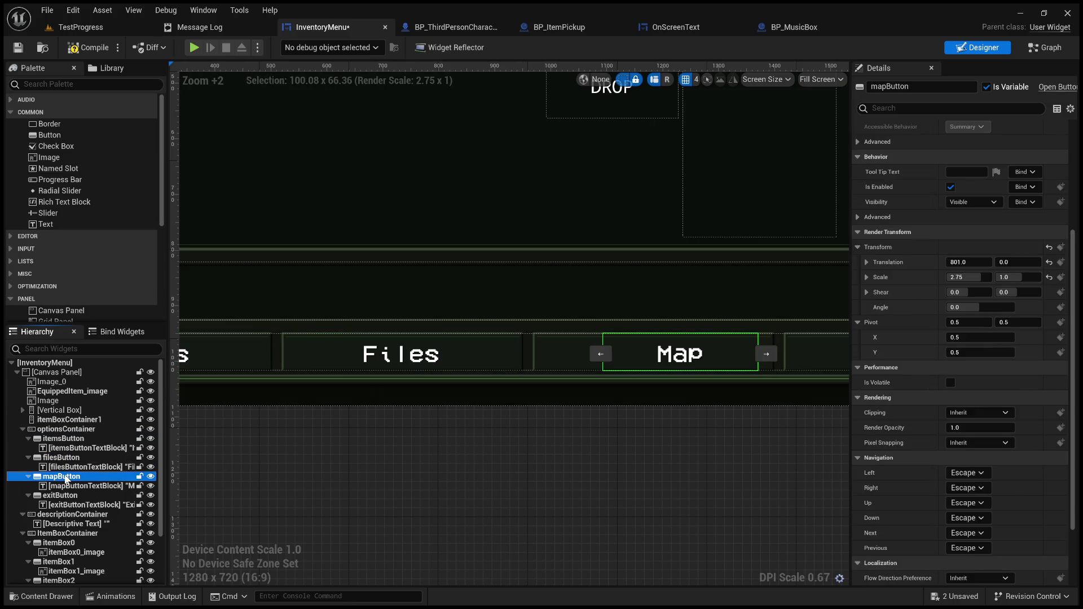
{"action": "left_click", "coordinate": [968, 262]}
{"action": "type", "text": "707"}
{"action": "key", "text": "Return"}
{"action": "left_click_drag", "start_coordinate": [968, 262], "coordinate": [985, 261]}
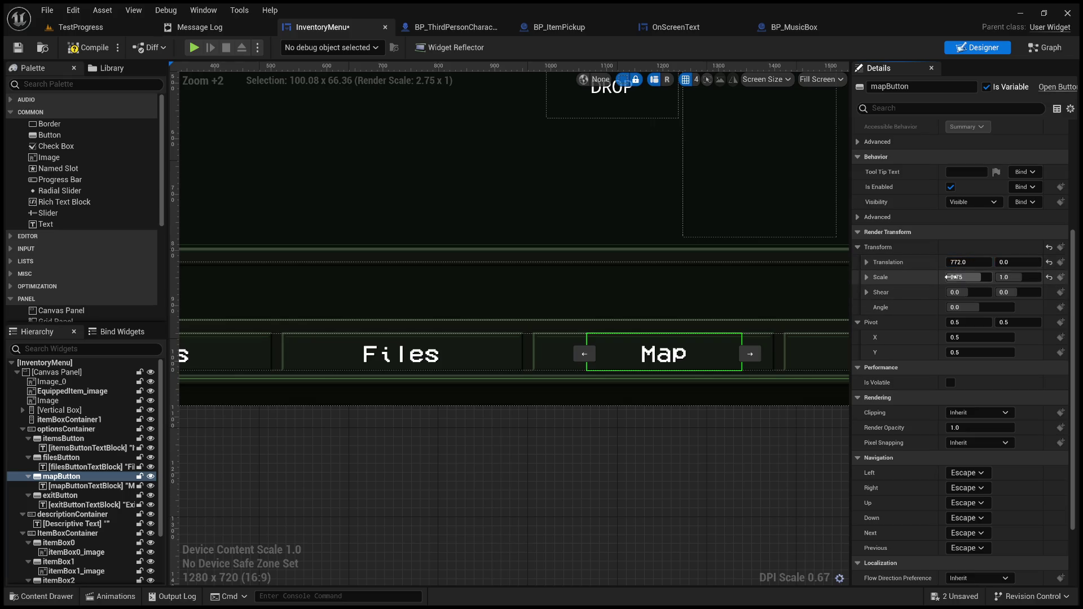
Squeeze the Files and Map labels to an X scale of 0.4
{"action": "left_click", "coordinate": [94, 457]}
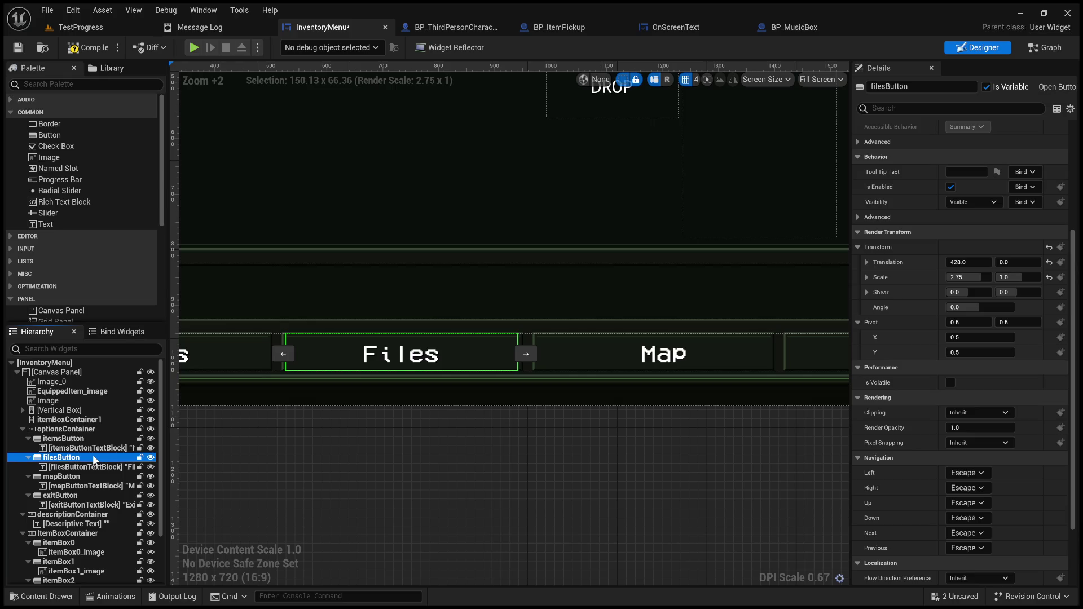
{"action": "left_click", "coordinate": [88, 476]}
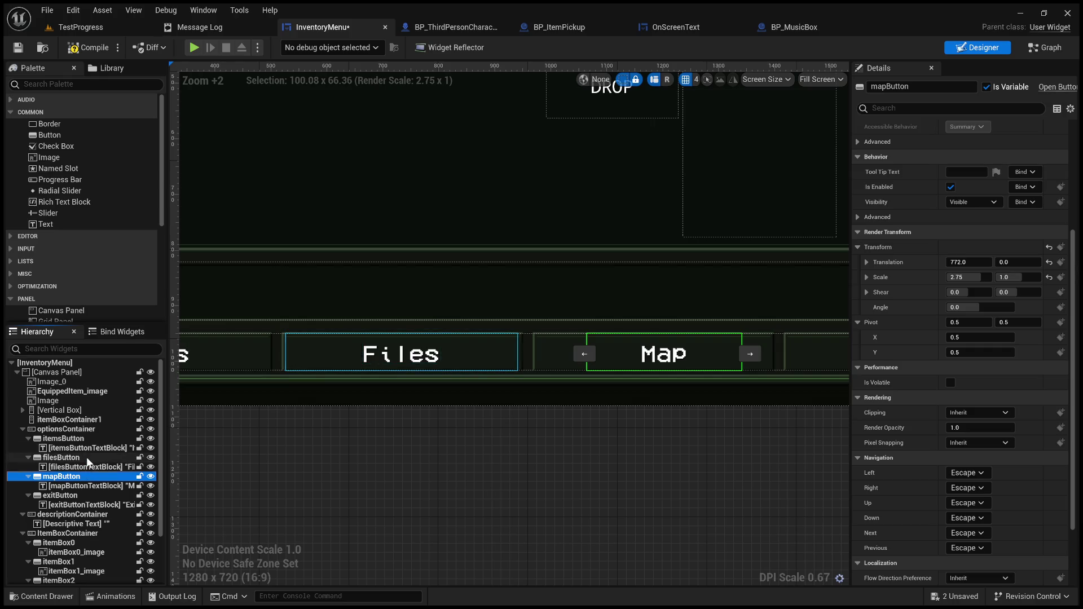
{"action": "left_click", "coordinate": [86, 457]}
{"action": "left_click", "coordinate": [83, 467]}
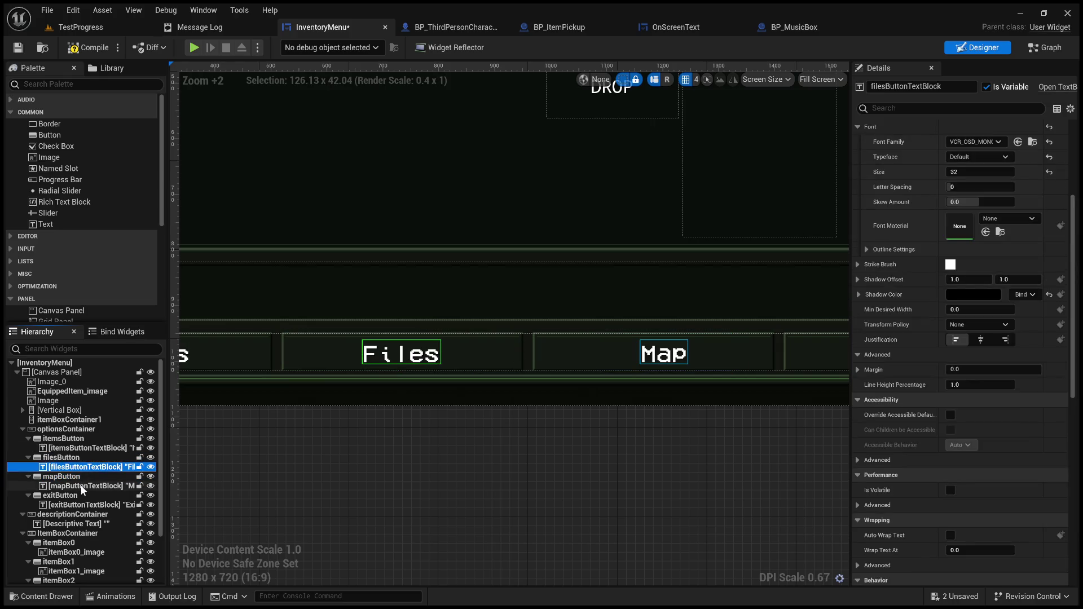
{"action": "left_click", "coordinate": [83, 487], "text": "ctrl"}
{"action": "scroll", "coordinate": [856, 471], "scroll_direction": "up", "scroll_amount": 3}
{"action": "scroll", "coordinate": [856, 472], "scroll_direction": "down", "scroll_amount": 4}
{"action": "scroll", "coordinate": [858, 473], "scroll_direction": "down", "scroll_amount": 3}
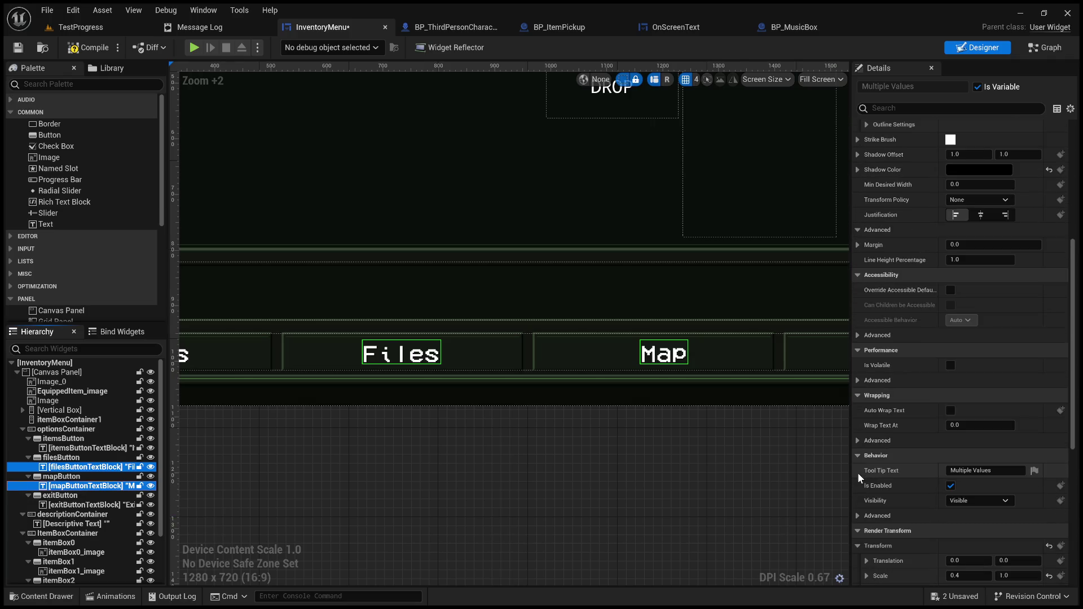
{"action": "scroll", "coordinate": [896, 459], "scroll_direction": "down", "scroll_amount": 1}
{"action": "scroll", "coordinate": [896, 459], "scroll_direction": "down", "scroll_amount": 2}
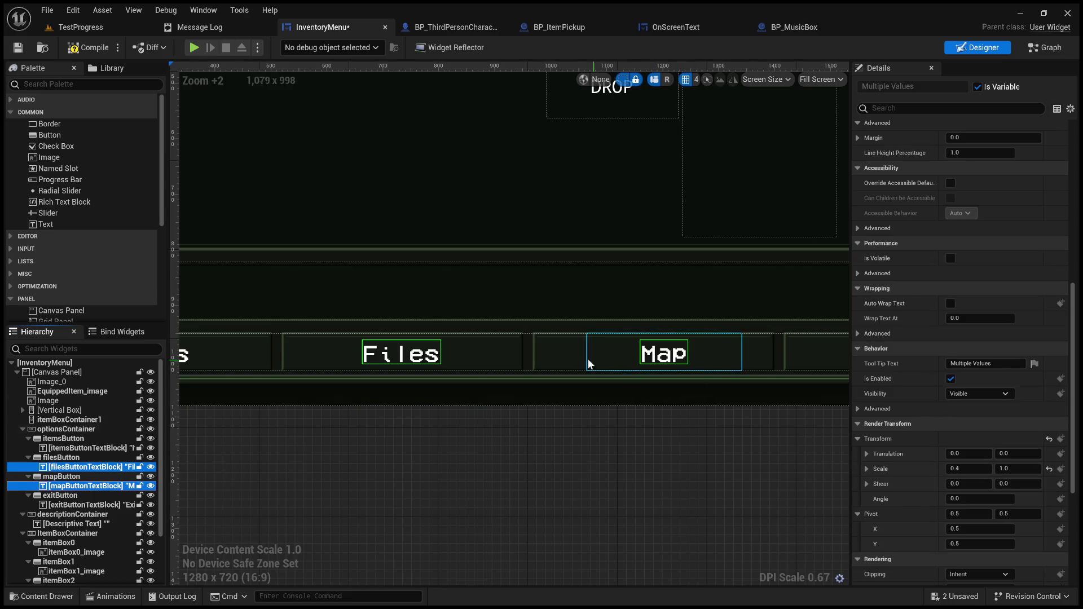
{"action": "left_click", "coordinate": [603, 364]}
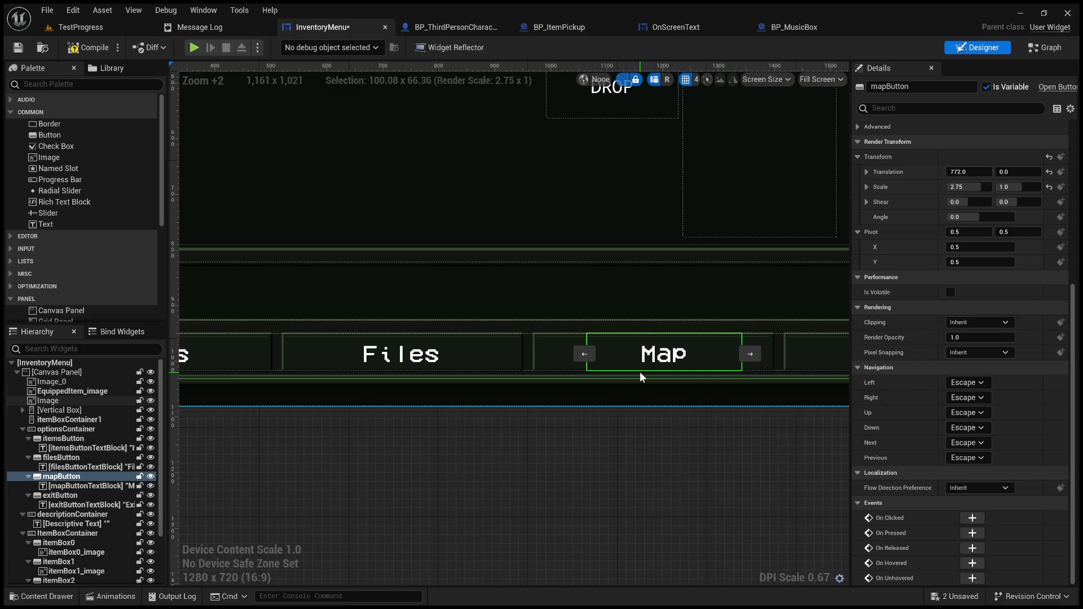
Switch the Map button's slot Size between Fill and Auto to compare the layouts
{"action": "scroll", "coordinate": [925, 475], "scroll_direction": "up", "scroll_amount": 2}
{"action": "scroll", "coordinate": [925, 475], "scroll_direction": "up", "scroll_amount": 3}
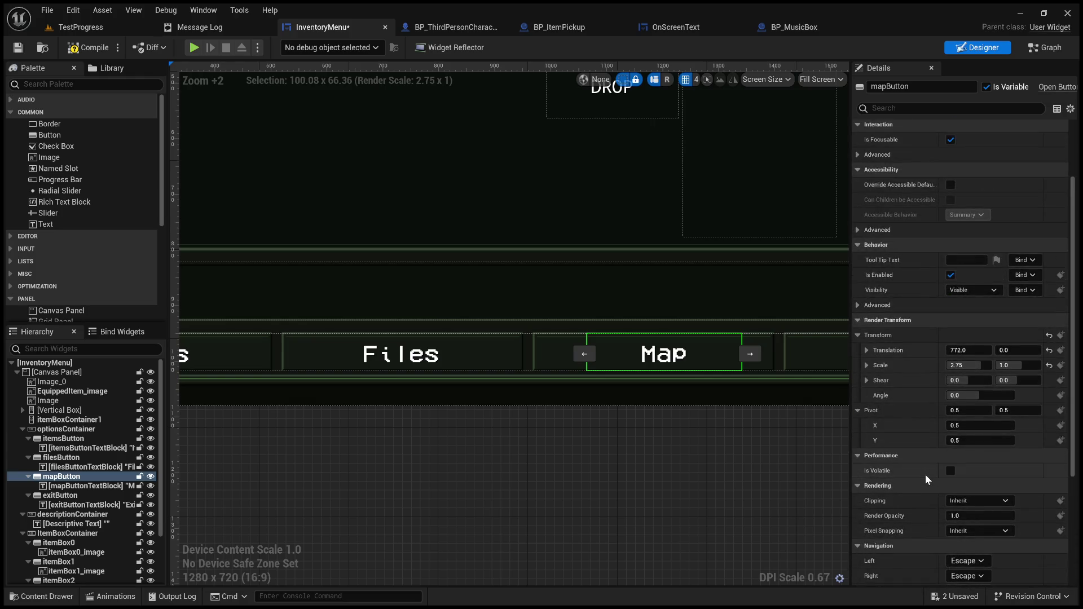
{"action": "scroll", "coordinate": [700, 422], "scroll_direction": "down", "scroll_amount": 5}
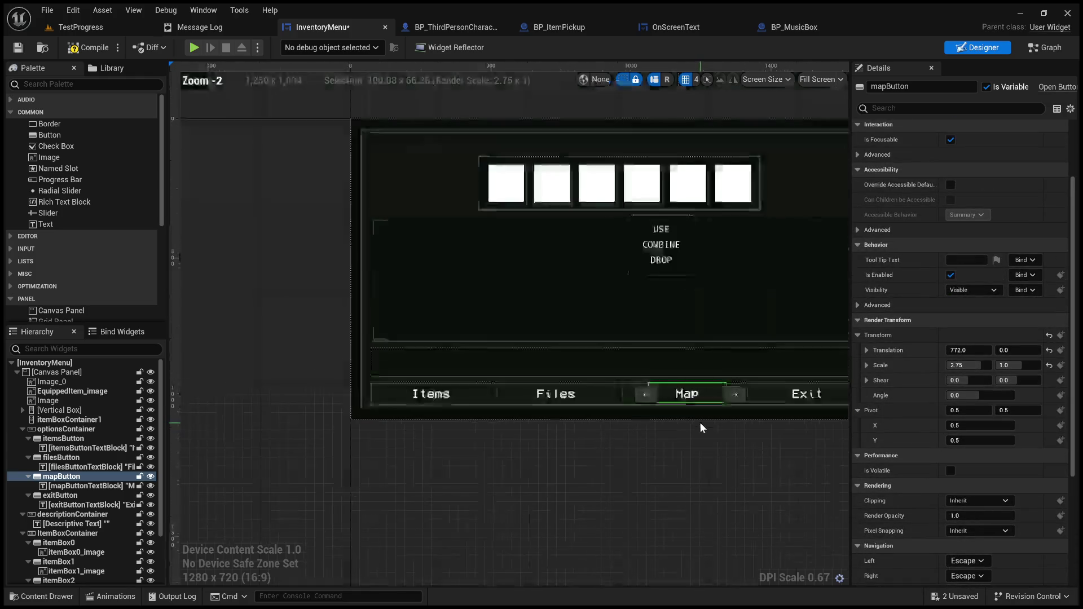
{"action": "scroll", "coordinate": [684, 443], "scroll_direction": "up", "scroll_amount": 7}
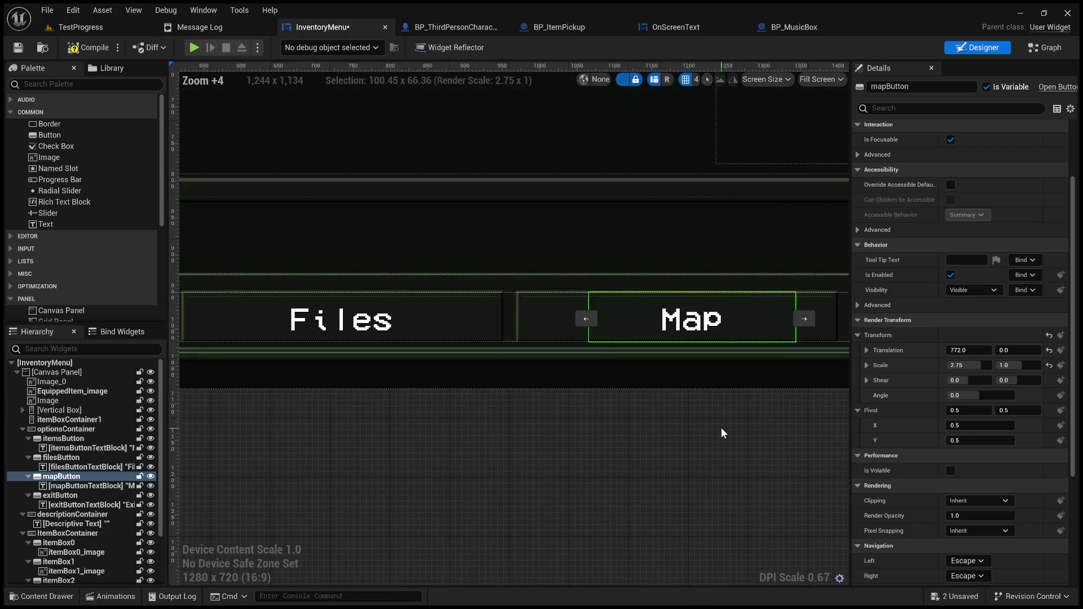
{"action": "scroll", "coordinate": [723, 428], "scroll_direction": "down", "scroll_amount": 5}
{"action": "scroll", "coordinate": [653, 400], "scroll_direction": "up", "scroll_amount": 2}
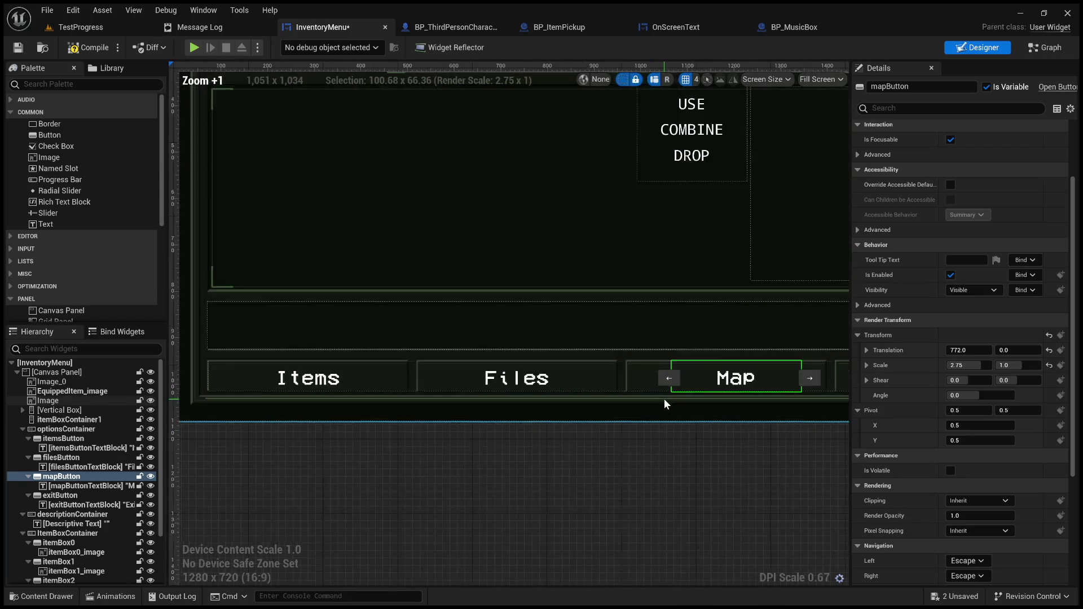
{"action": "scroll", "coordinate": [873, 481], "scroll_direction": "up", "scroll_amount": 3}
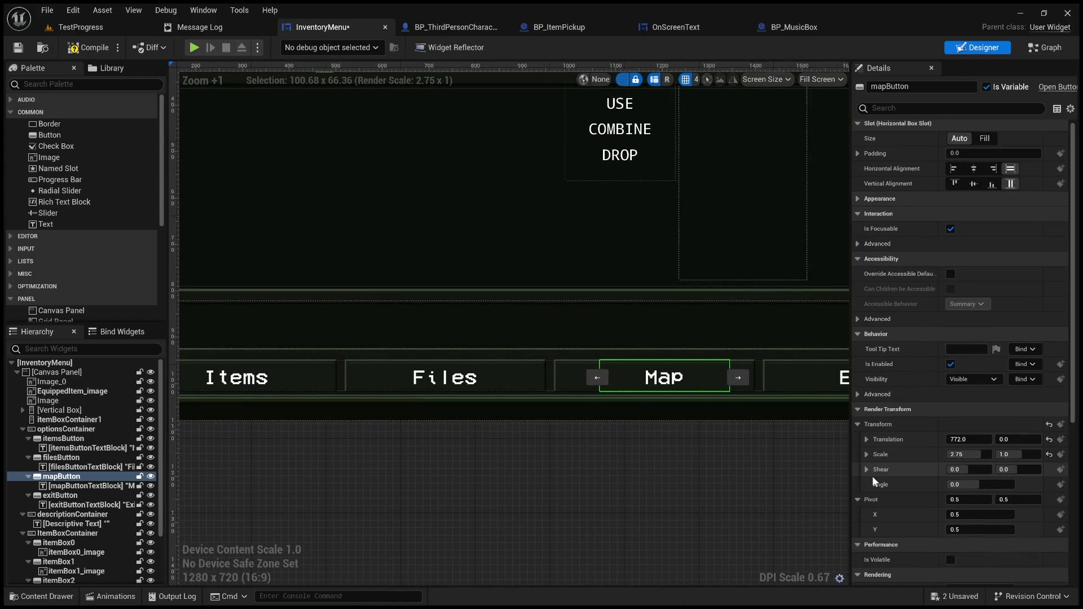
{"action": "scroll", "coordinate": [872, 480], "scroll_direction": "up", "scroll_amount": 1}
{"action": "left_click", "coordinate": [985, 141]}
{"action": "scroll", "coordinate": [633, 322], "scroll_direction": "down", "scroll_amount": 5}
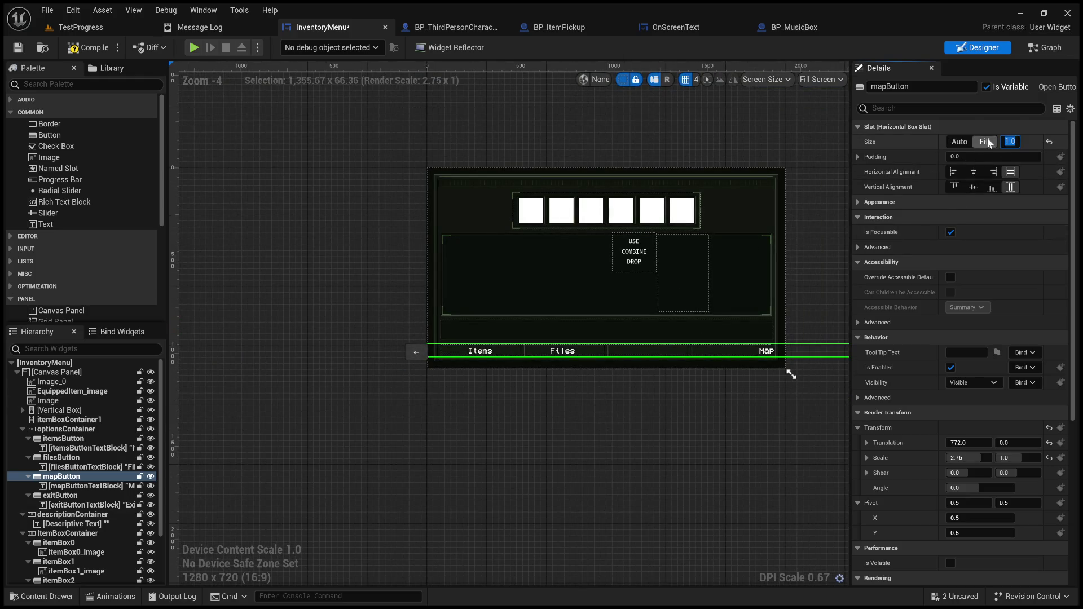
{"action": "left_click", "coordinate": [959, 141]}
{"action": "scroll", "coordinate": [644, 350], "scroll_direction": "up", "scroll_amount": 4}
{"action": "scroll", "coordinate": [645, 350], "scroll_direction": "up", "scroll_amount": 3}
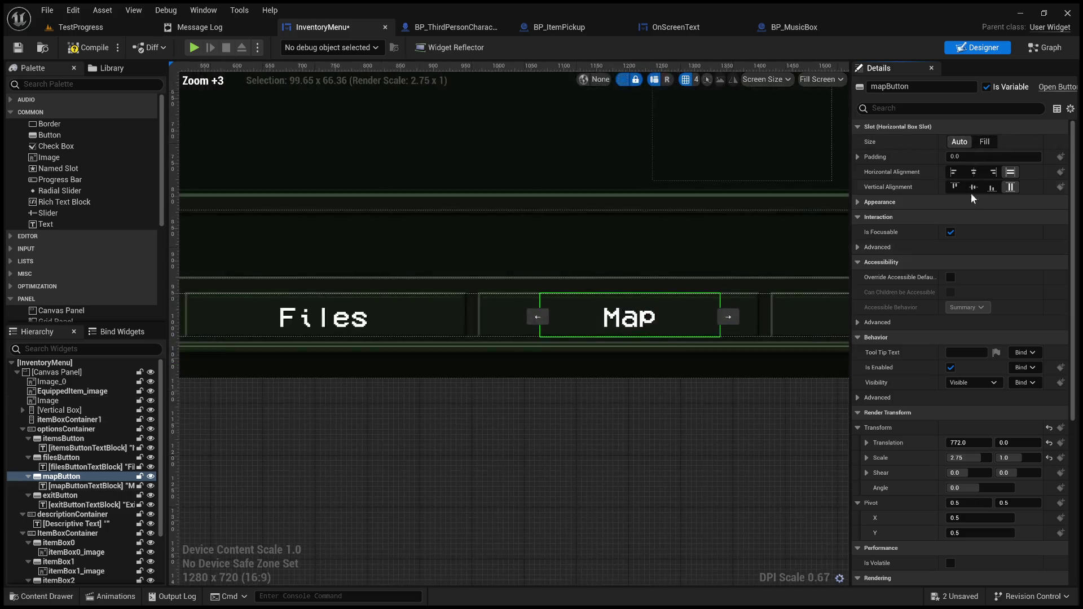
{"action": "left_click", "coordinate": [985, 141]}
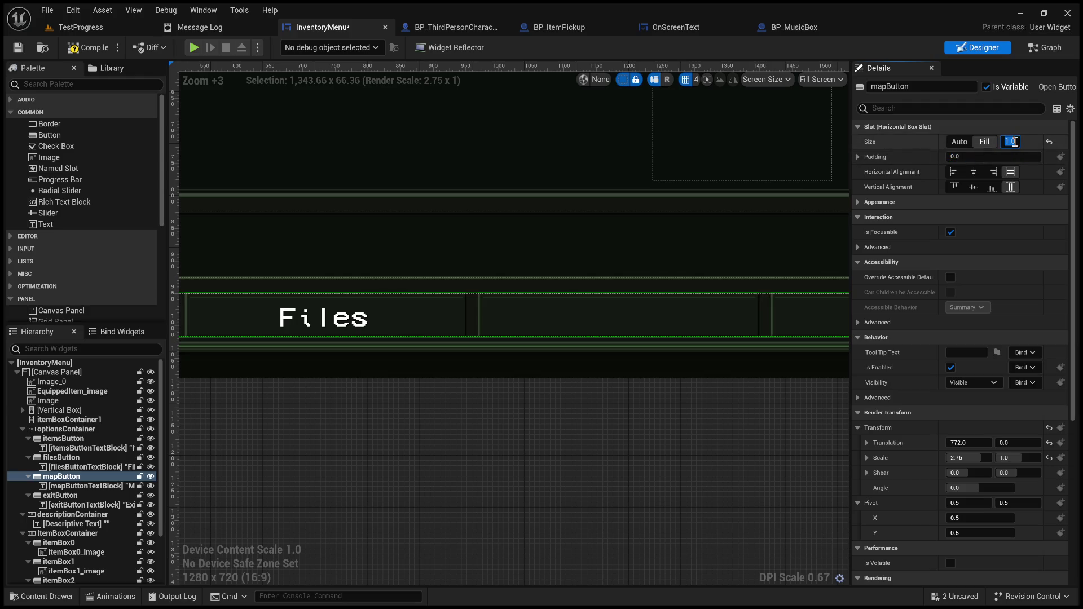
Clear the Map button's 0.5 size value and set its slot Size to Auto
{"action": "scroll", "coordinate": [587, 313], "scroll_direction": "down", "scroll_amount": 7}
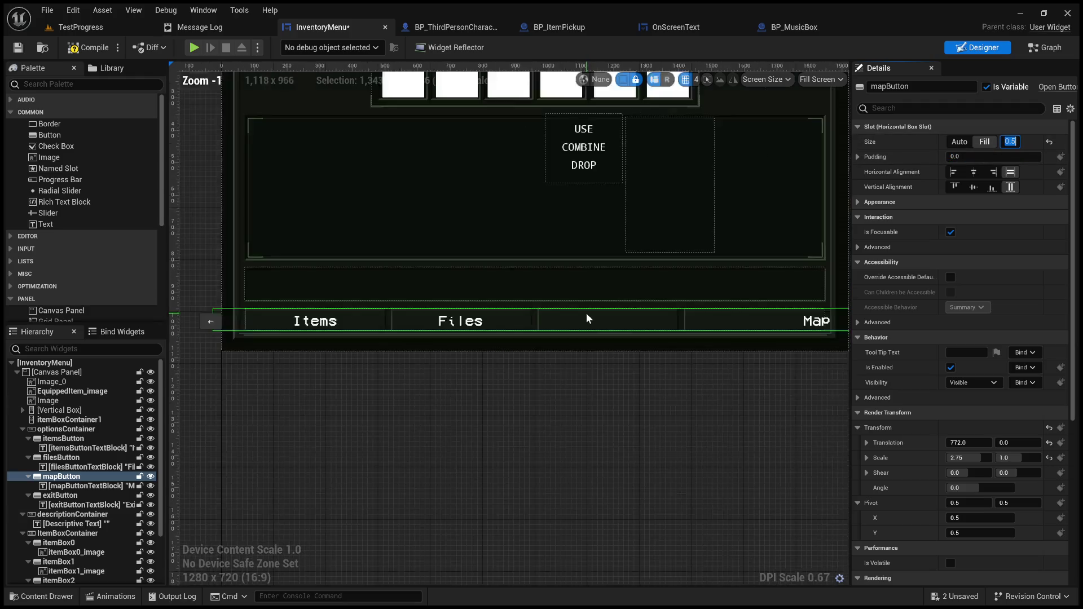
{"action": "left_click_drag", "start_coordinate": [801, 298], "coordinate": [652, 321]}
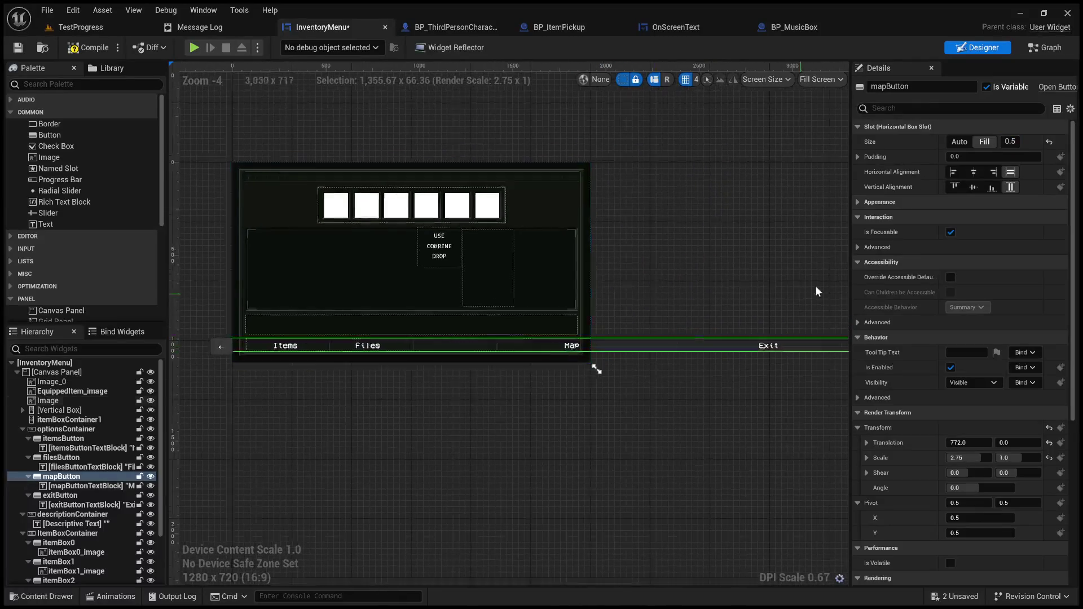
{"action": "left_click", "coordinate": [1015, 141]}
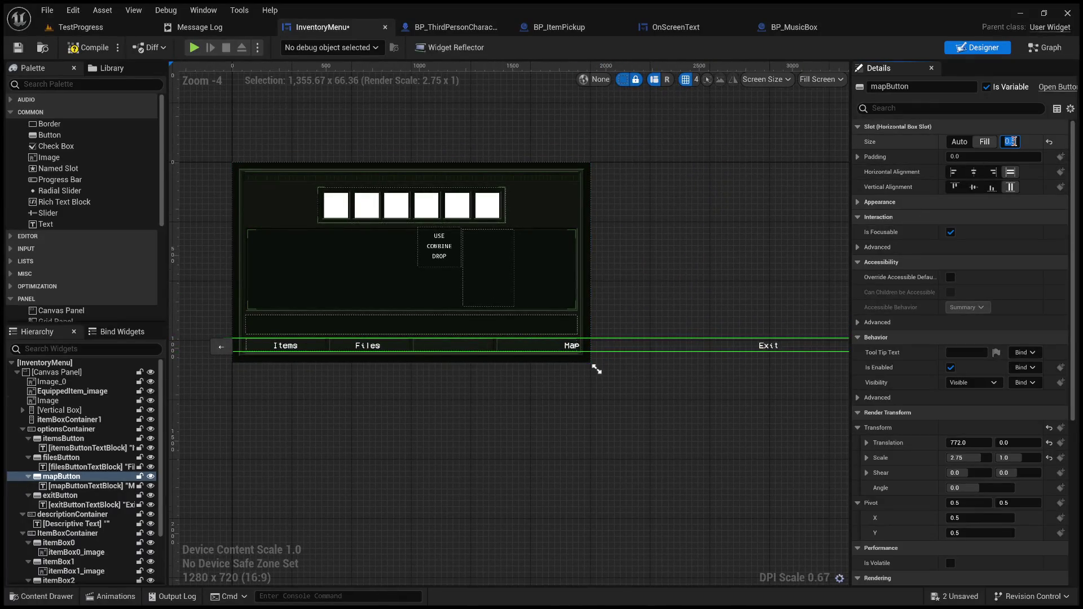
{"action": "key", "text": "BackSpace"}
{"action": "left_click", "coordinate": [959, 142]}
{"action": "scroll", "coordinate": [399, 386], "scroll_direction": "up", "scroll_amount": 5}
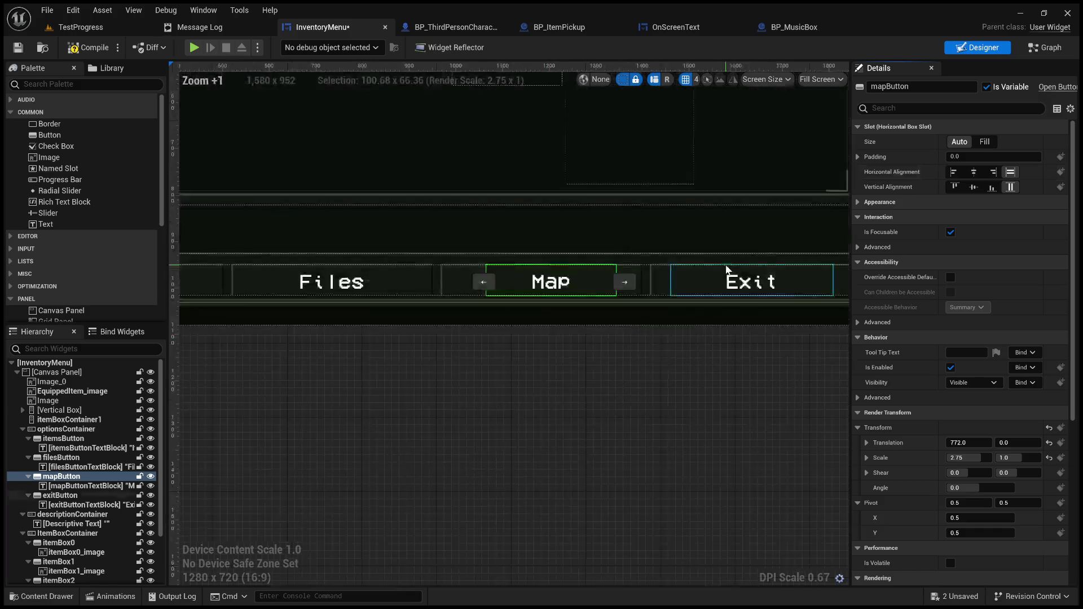
{"action": "left_click", "coordinate": [744, 282]}
{"action": "left_click", "coordinate": [712, 282]}
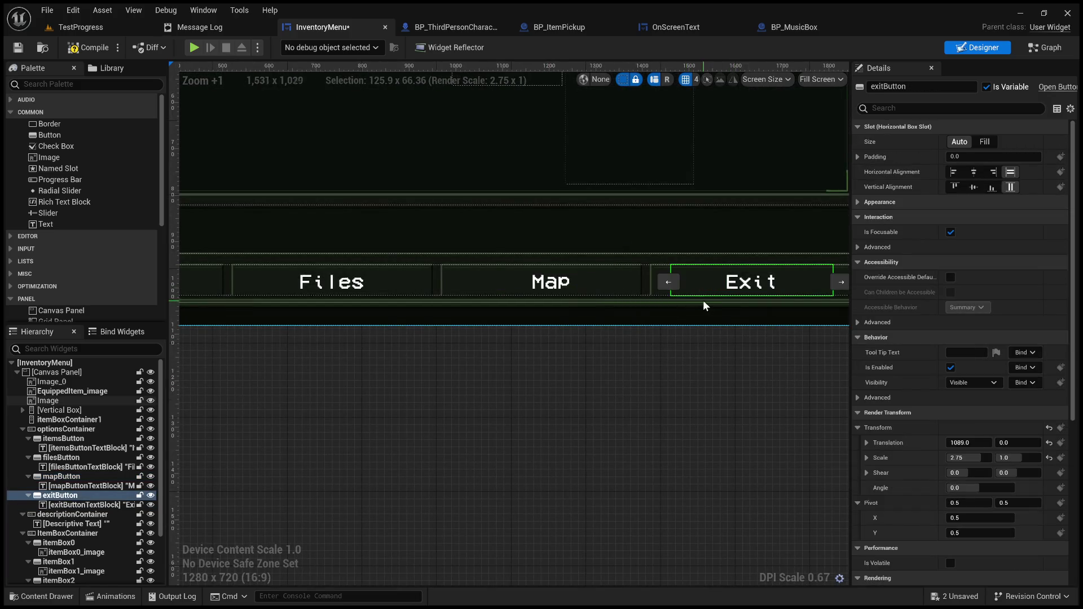
{"action": "left_click_drag", "start_coordinate": [719, 316], "coordinate": [638, 314]}
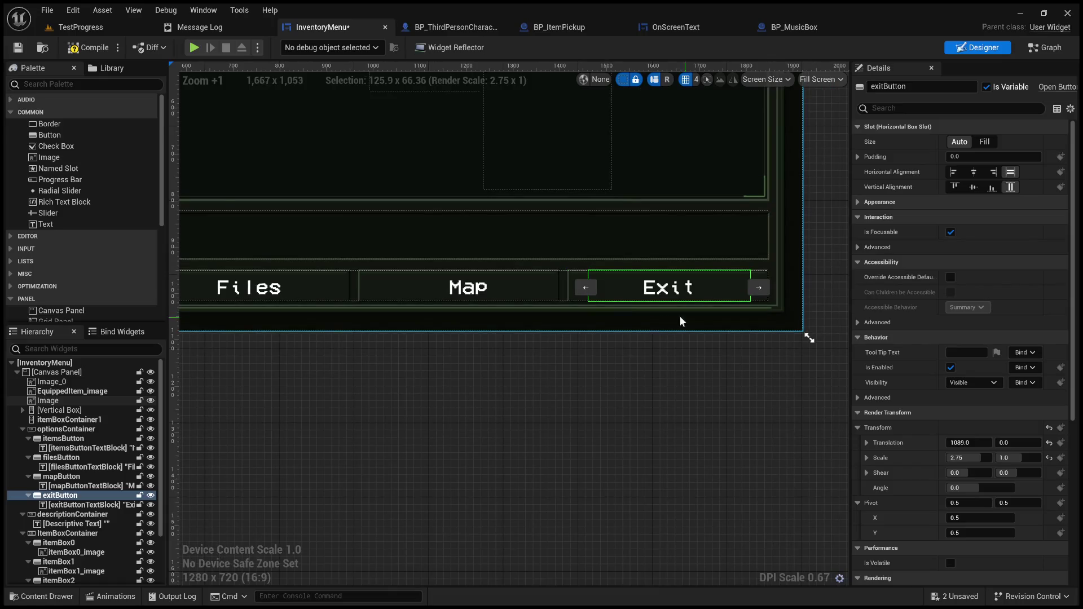
{"action": "left_click_drag", "start_coordinate": [314, 294], "coordinate": [553, 301]}
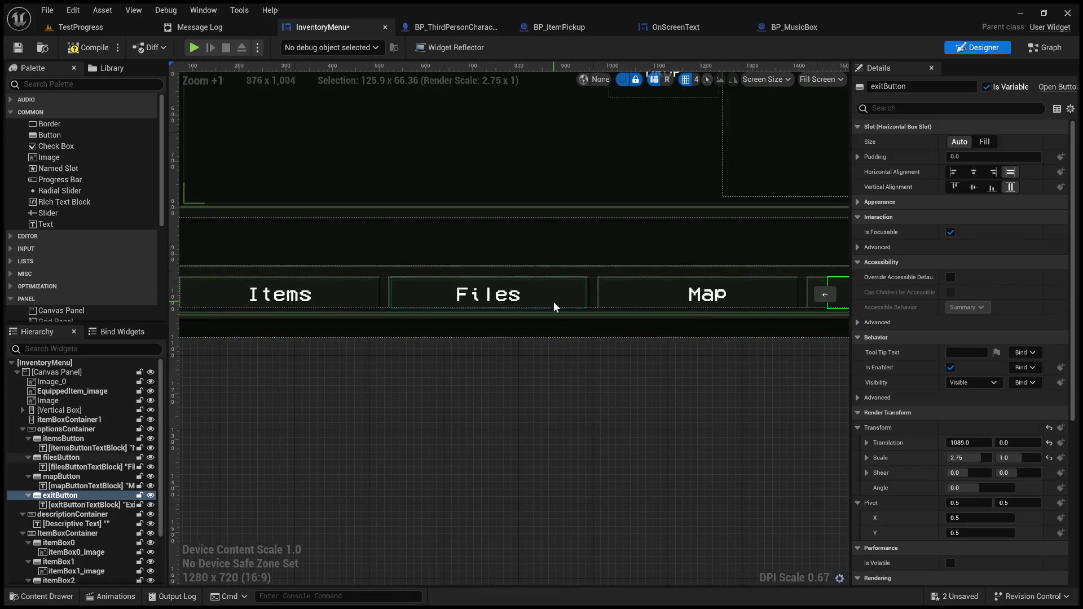
{"action": "left_click", "coordinate": [551, 294]}
{"action": "left_click", "coordinate": [357, 303]}
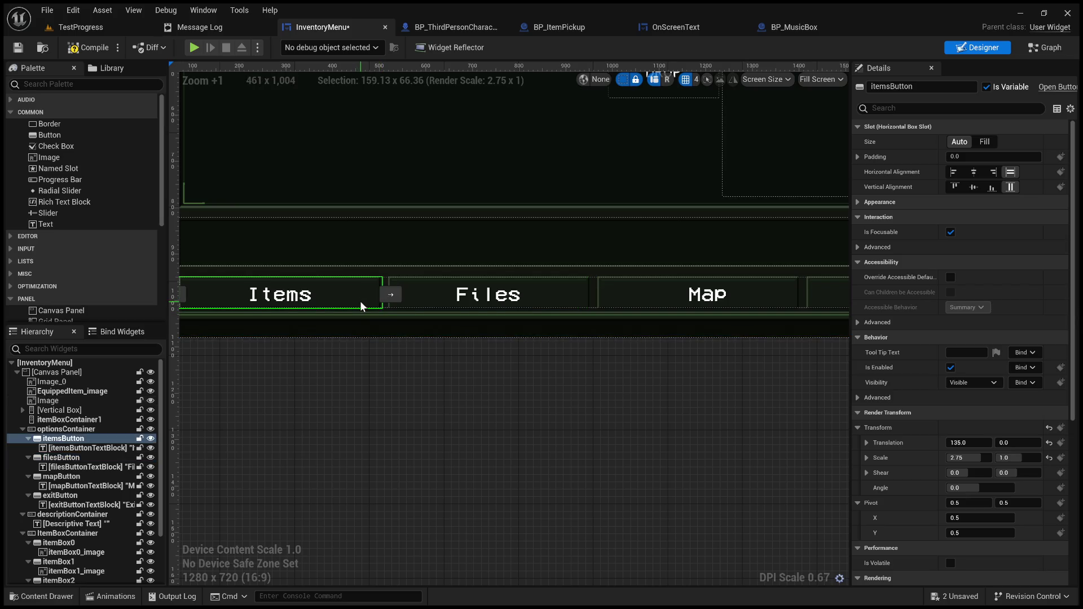
{"action": "left_click", "coordinate": [636, 303]}
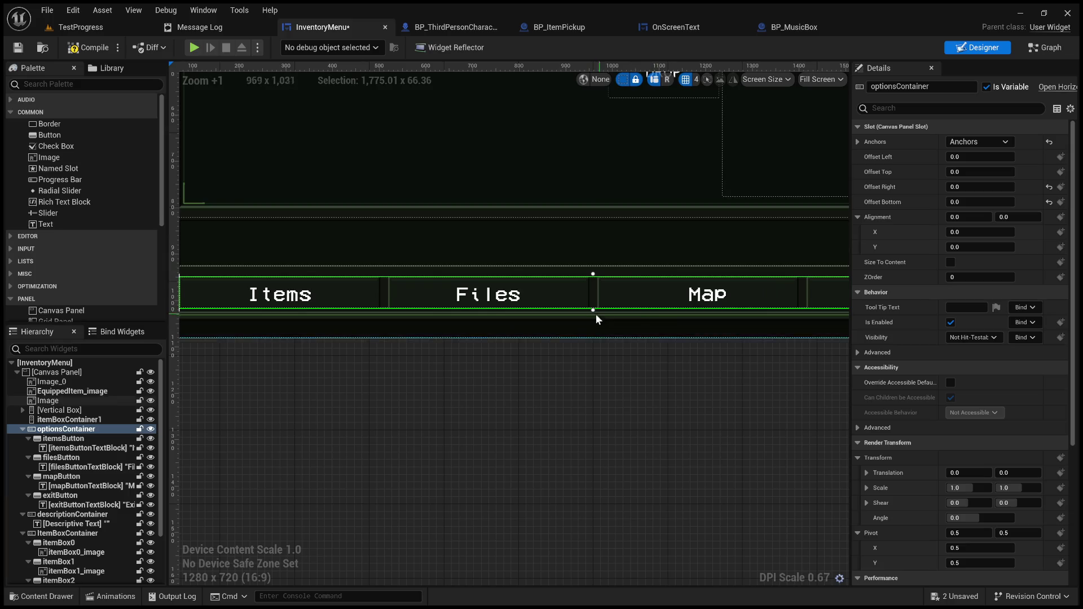
{"action": "left_click", "coordinate": [668, 292]}
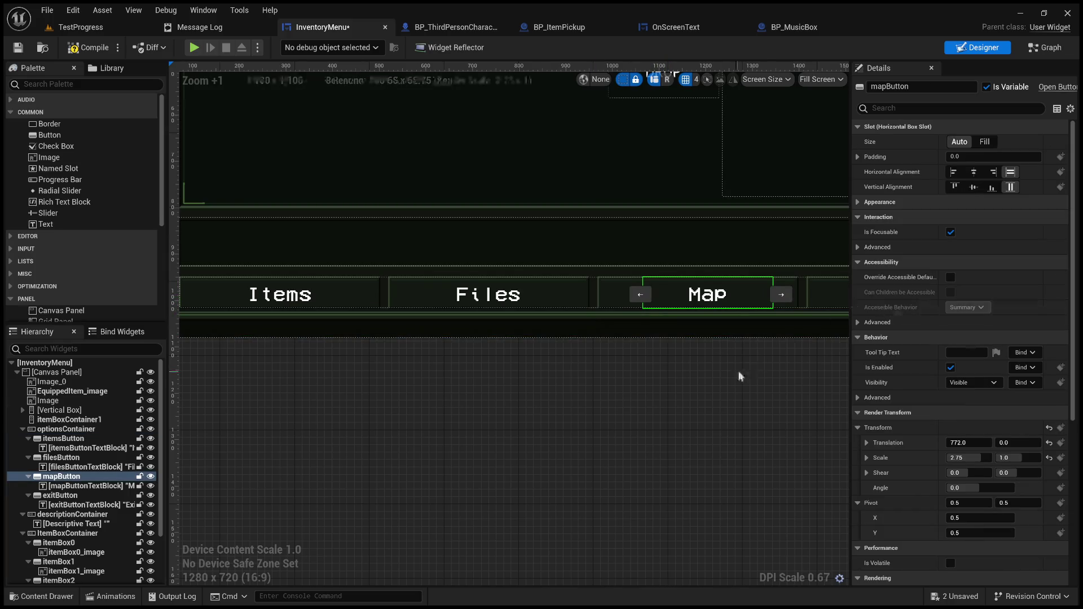
{"action": "left_click_drag", "start_coordinate": [738, 370], "coordinate": [645, 323]}
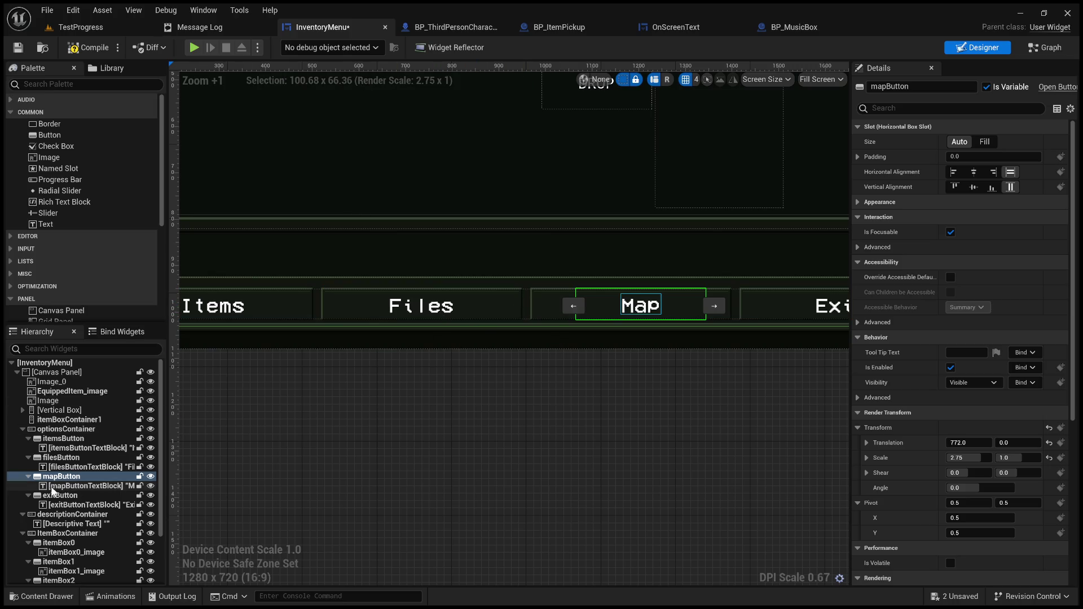
Widen the Map button to a Scale X of 4.0, with its Translation X near 758
{"action": "left_click", "coordinate": [85, 486]}
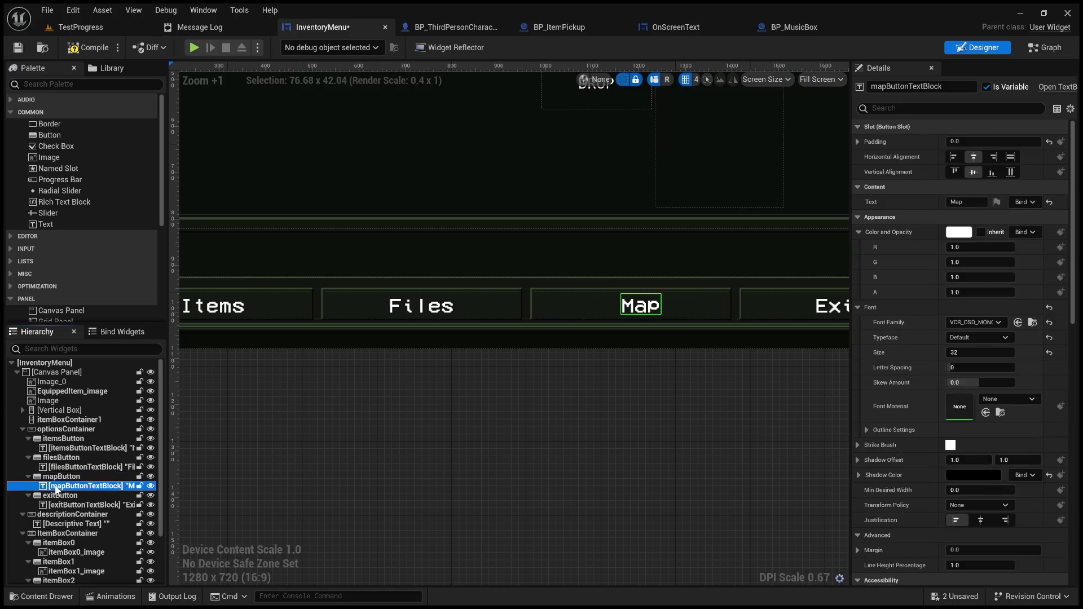
{"action": "mouse_move", "coordinate": [577, 440]}
{"action": "left_mouse_down"}
{"action": "mouse_move", "coordinate": [507, 444]}
{"action": "mouse_move", "coordinate": [715, 437]}
{"action": "left_mouse_up"}
{"action": "scroll", "coordinate": [538, 365], "scroll_direction": "down", "scroll_amount": 3}
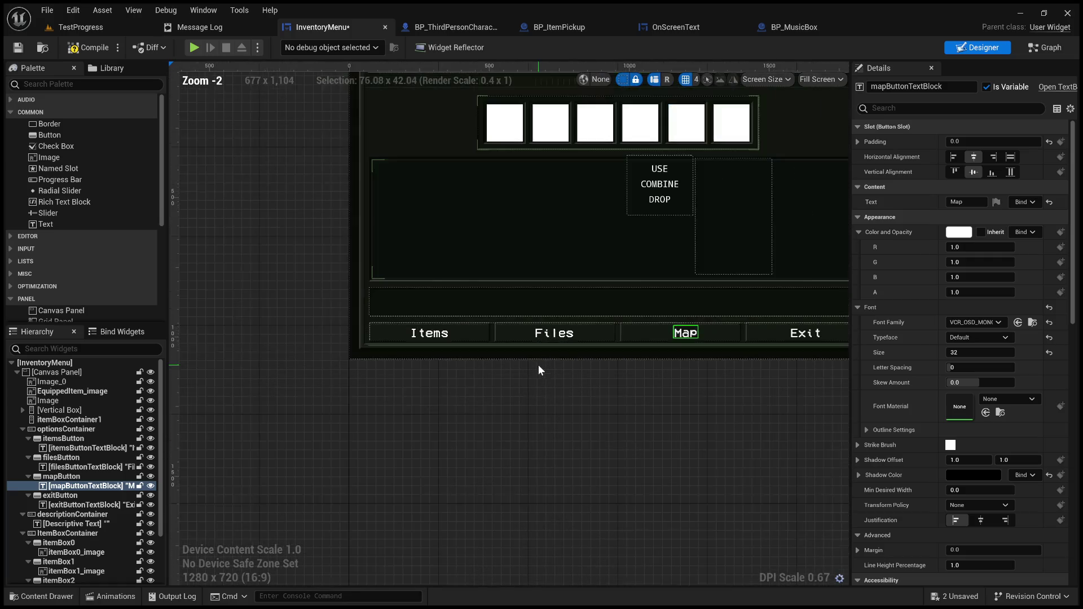
{"action": "scroll", "coordinate": [580, 375], "scroll_direction": "up", "scroll_amount": 2}
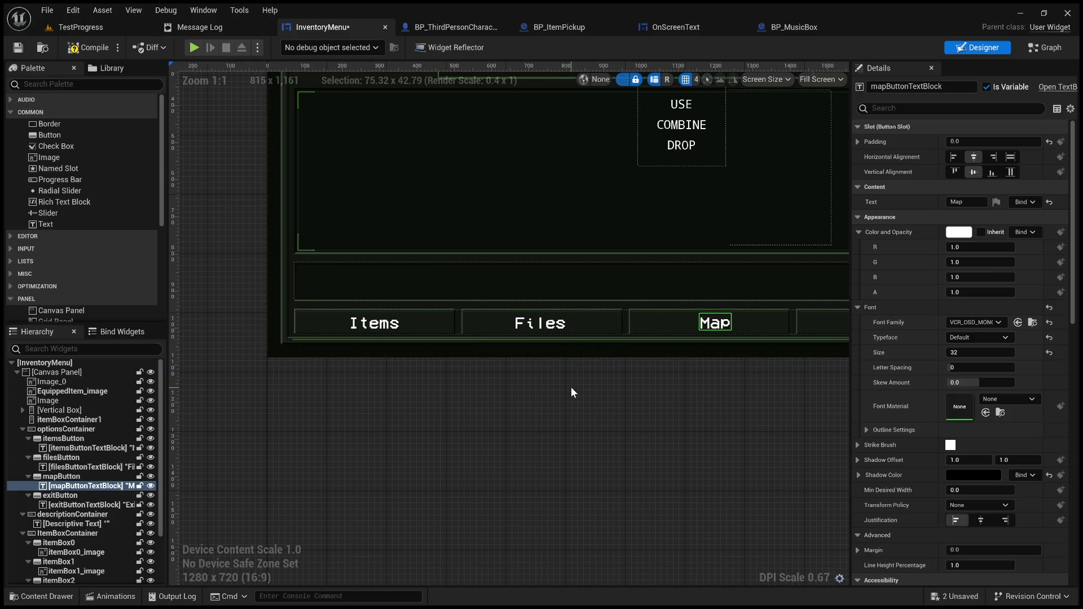
{"action": "mouse_move", "coordinate": [574, 384]}
{"action": "left_mouse_down"}
{"action": "mouse_move", "coordinate": [483, 394]}
{"action": "mouse_move", "coordinate": [483, 404]}
{"action": "left_mouse_up"}
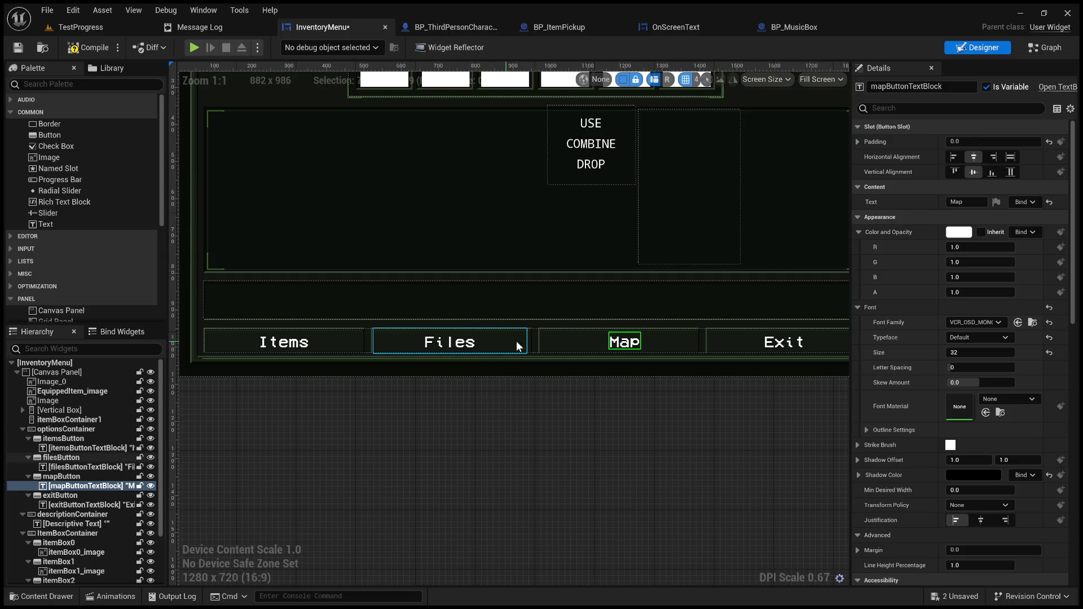
{"action": "left_click", "coordinate": [587, 343]}
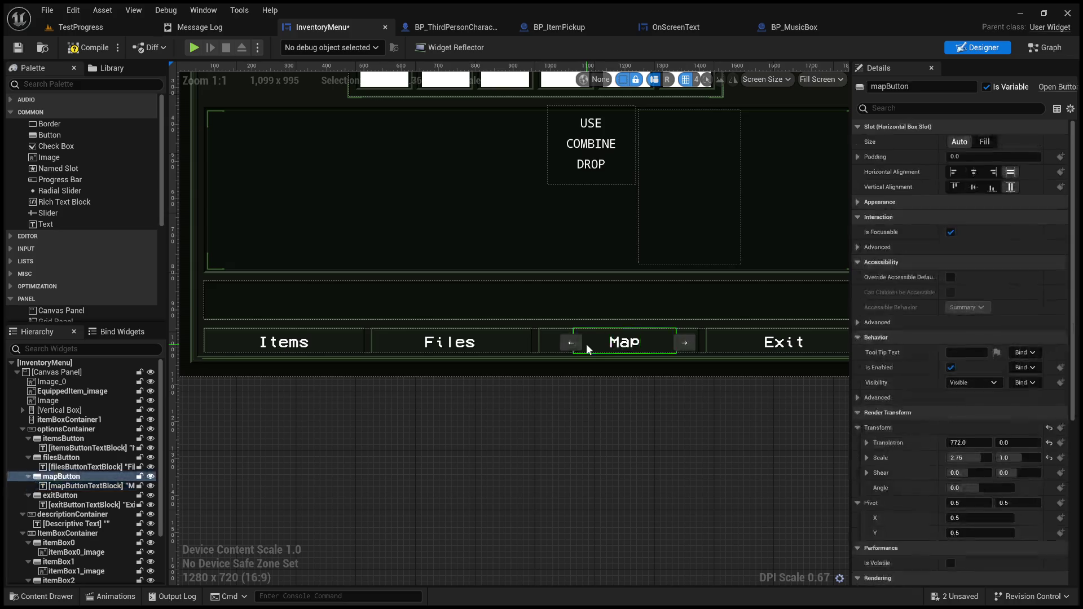
{"action": "left_click", "coordinate": [749, 344]}
{"action": "mouse_move", "coordinate": [707, 363]}
{"action": "left_mouse_down"}
{"action": "mouse_move", "coordinate": [583, 380]}
{"action": "mouse_move", "coordinate": [607, 375]}
{"action": "left_mouse_up"}
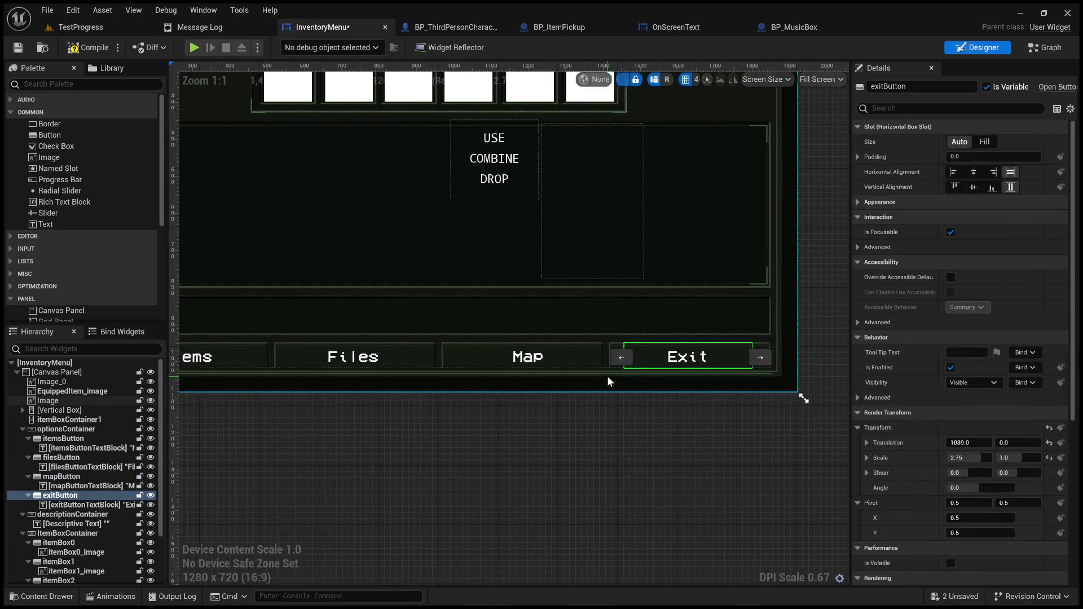
{"action": "left_click", "coordinate": [481, 354]}
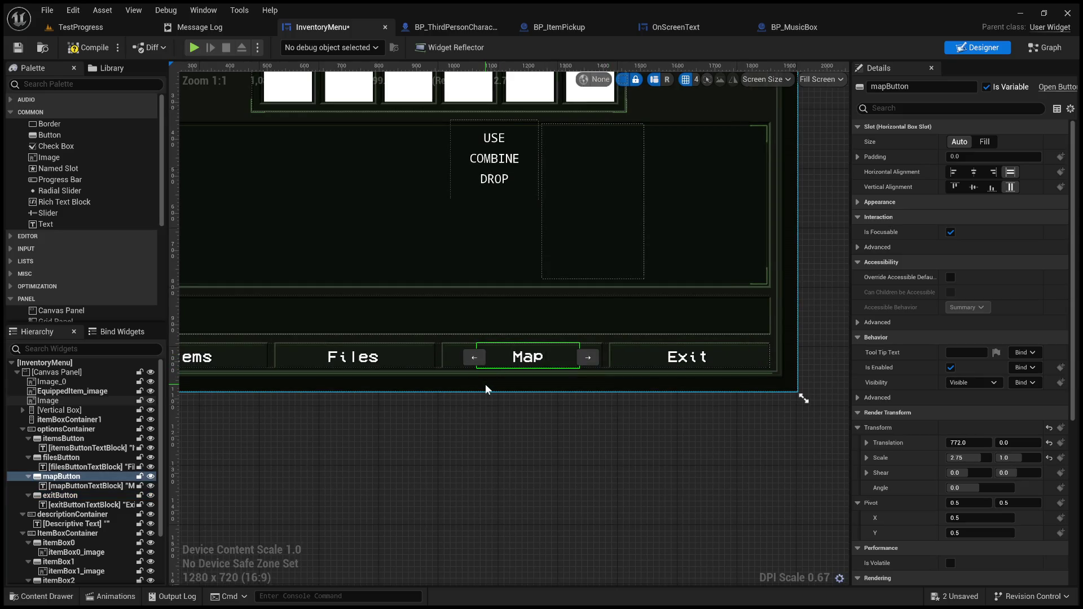
{"action": "left_click_drag", "start_coordinate": [489, 391], "coordinate": [515, 399]}
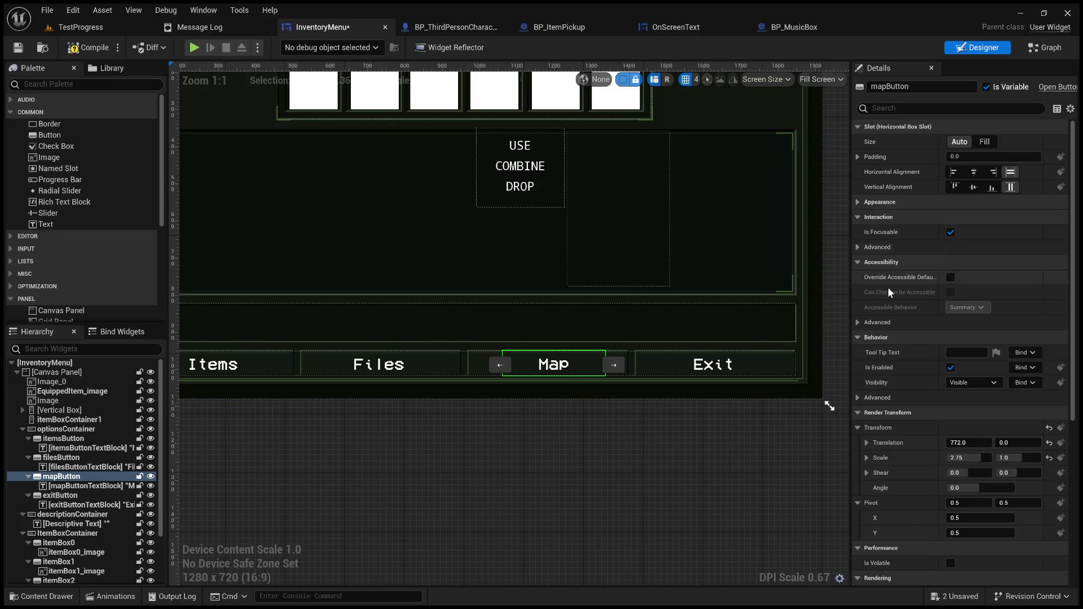
{"action": "mouse_move", "coordinate": [959, 457]}
{"action": "left_mouse_down"}
{"action": "mouse_move", "coordinate": [1010, 458]}
{"action": "mouse_move", "coordinate": [953, 443]}
{"action": "left_mouse_up"}
Stretch the Map button to a Render Transform Scale X of 4.3
{"action": "scroll", "coordinate": [570, 387], "scroll_direction": "up", "scroll_amount": 3}
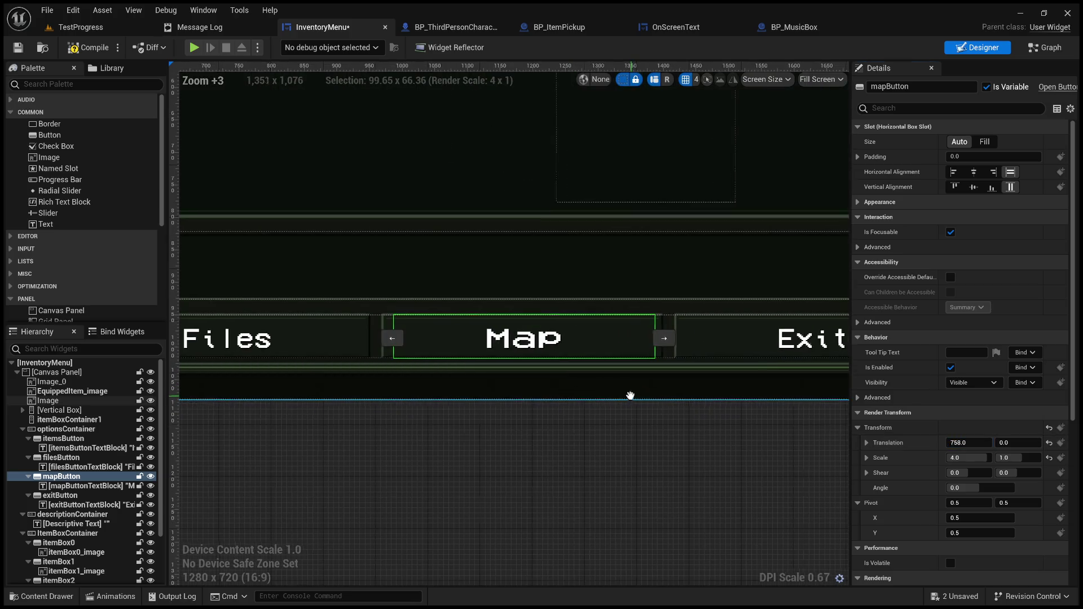
{"action": "scroll", "coordinate": [607, 397], "scroll_direction": "up", "scroll_amount": 1}
{"action": "scroll", "coordinate": [519, 388], "scroll_direction": "up", "scroll_amount": 3}
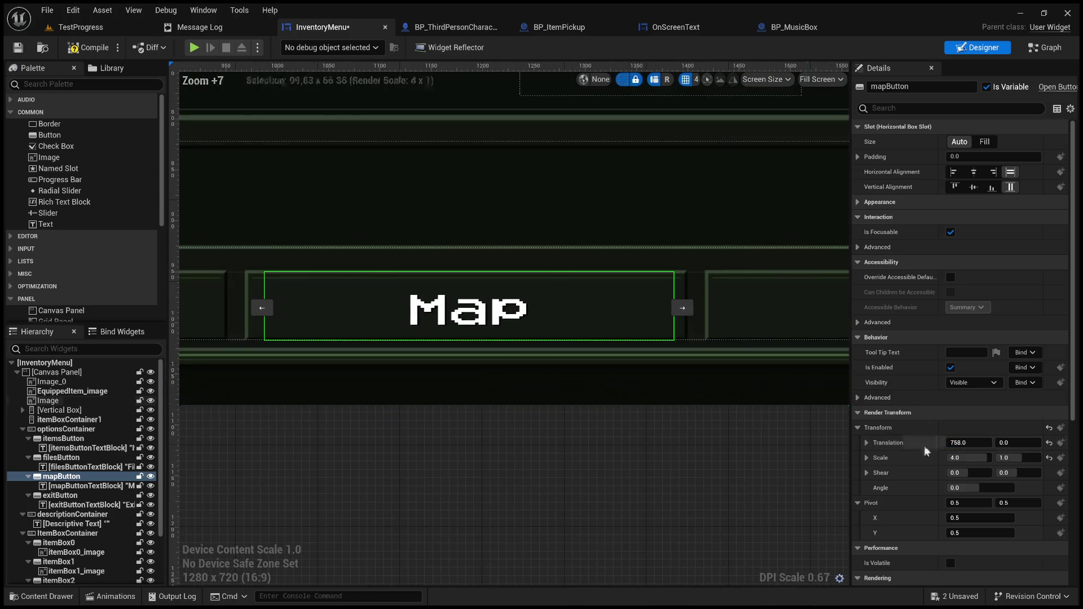
{"action": "left_click_drag", "start_coordinate": [957, 457], "coordinate": [967, 443]}
Squeeze the Map button's label to a Scale X of 0.3
{"action": "left_click", "coordinate": [106, 487]}
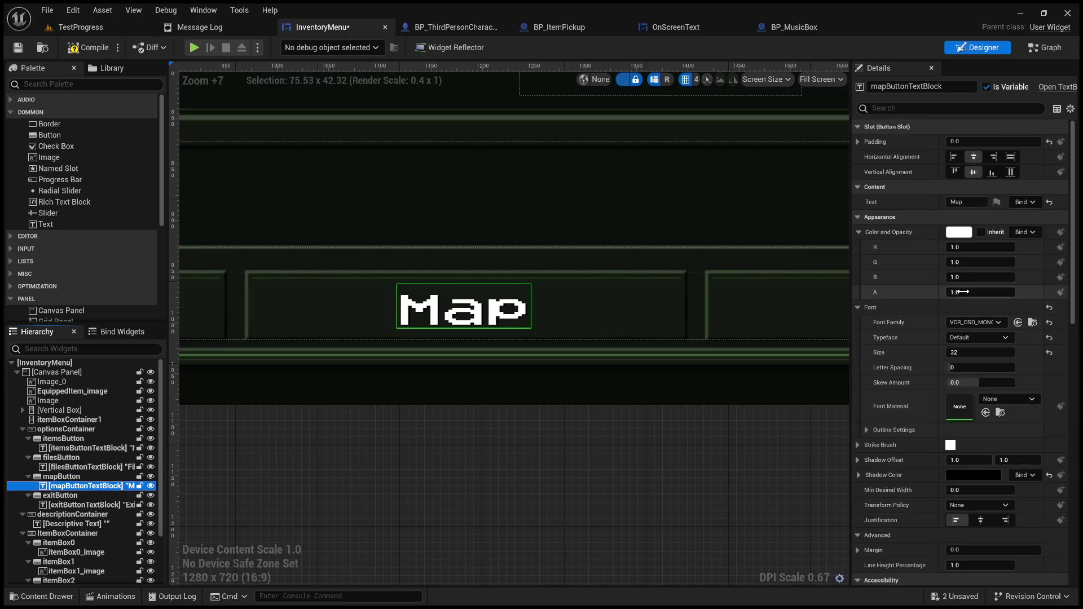
{"action": "scroll", "coordinate": [956, 465], "scroll_direction": "down", "scroll_amount": 6}
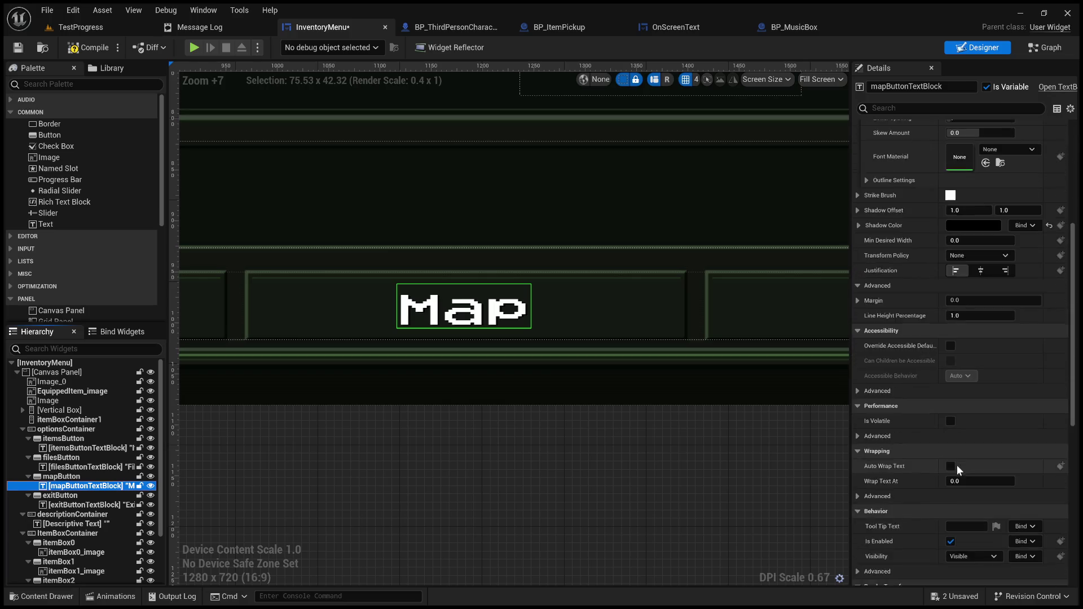
{"action": "scroll", "coordinate": [957, 465], "scroll_direction": "down", "scroll_amount": 6}
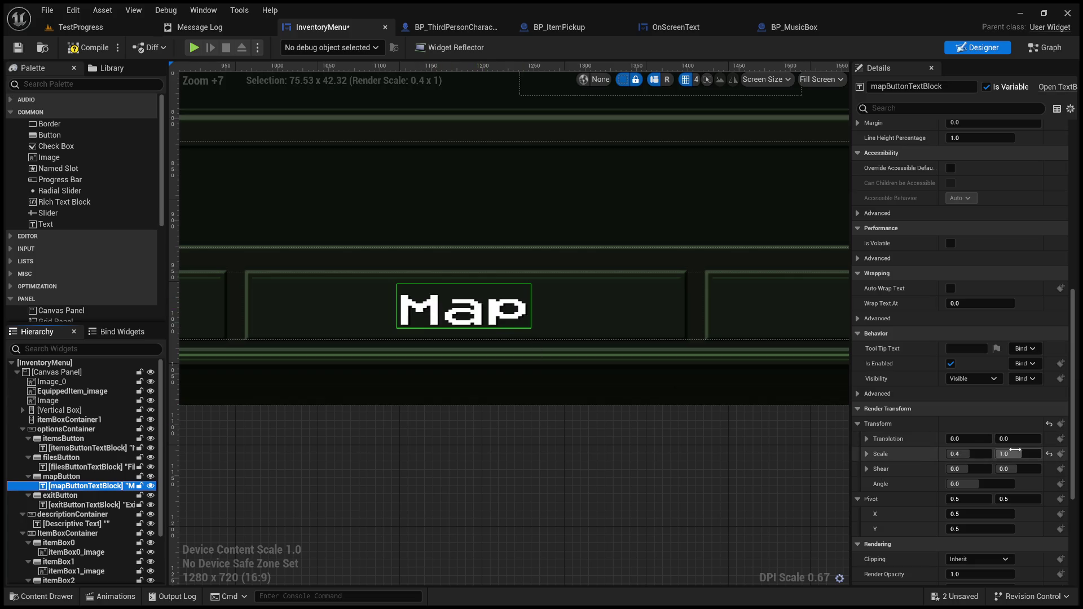
{"action": "left_click", "coordinate": [980, 452]}
{"action": "mouse_move", "coordinate": [979, 451]}
{"action": "left_mouse_down"}
{"action": "mouse_move", "coordinate": [959, 450]}
{"action": "mouse_move", "coordinate": [976, 450]}
{"action": "left_mouse_up"}
{"action": "left_click", "coordinate": [728, 468]}
{"action": "scroll", "coordinate": [716, 470], "scroll_direction": "down", "scroll_amount": 4}
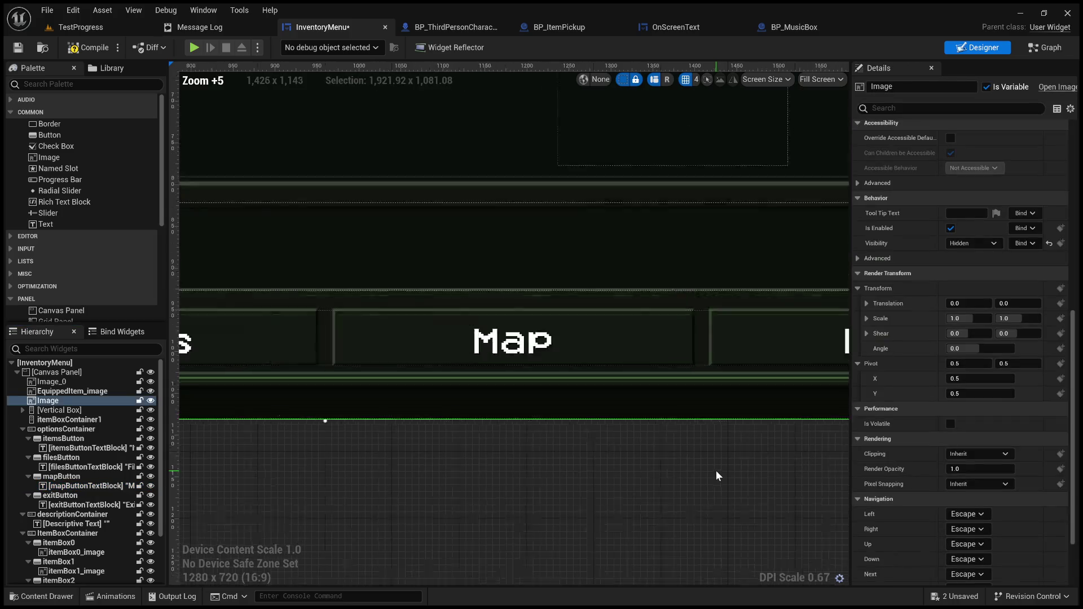
Change the Map label's text to read 'Examine'
{"action": "left_click", "coordinate": [380, 364]}
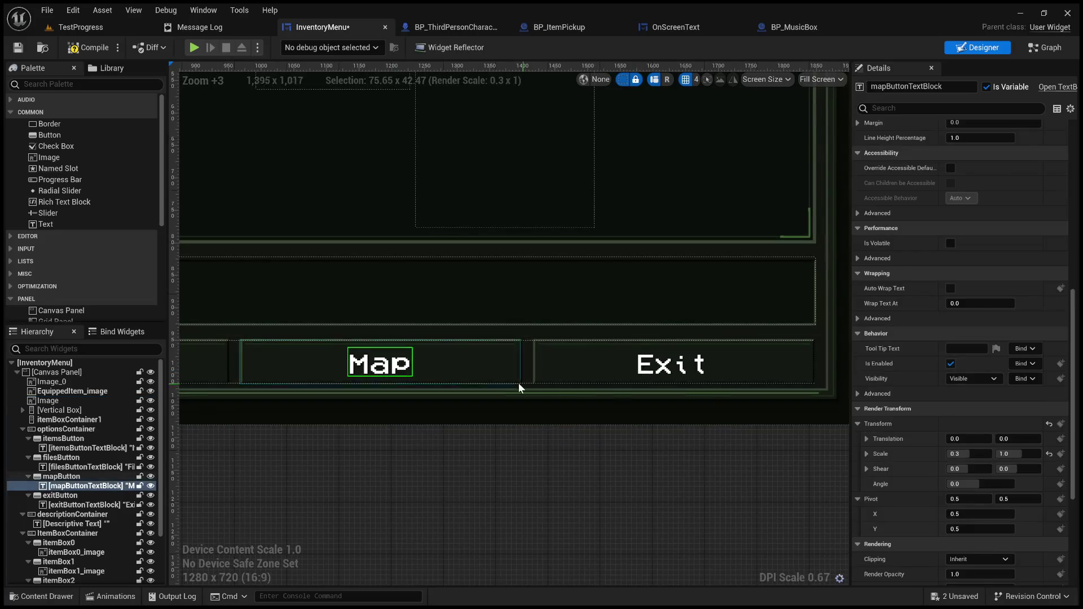
{"action": "scroll", "coordinate": [861, 270], "scroll_direction": "up", "scroll_amount": 10}
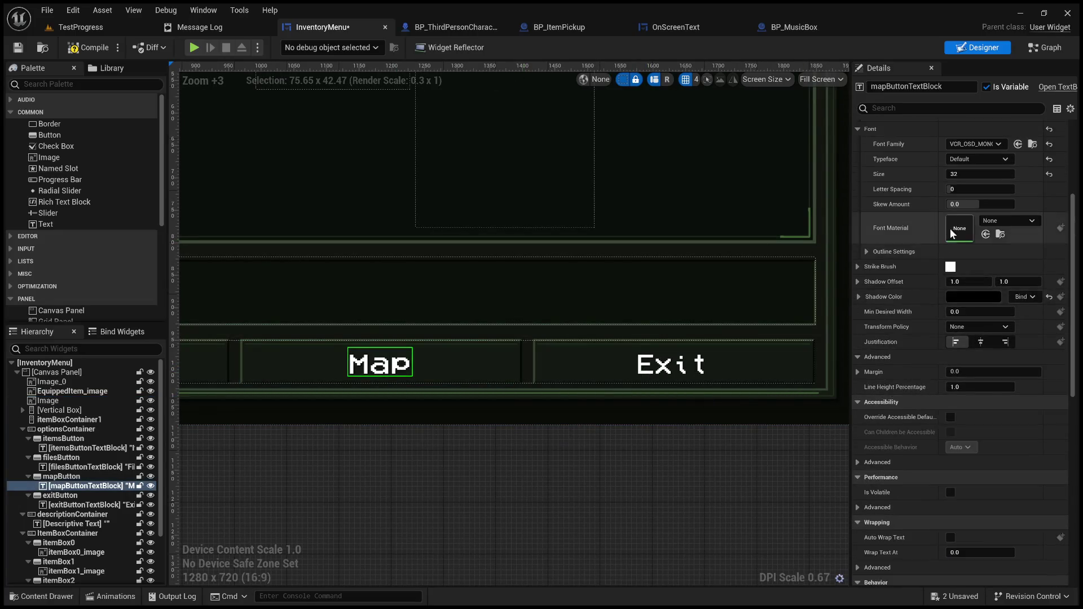
{"action": "scroll", "coordinate": [941, 287], "scroll_direction": "up", "scroll_amount": 2}
{"action": "left_click", "coordinate": [953, 201]}
{"action": "type", "text": "Examine"}
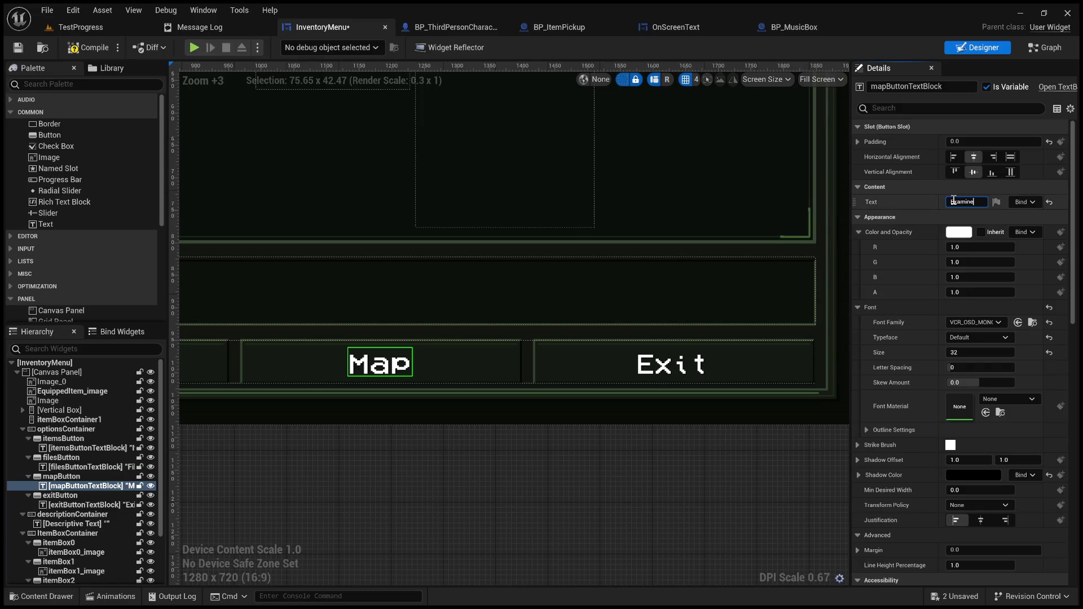
{"action": "key", "text": "Return"}
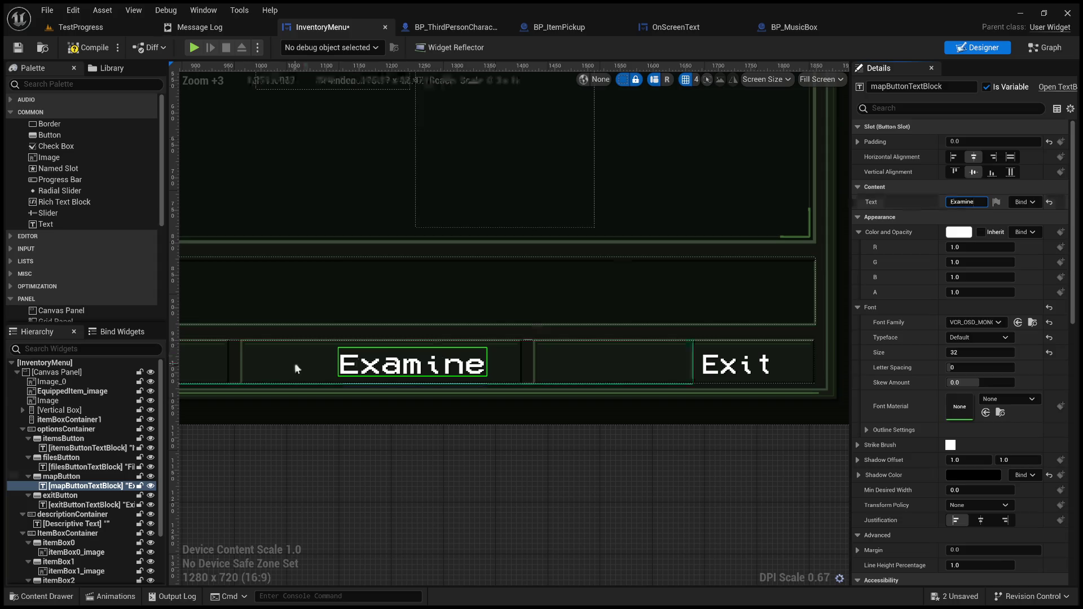
Multi-select the Examine, Exit, Files and Items label texts in the Hierarchy
{"action": "left_click", "coordinate": [294, 364]}
{"action": "scroll", "coordinate": [374, 479], "scroll_direction": "down", "scroll_amount": 4}
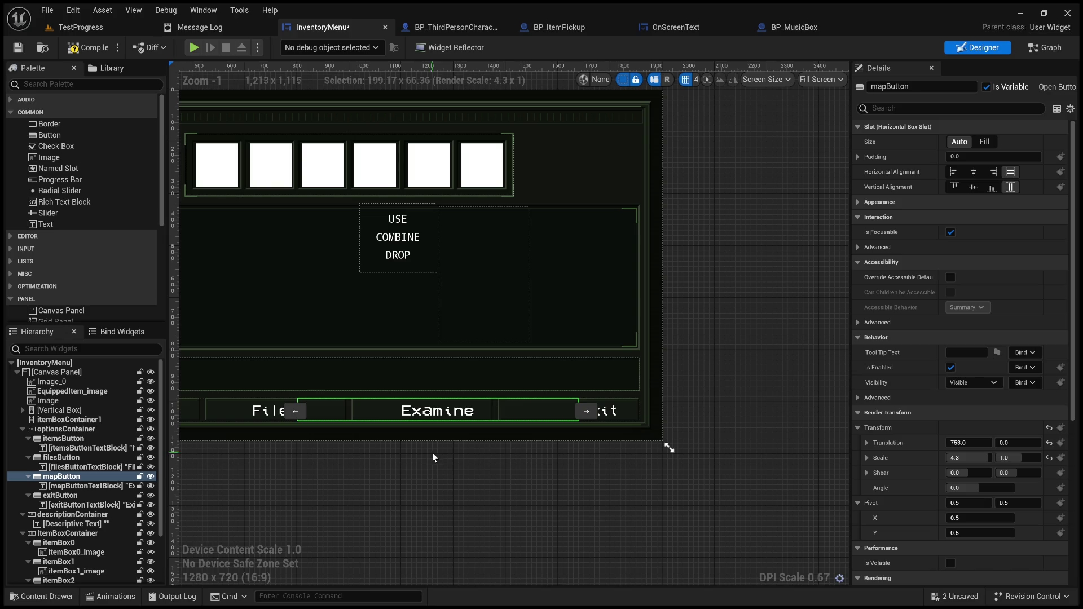
{"action": "left_click_drag", "start_coordinate": [432, 457], "coordinate": [637, 413]}
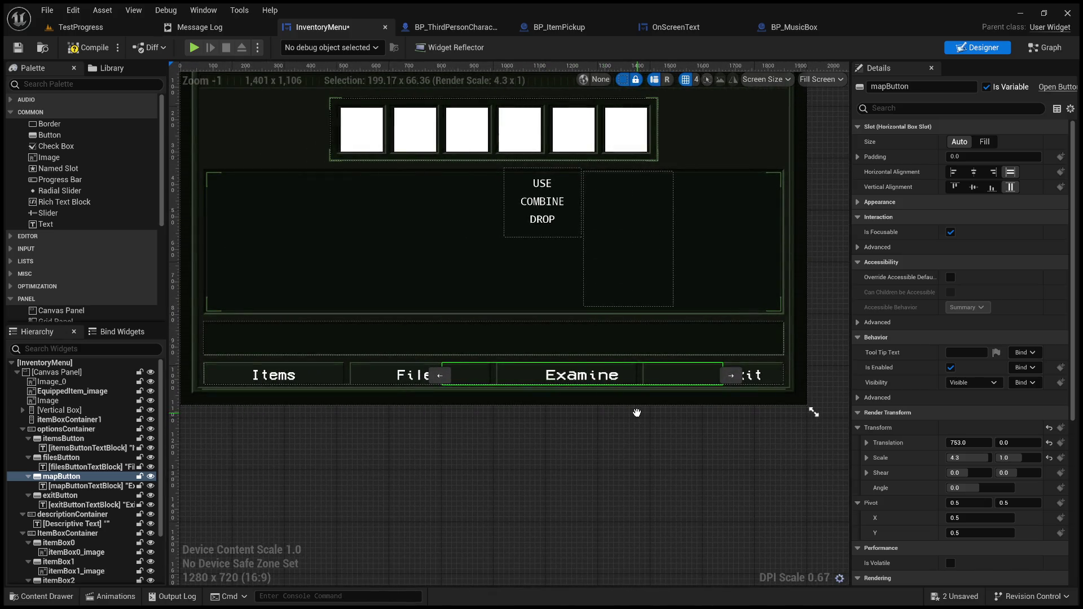
{"action": "left_click", "coordinate": [79, 486]}
{"action": "left_click", "coordinate": [93, 505], "text": "ctrl"}
{"action": "left_click", "coordinate": [86, 467], "text": "ctrl"}
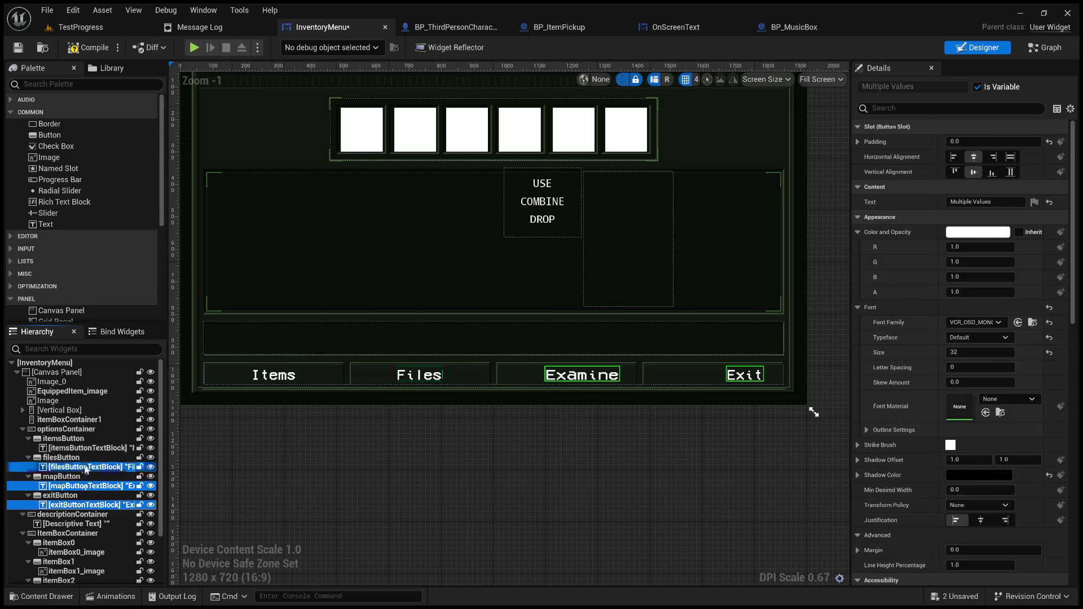
{"action": "left_click", "coordinate": [88, 449], "text": "ctrl"}
Reselect the Items, Files, Examine and Exit labels and switch to the Event Graph
{"action": "left_click", "coordinate": [81, 456]}
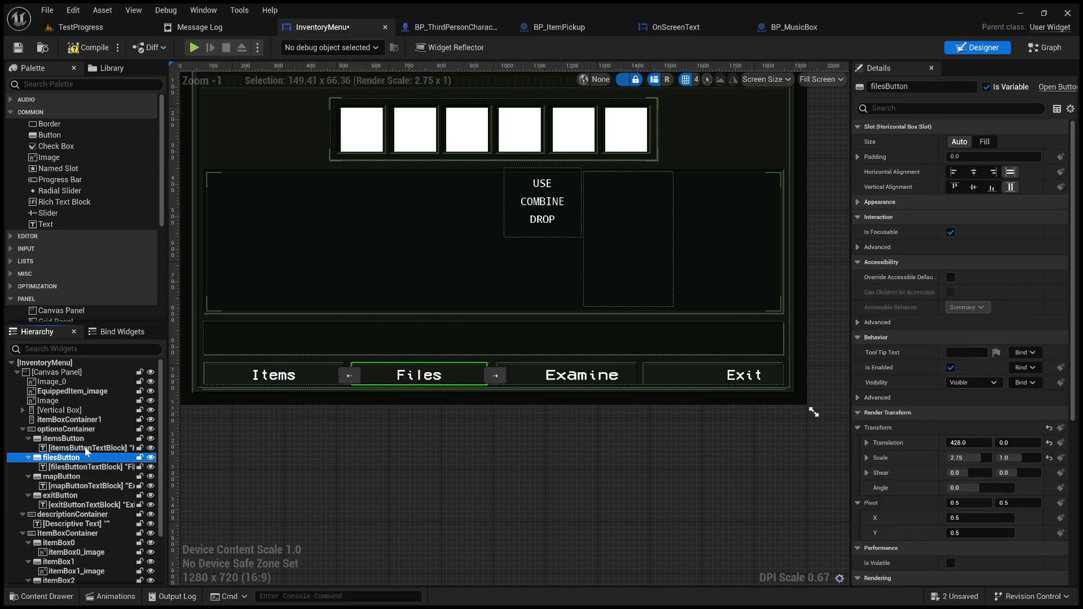
{"action": "left_click", "coordinate": [89, 449]}
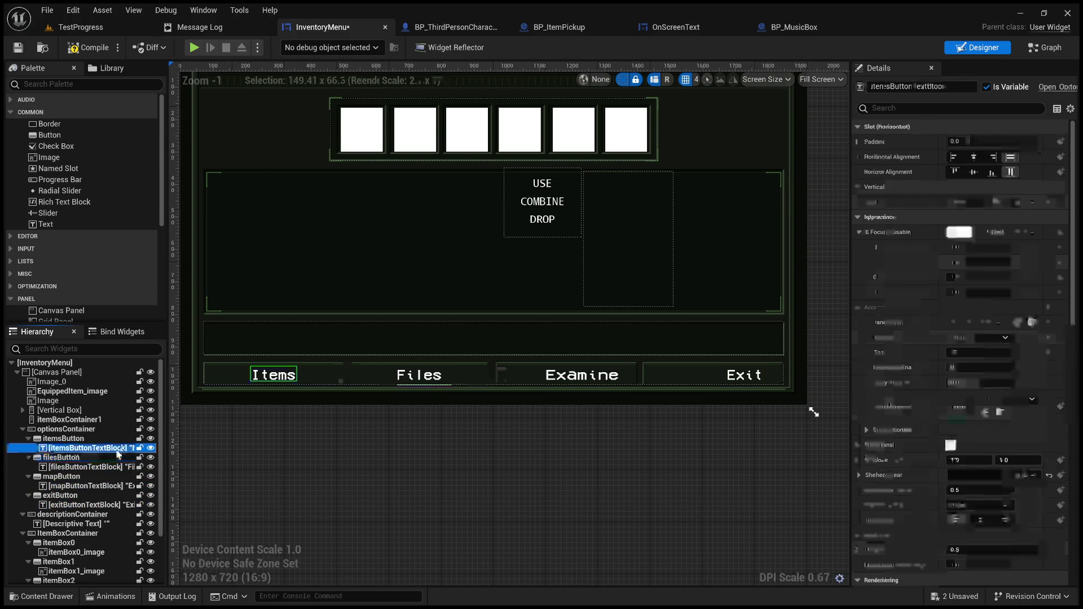
{"action": "left_click", "coordinate": [97, 467], "text": "ctrl"}
{"action": "left_click", "coordinate": [87, 486], "text": "ctrl"}
{"action": "left_click", "coordinate": [77, 505], "text": "ctrl"}
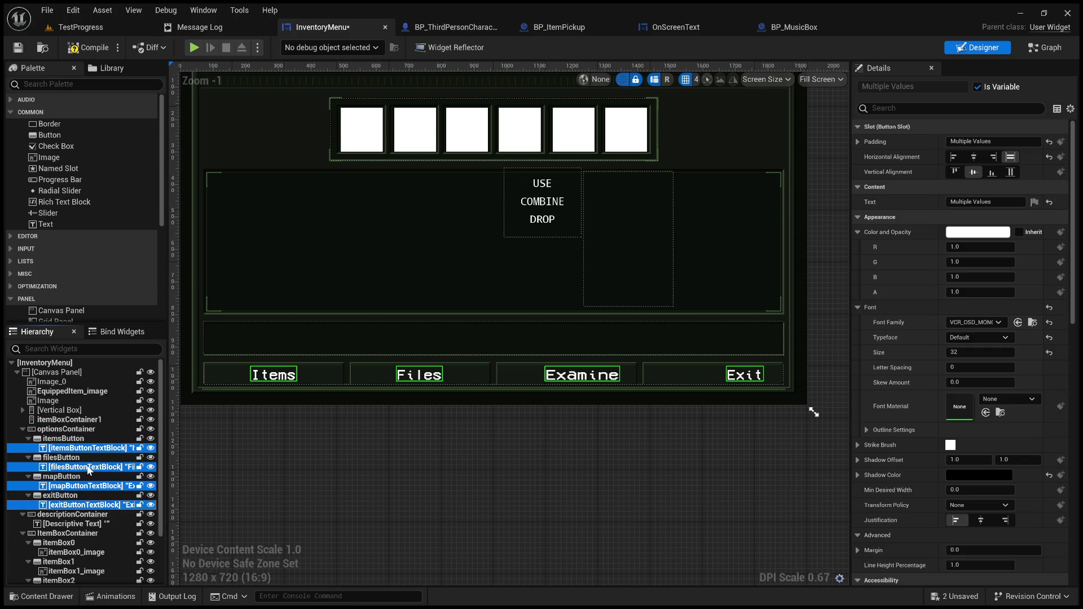
{"action": "left_click", "coordinate": [1047, 49]}
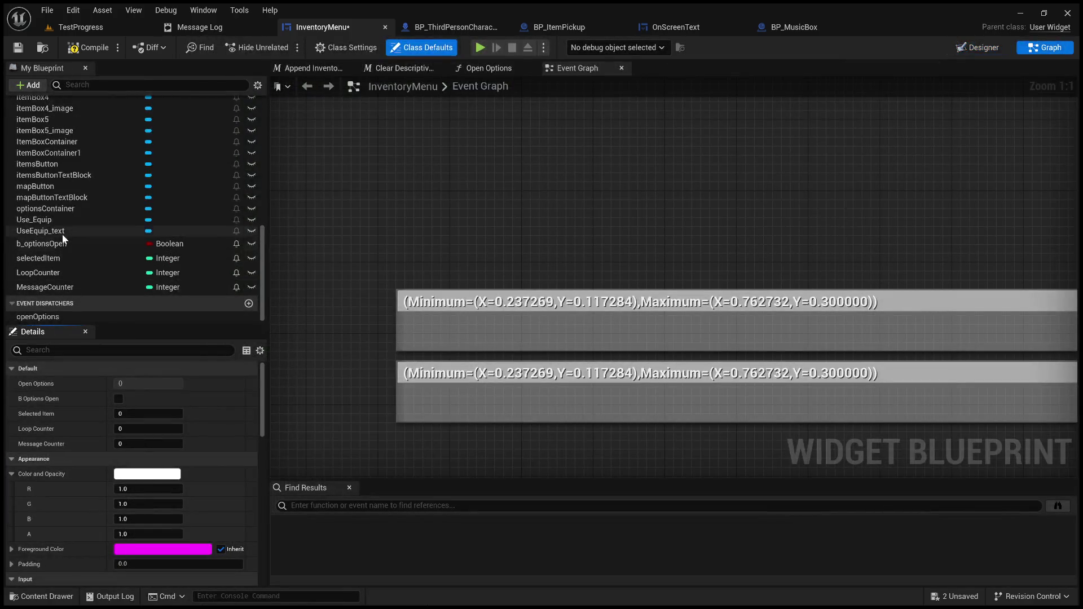
Find references to the optionsContainer variable in the Event Graph
{"action": "left_click", "coordinate": [61, 208]}
{"action": "right_click", "coordinate": [61, 209]}
{"action": "left_click", "coordinate": [130, 238]}
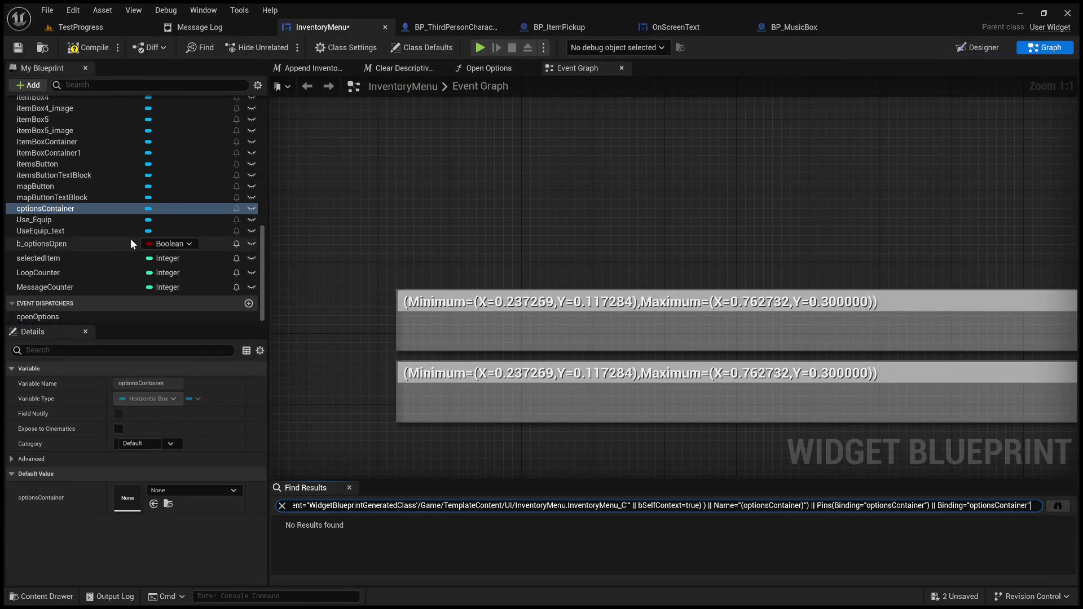
{"action": "scroll", "coordinate": [448, 418], "scroll_direction": "down", "scroll_amount": 6}
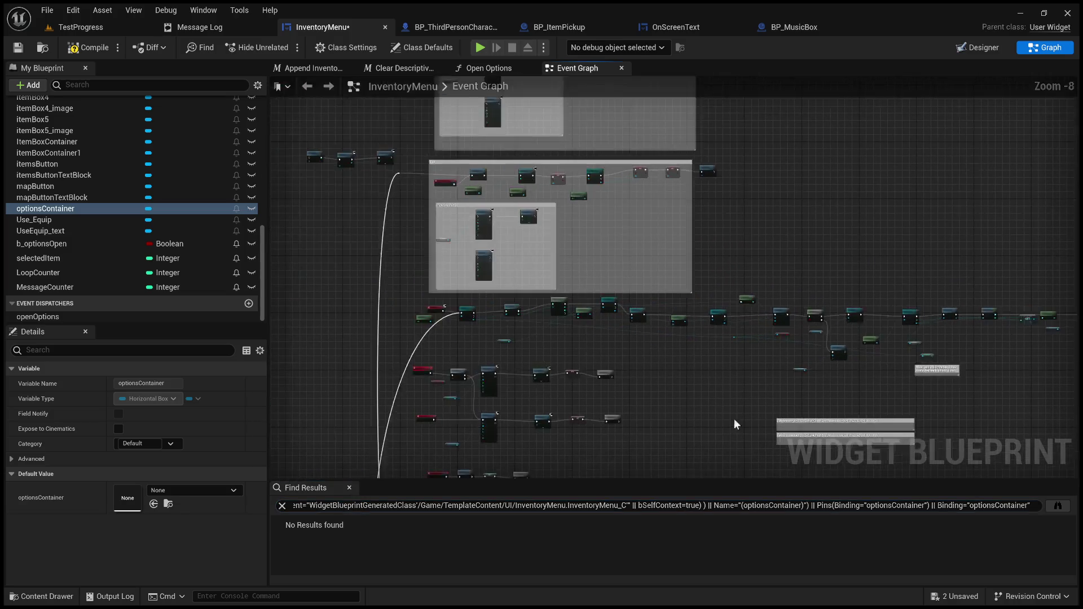
{"action": "scroll", "coordinate": [733, 418], "scroll_direction": "up", "scroll_amount": 1}
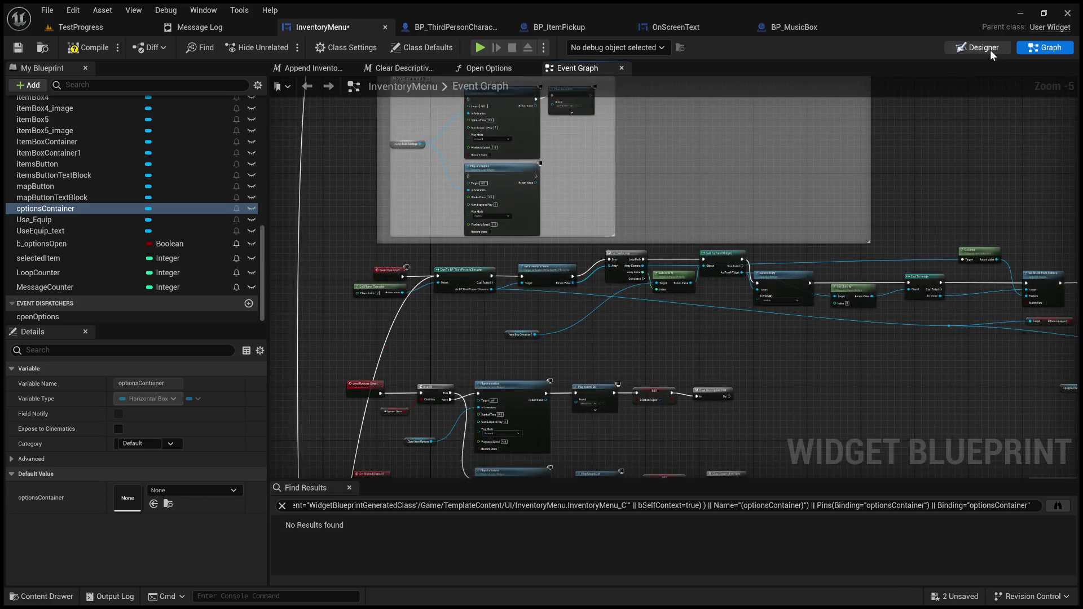
Back in the Designer, drag the four selected labels into optionsContainer
{"action": "left_click", "coordinate": [990, 50]}
{"action": "left_click", "coordinate": [82, 452]}
{"action": "left_click_drag", "start_coordinate": [95, 451], "coordinate": [83, 430]}
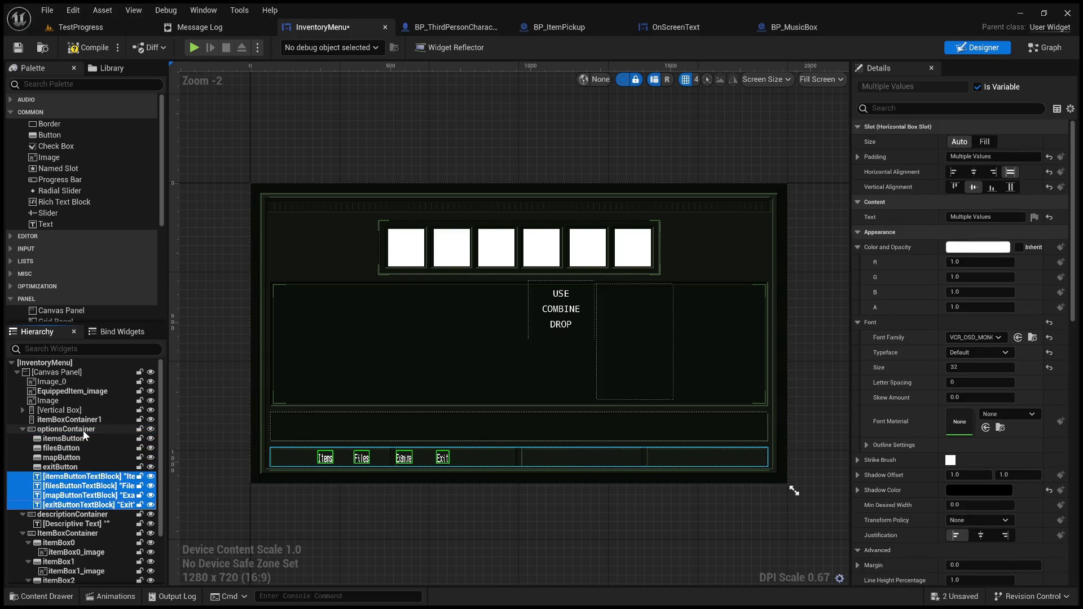
Reset the four labels' Render Transform Scale X to 1
{"action": "scroll", "coordinate": [351, 480], "scroll_direction": "up", "scroll_amount": 4}
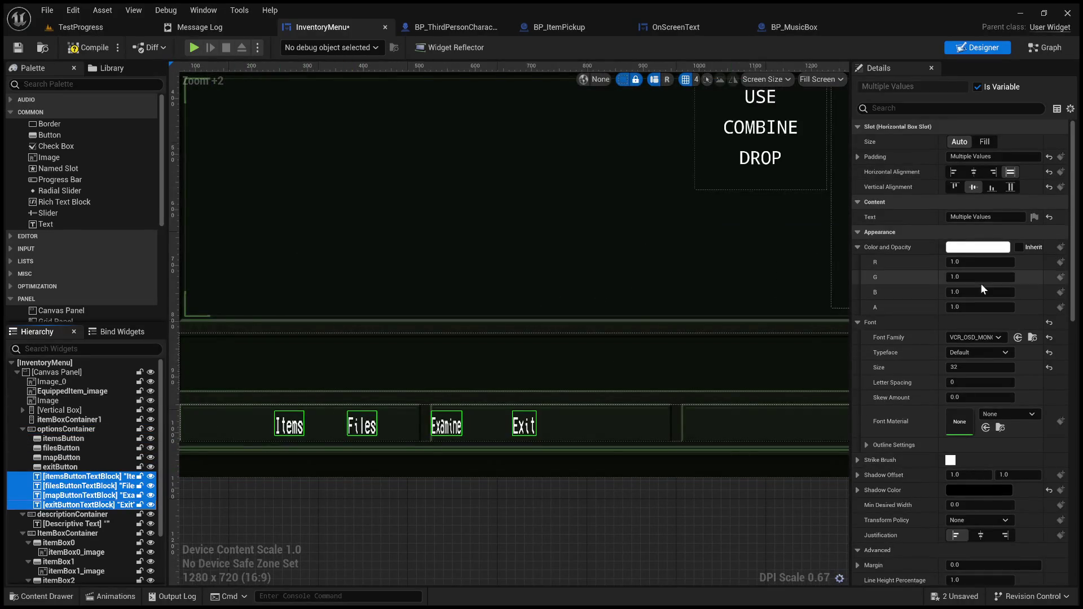
{"action": "scroll", "coordinate": [899, 421], "scroll_direction": "down", "scroll_amount": 5}
{"action": "scroll", "coordinate": [900, 422], "scroll_direction": "down", "scroll_amount": 3}
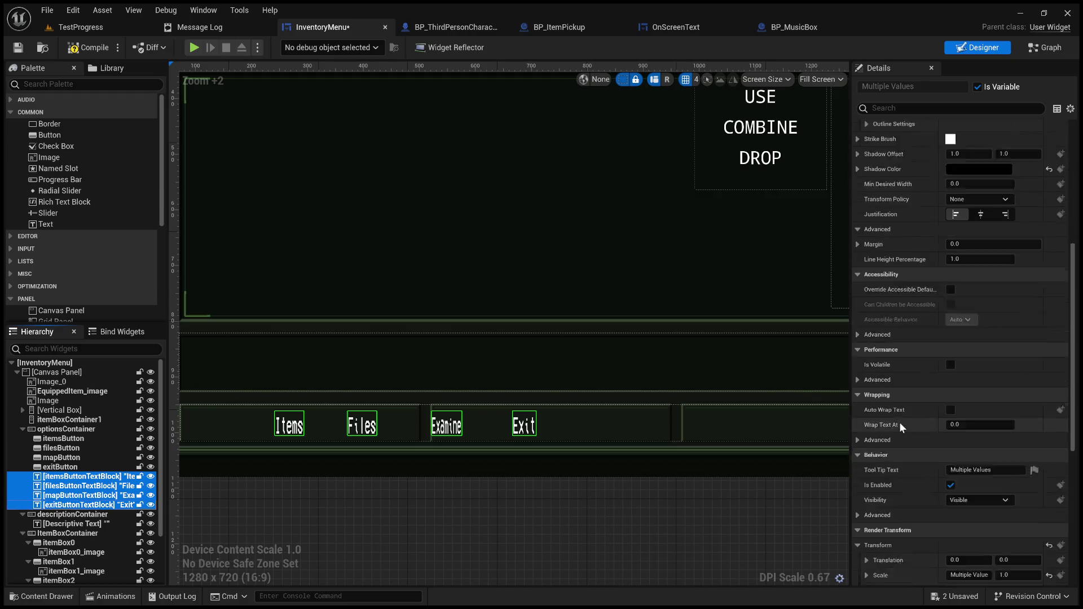
{"action": "left_click", "coordinate": [965, 470]}
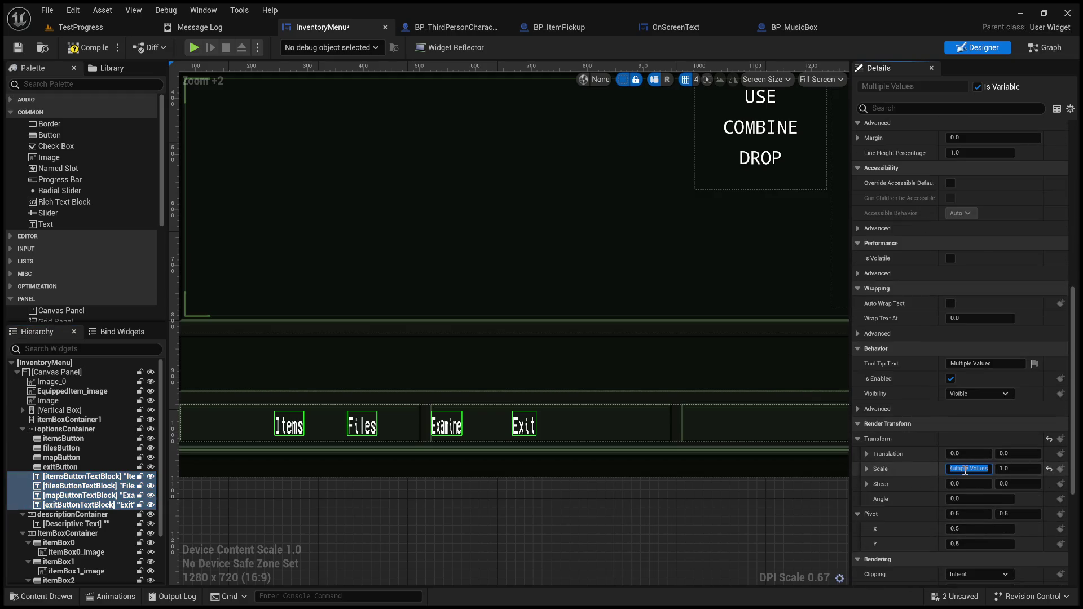
{"action": "type", "text": "1"}
{"action": "key", "text": "Return"}
{"action": "scroll", "coordinate": [470, 479], "scroll_direction": "down", "scroll_amount": 4}
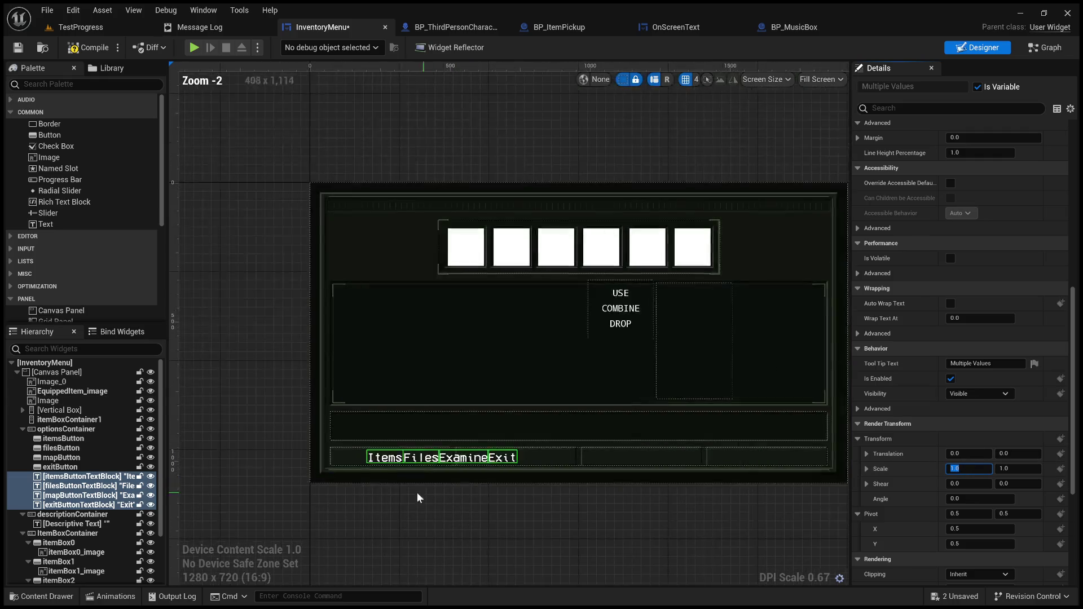
{"action": "left_click", "coordinate": [86, 438]}
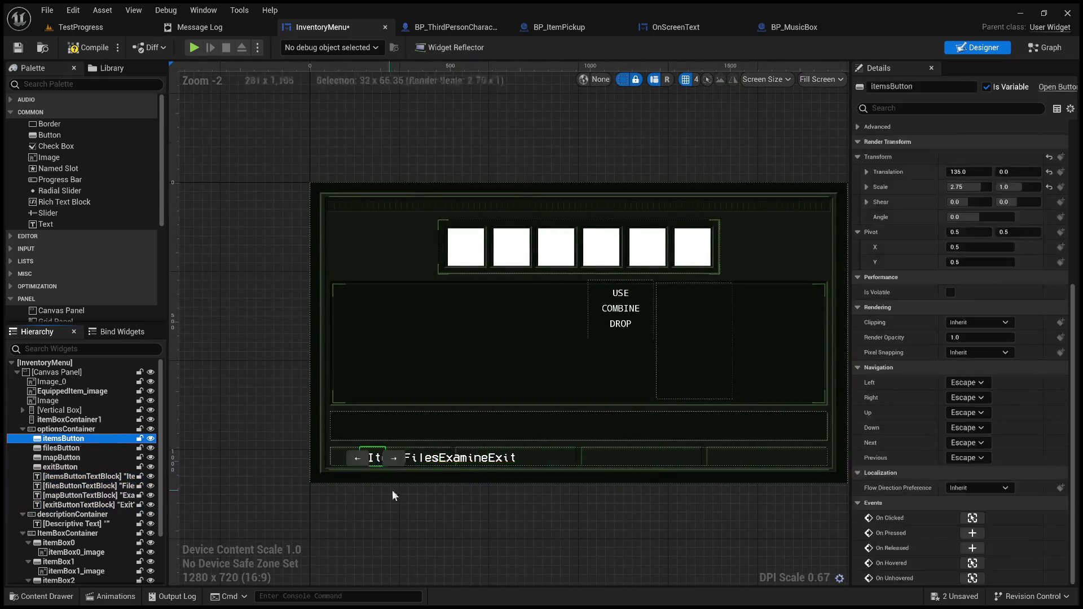
Widen the Items button to a Scale X of 13 and shift it slightly right
{"action": "scroll", "coordinate": [394, 490], "scroll_direction": "up", "scroll_amount": 3}
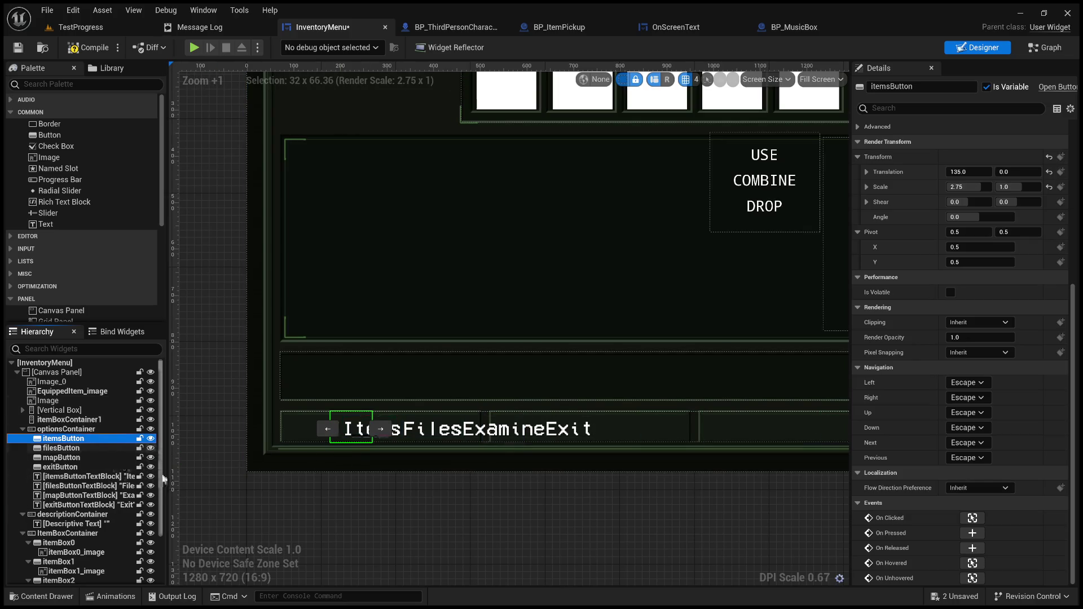
{"action": "left_click", "coordinate": [79, 467], "text": "shift"}
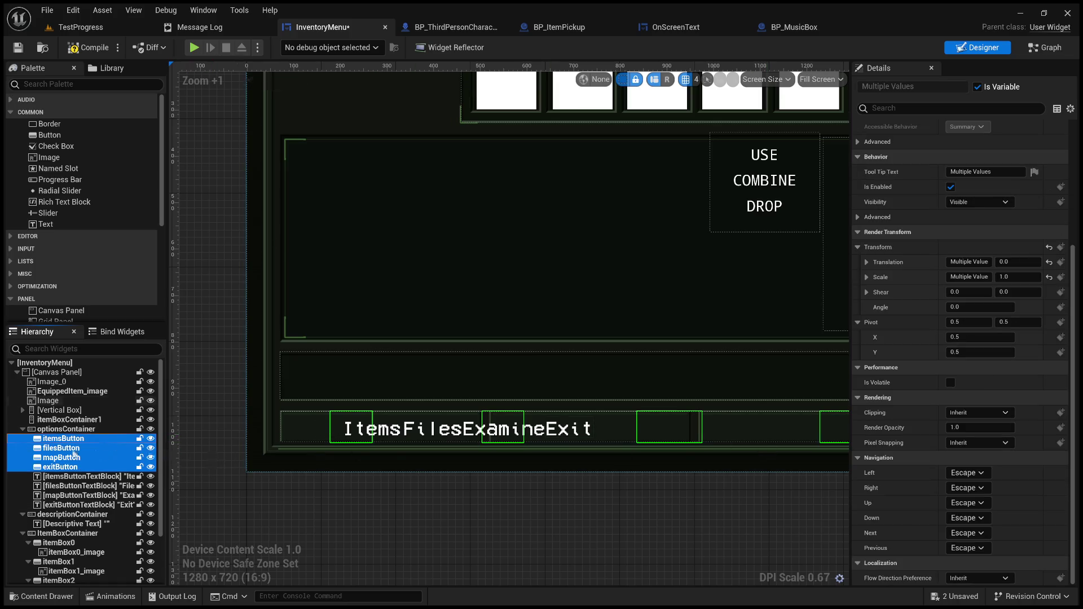
{"action": "left_click", "coordinate": [84, 444]}
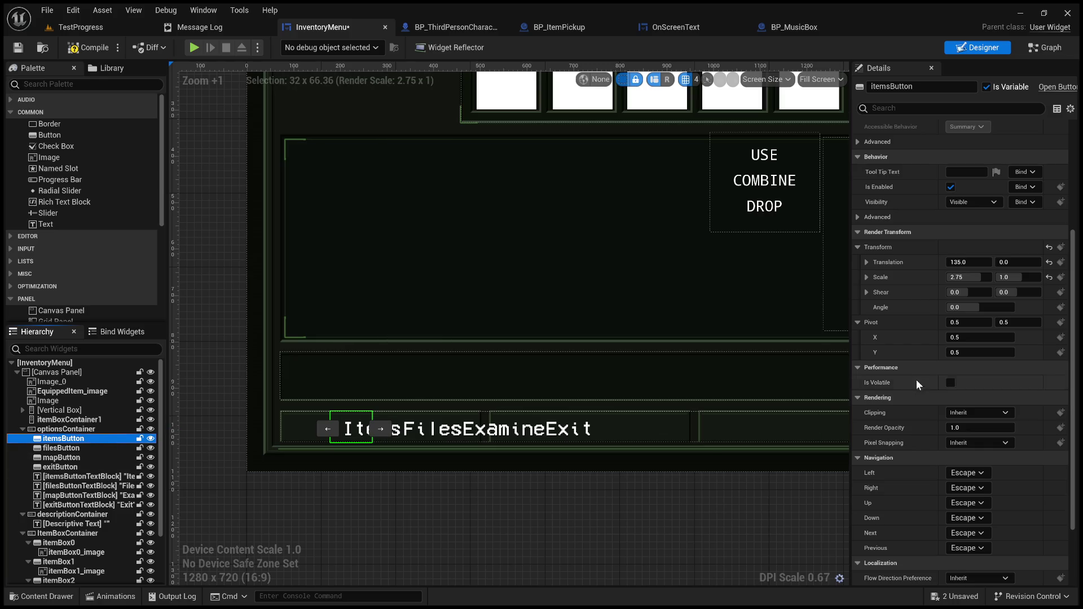
{"action": "left_click_drag", "start_coordinate": [967, 279], "coordinate": [993, 279]}
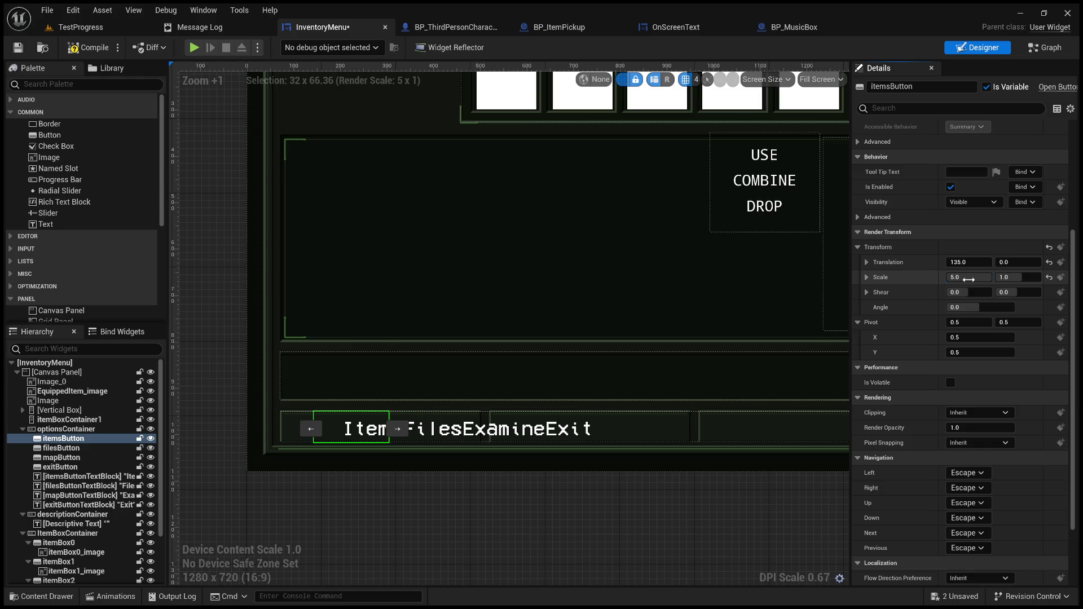
{"action": "key", "text": "Return"}
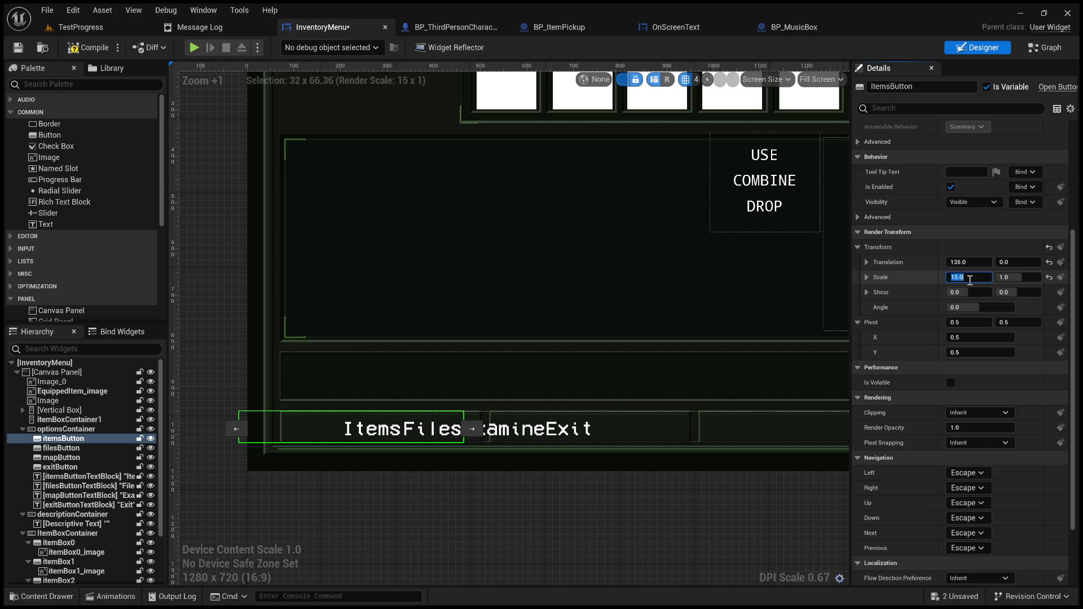
{"action": "type", "text": "13"}
{"action": "key", "text": "Return"}
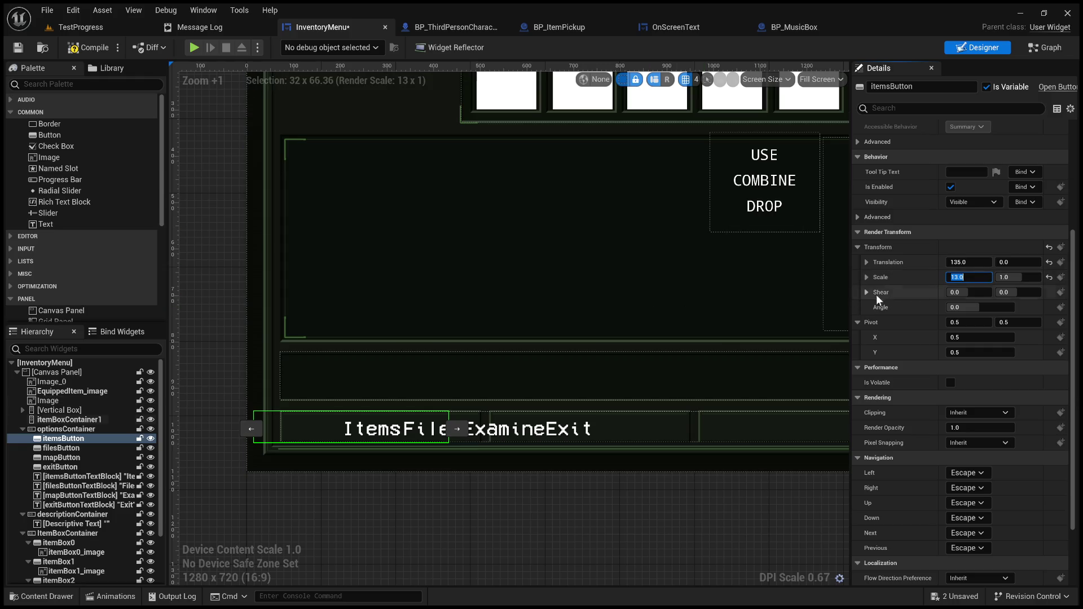
{"action": "left_click_drag", "start_coordinate": [968, 262], "coordinate": [987, 262]}
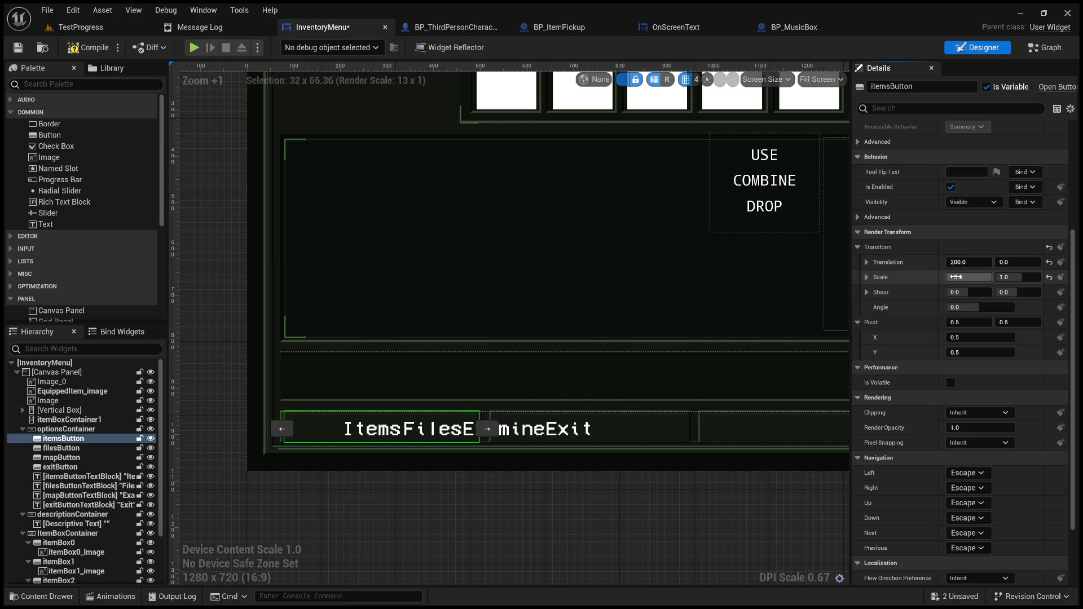
Give the Files, Examine and Exit buttons a Scale X of 13
{"action": "left_click", "coordinate": [101, 449]}
{"action": "left_click", "coordinate": [74, 467], "text": "shift"}
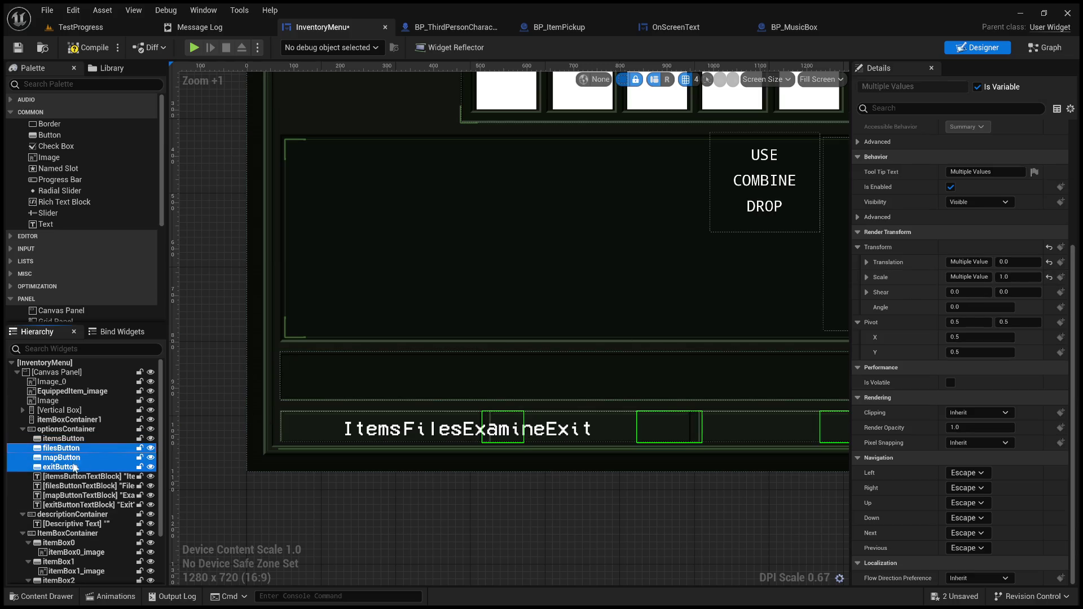
{"action": "left_click", "coordinate": [973, 278]}
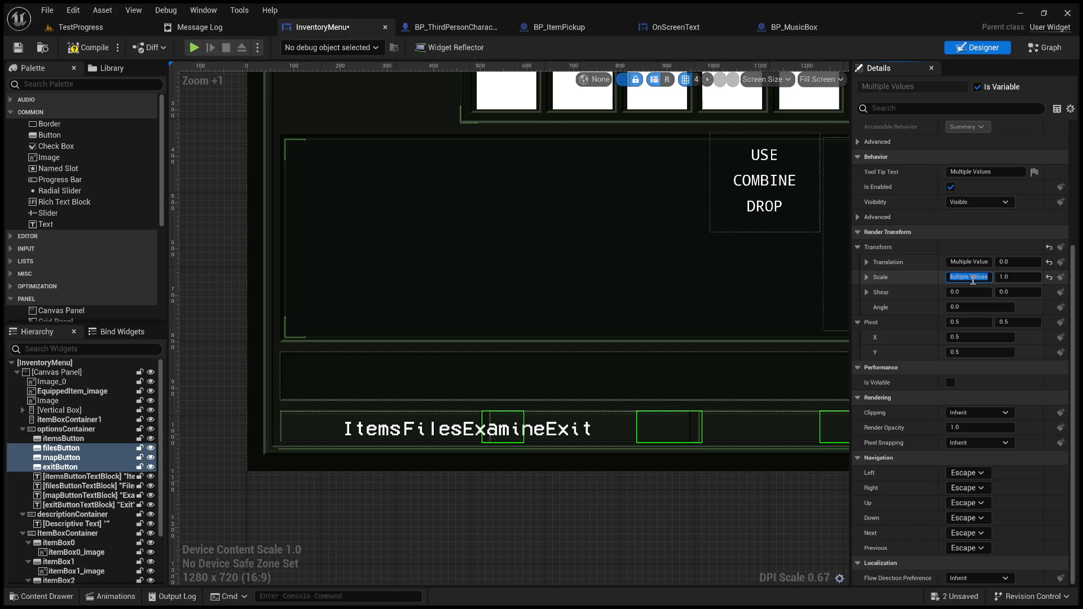
{"action": "type", "text": "1"}
{"action": "key", "text": "Return"}
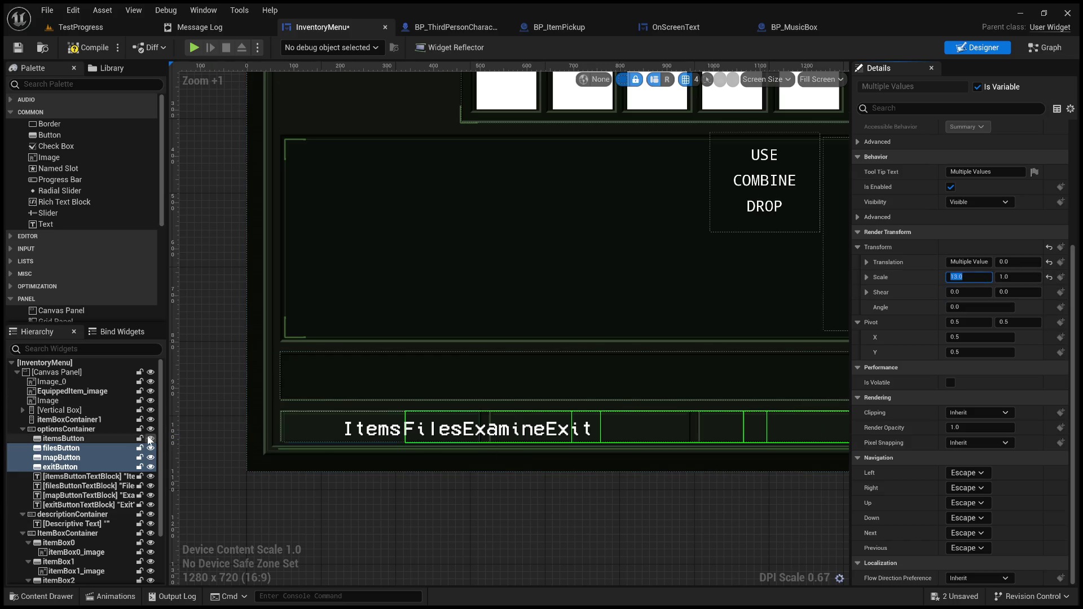
Slide the Files, Examine and Exit buttons right to about X 606, 980 and 1452
{"action": "left_click", "coordinate": [98, 449]}
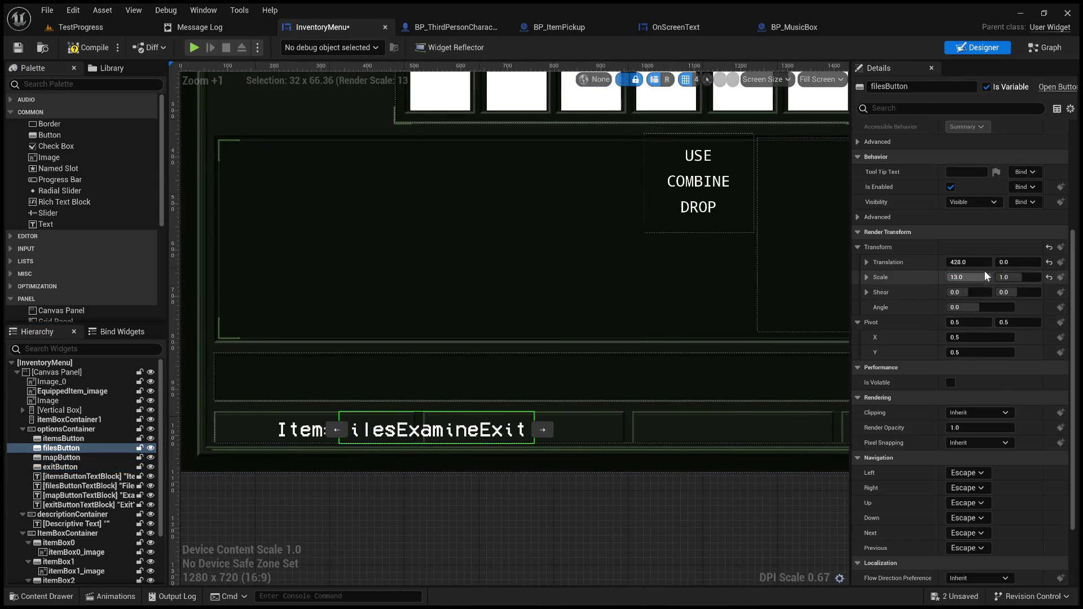
{"action": "left_click_drag", "start_coordinate": [966, 263], "coordinate": [1033, 263]}
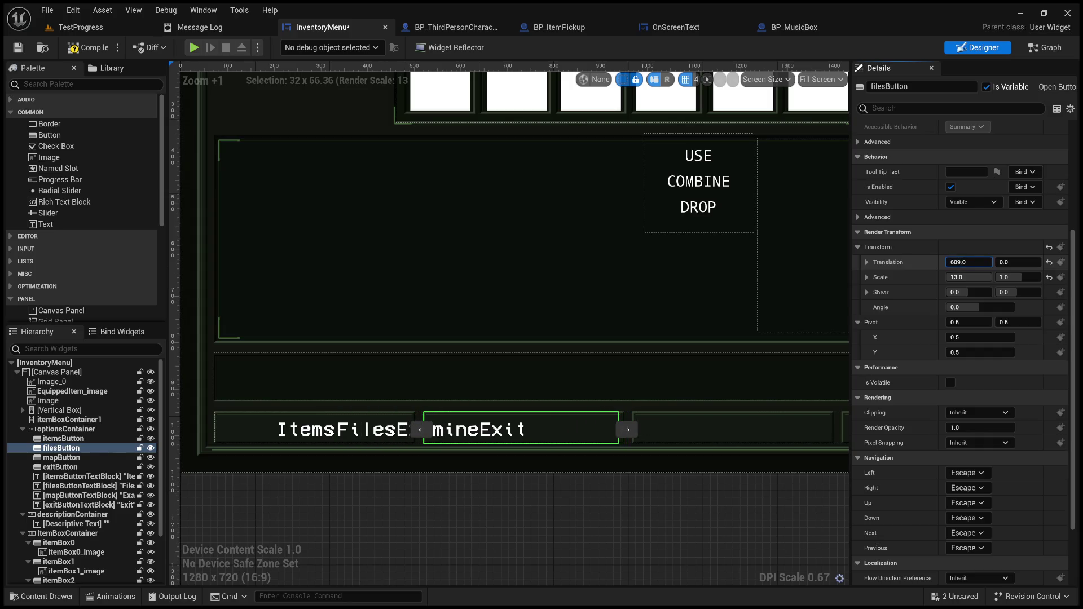
{"action": "left_click", "coordinate": [113, 458]}
{"action": "left_click_drag", "start_coordinate": [652, 531], "coordinate": [537, 532]}
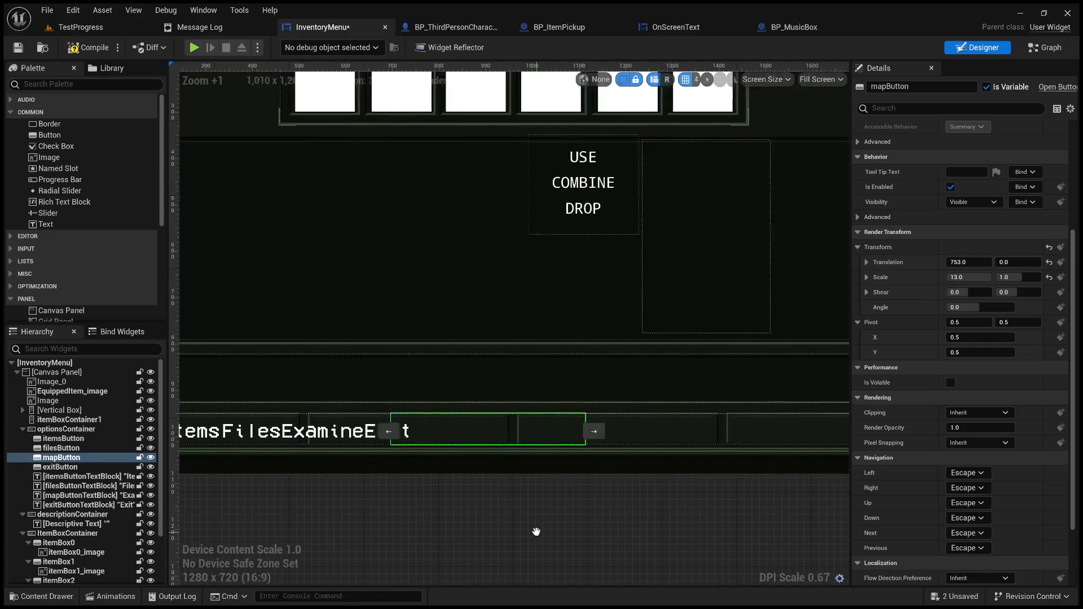
{"action": "left_click_drag", "start_coordinate": [969, 263], "coordinate": [1016, 262]}
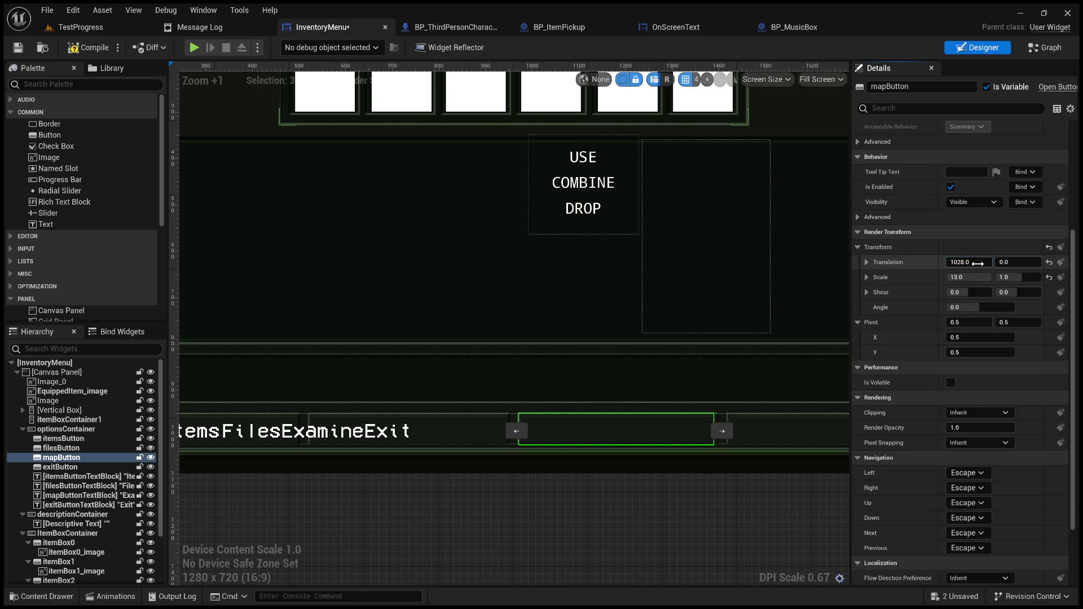
{"action": "left_click", "coordinate": [60, 467]}
{"action": "left_click_drag", "start_coordinate": [566, 498], "coordinate": [291, 504]}
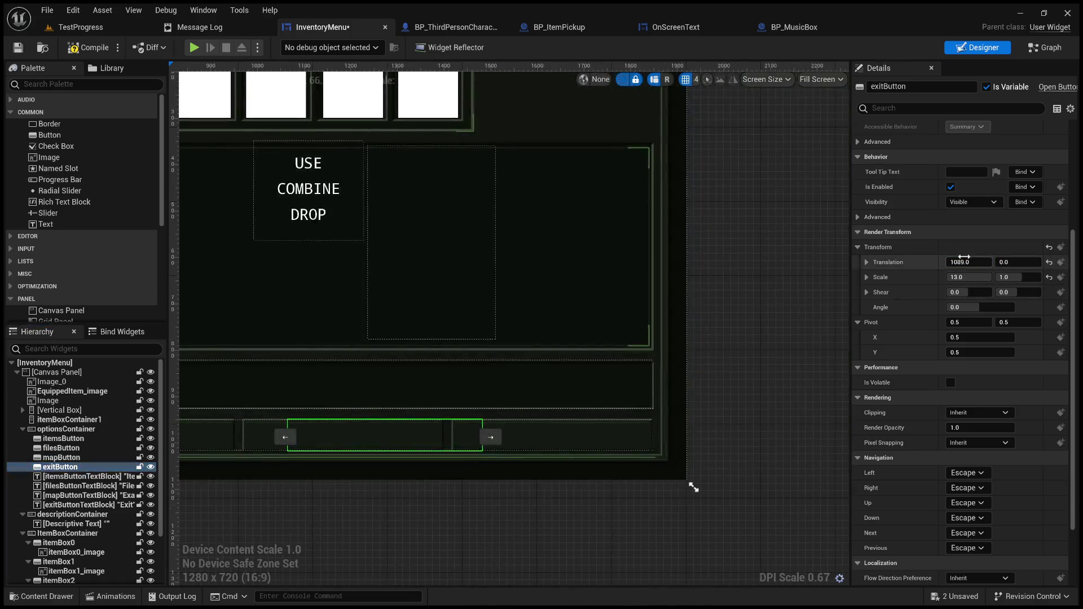
{"action": "mouse_move", "coordinate": [971, 262]}
{"action": "left_mouse_down"}
{"action": "mouse_move", "coordinate": [1049, 263]}
{"action": "mouse_move", "coordinate": [1026, 263]}
{"action": "left_mouse_up"}
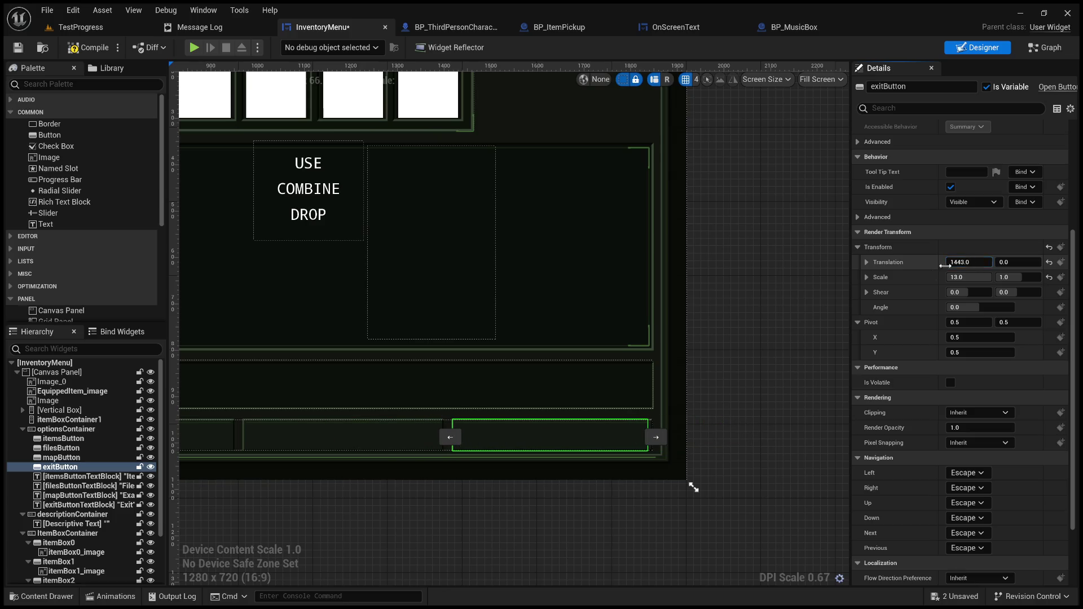
{"action": "left_click_drag", "start_coordinate": [460, 510], "coordinate": [676, 424]}
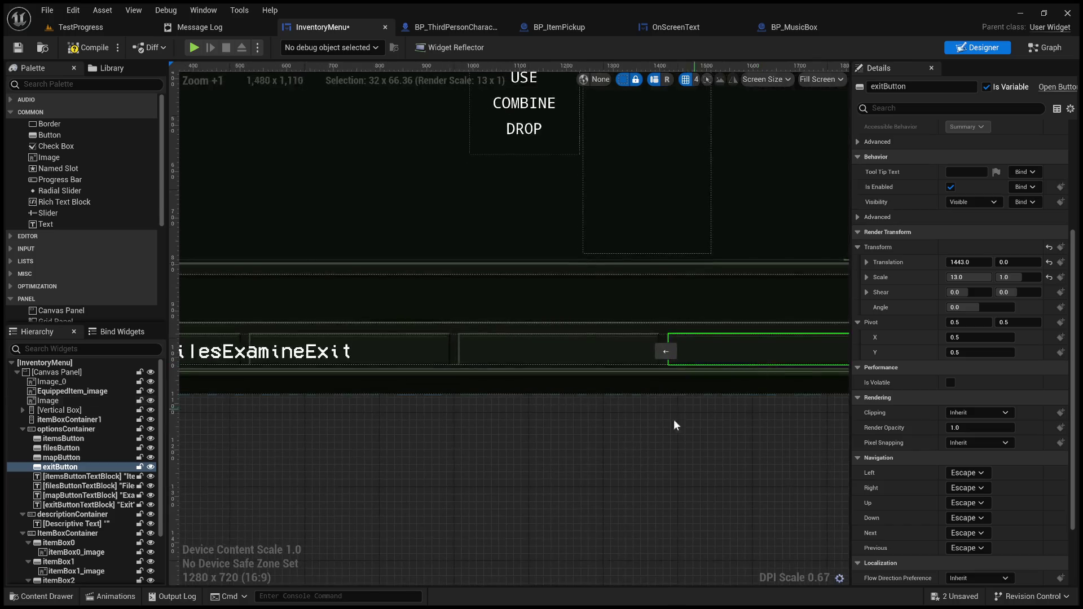
{"action": "left_click", "coordinate": [96, 477]}
Move the Files, Examine and Exit labels to Translation X 337, 632 and 958
{"action": "left_click_drag", "start_coordinate": [357, 476], "coordinate": [592, 452]}
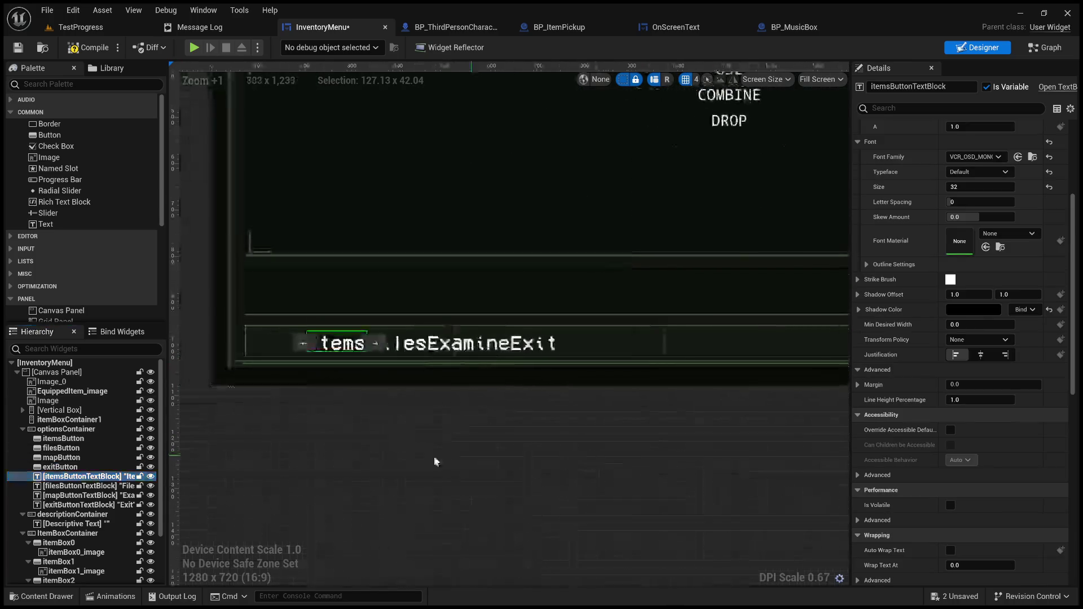
{"action": "left_click", "coordinate": [105, 486]}
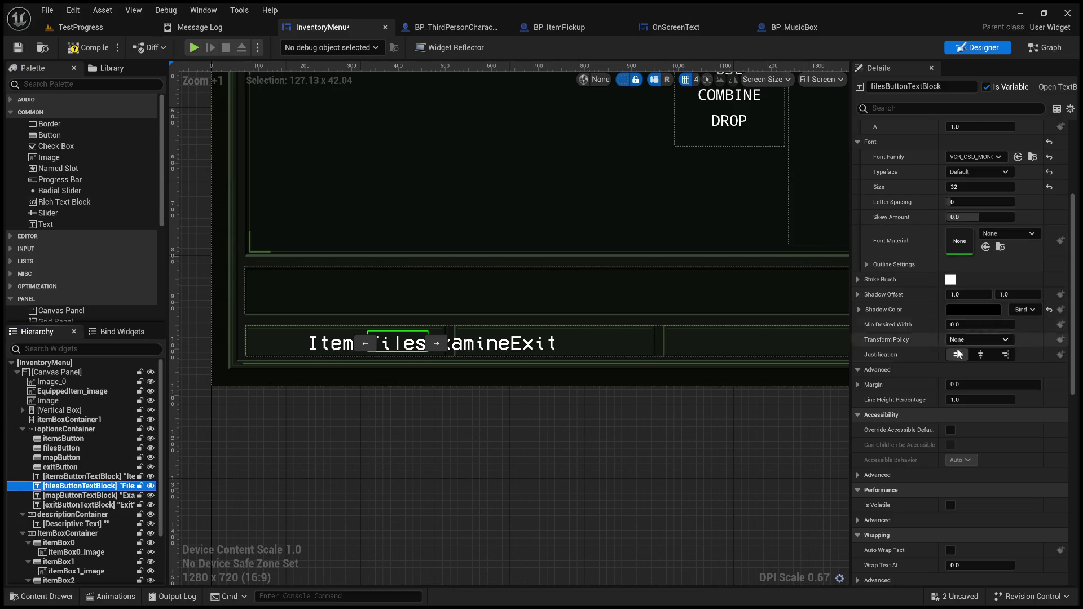
{"action": "scroll", "coordinate": [936, 446], "scroll_direction": "down", "scroll_amount": 10}
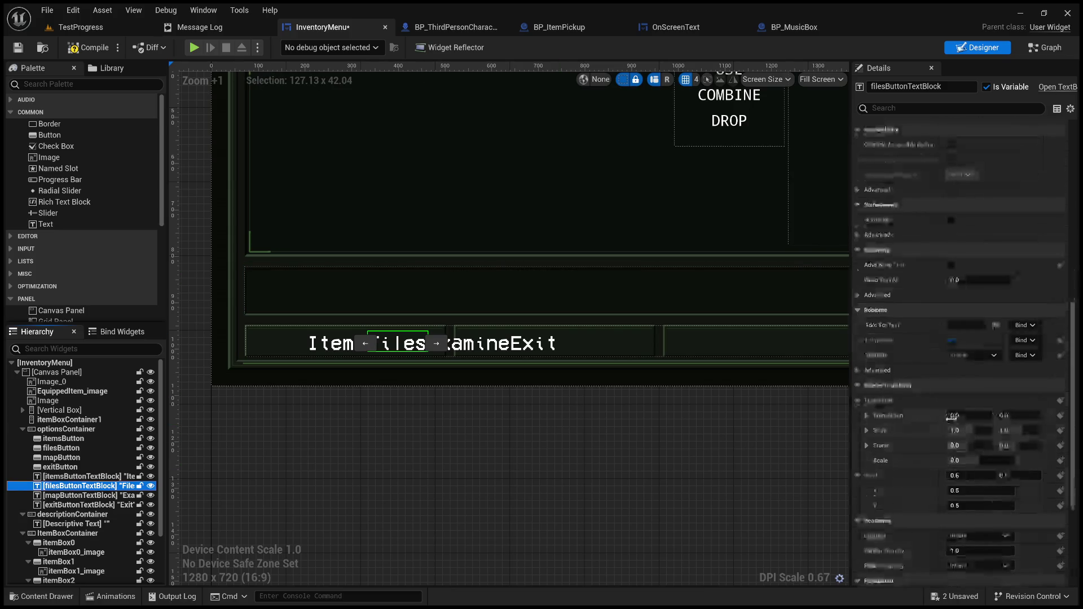
{"action": "left_click", "coordinate": [961, 415]}
{"action": "mouse_move", "coordinate": [961, 415]}
{"action": "left_mouse_down"}
{"action": "mouse_move", "coordinate": [1072, 415]}
{"action": "mouse_move", "coordinate": [998, 415]}
{"action": "left_mouse_up"}
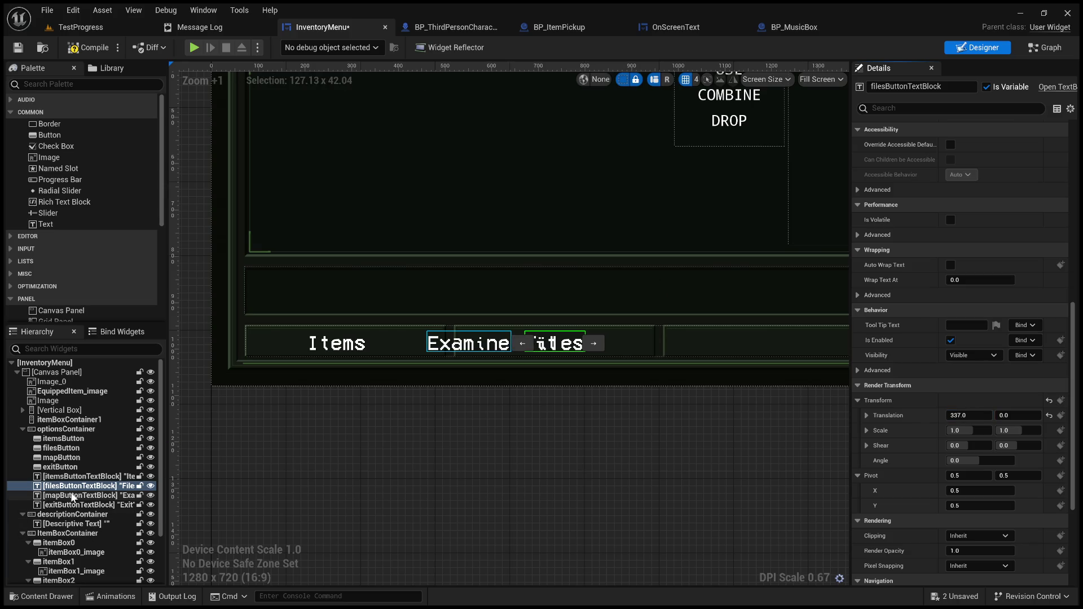
{"action": "left_click", "coordinate": [85, 496]}
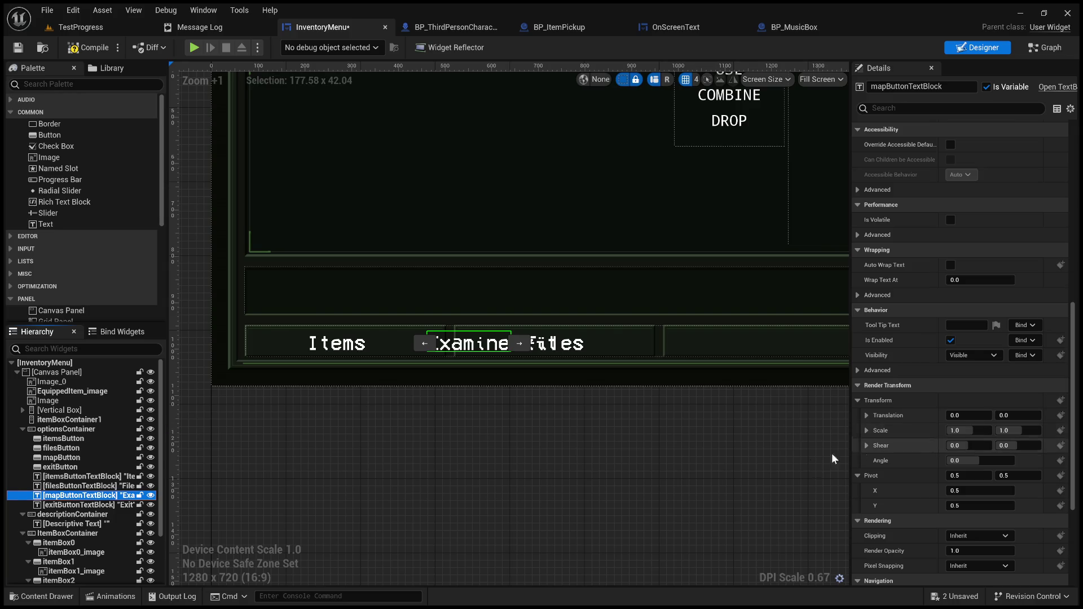
{"action": "left_click_drag", "start_coordinate": [767, 465], "coordinate": [552, 504]}
{"action": "left_click_drag", "start_coordinate": [959, 415], "coordinate": [1060, 416]}
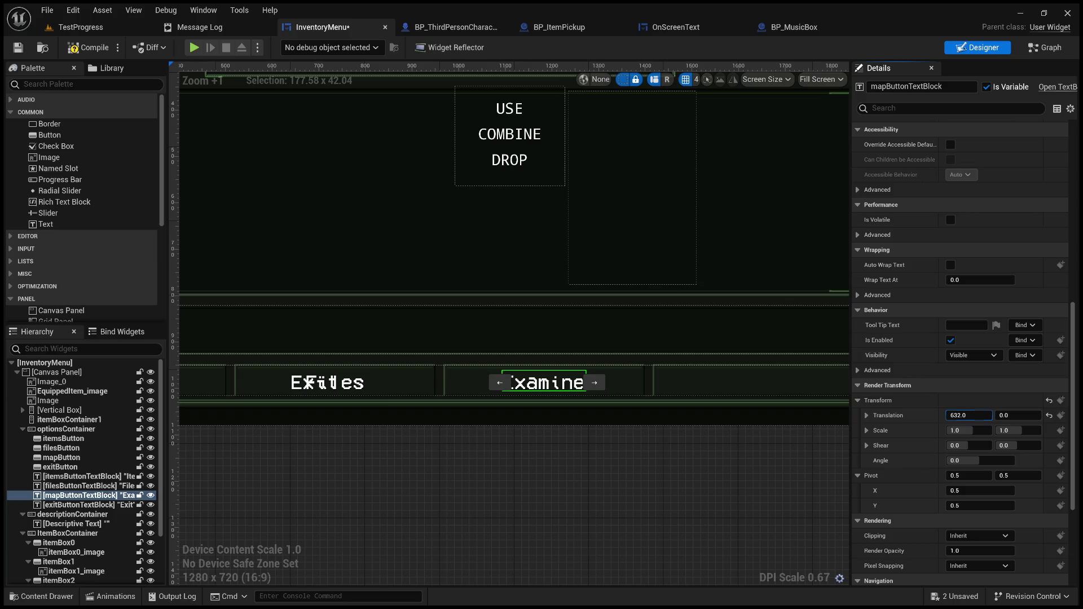
{"action": "left_click", "coordinate": [315, 383]}
{"action": "scroll", "coordinate": [429, 528], "scroll_direction": "down", "scroll_amount": 5}
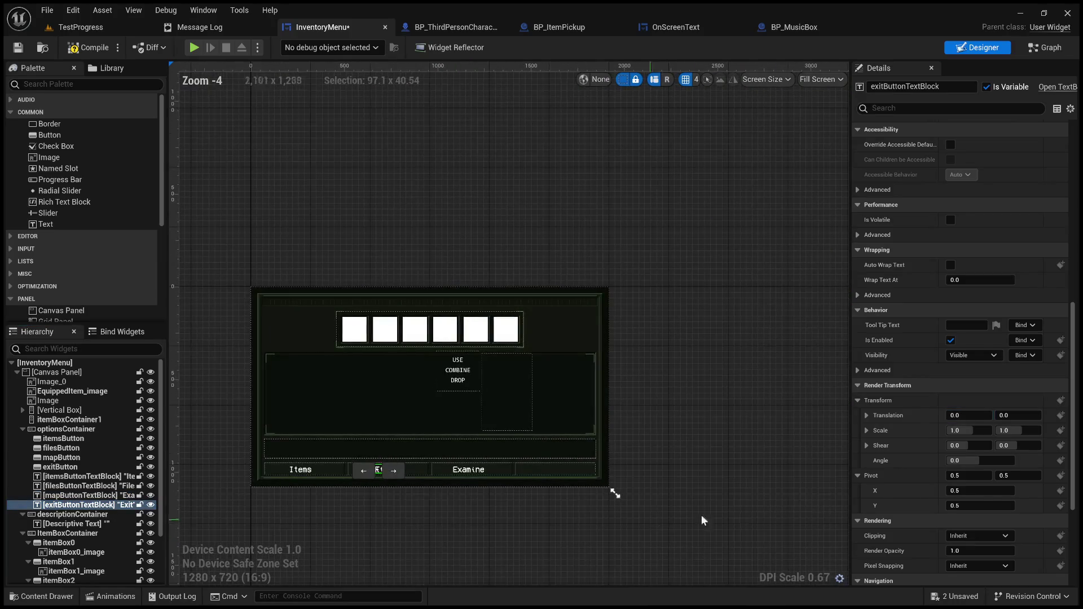
{"action": "left_click_drag", "start_coordinate": [969, 416], "coordinate": [1043, 415]}
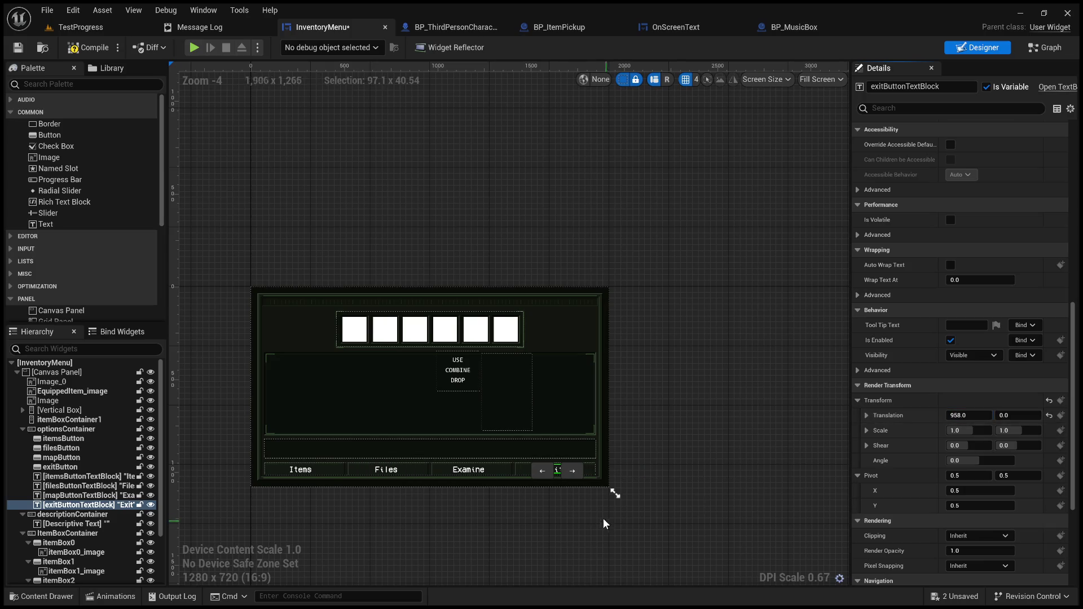
{"action": "scroll", "coordinate": [508, 497], "scroll_direction": "up", "scroll_amount": 7}
{"action": "left_click", "coordinate": [497, 497]}
{"action": "left_click", "coordinate": [497, 496]}
{"action": "scroll", "coordinate": [451, 505], "scroll_direction": "down", "scroll_amount": 4}
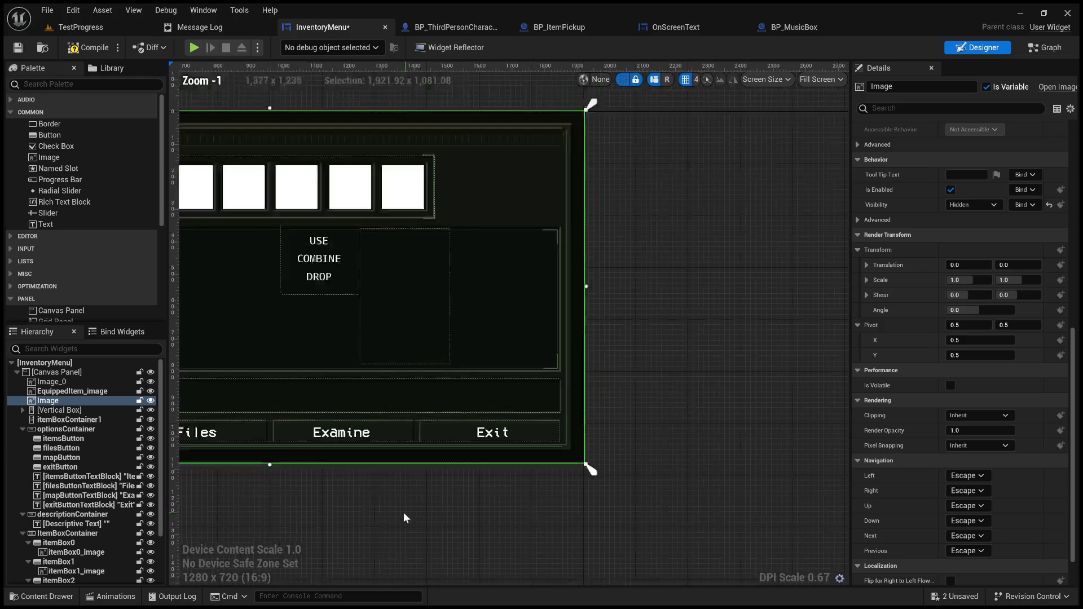
Change the Files button label to Drop and shift its Translation X right to centre it
{"action": "left_click", "coordinate": [438, 387]}
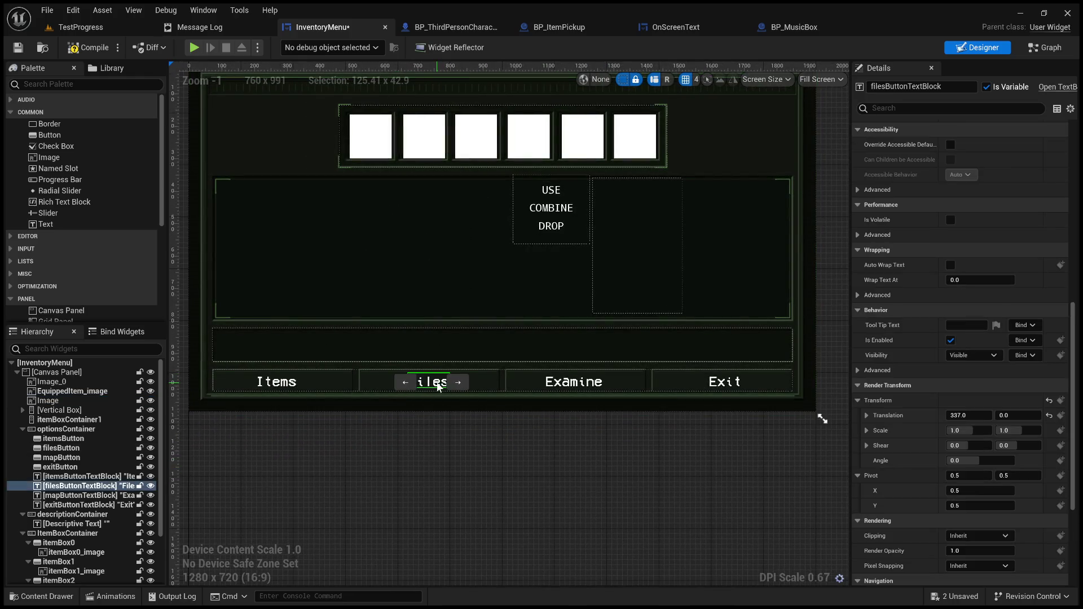
{"action": "scroll", "coordinate": [923, 332], "scroll_direction": "up", "scroll_amount": 12}
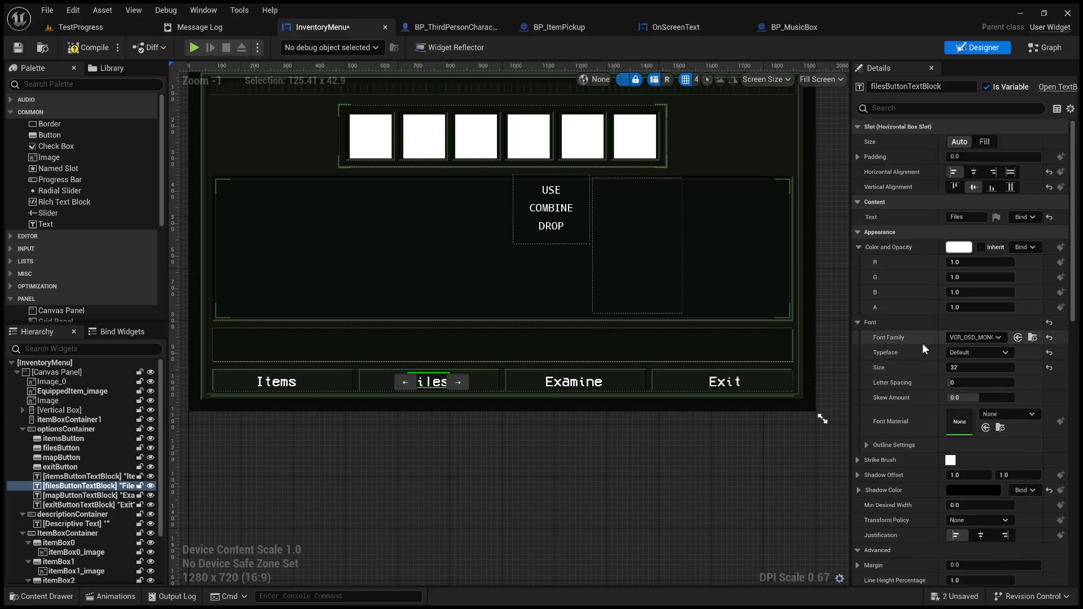
{"action": "scroll", "coordinate": [922, 343], "scroll_direction": "down", "scroll_amount": 12}
{"action": "scroll", "coordinate": [914, 388], "scroll_direction": "up", "scroll_amount": 5}
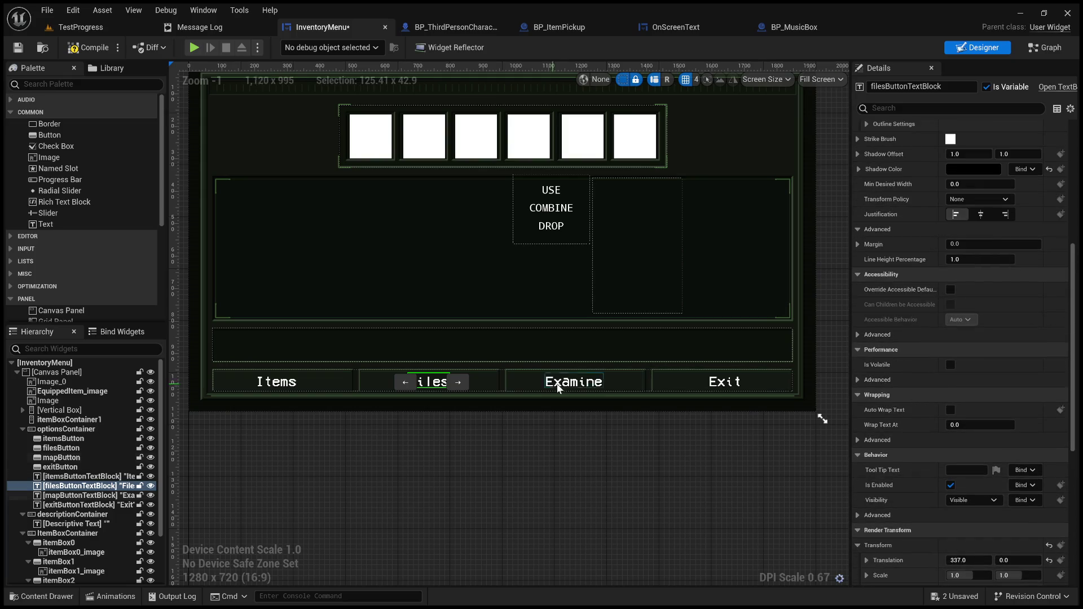
{"action": "scroll", "coordinate": [913, 390], "scroll_direction": "up", "scroll_amount": 5}
{"action": "scroll", "coordinate": [962, 262], "scroll_direction": "up", "scroll_amount": 4}
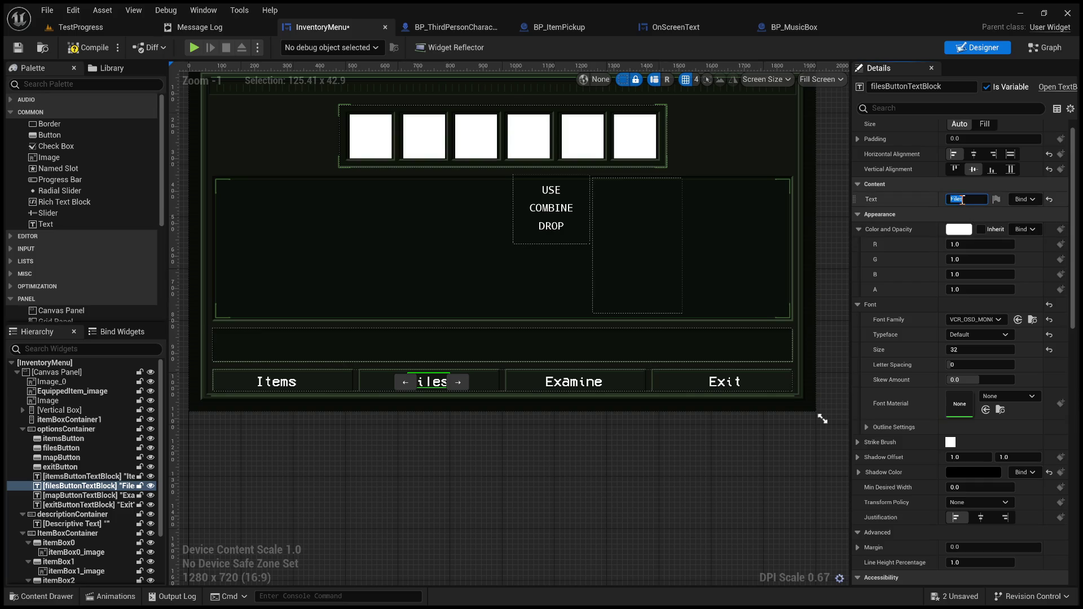
{"action": "type", "text": "Drop"}
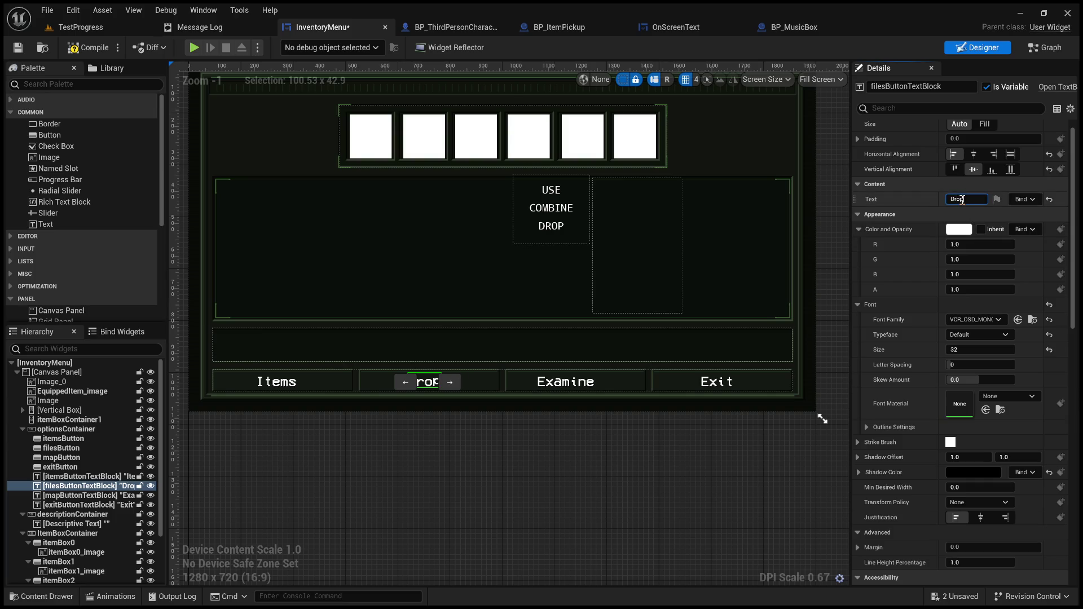
{"action": "scroll", "coordinate": [402, 427], "scroll_direction": "up", "scroll_amount": 3}
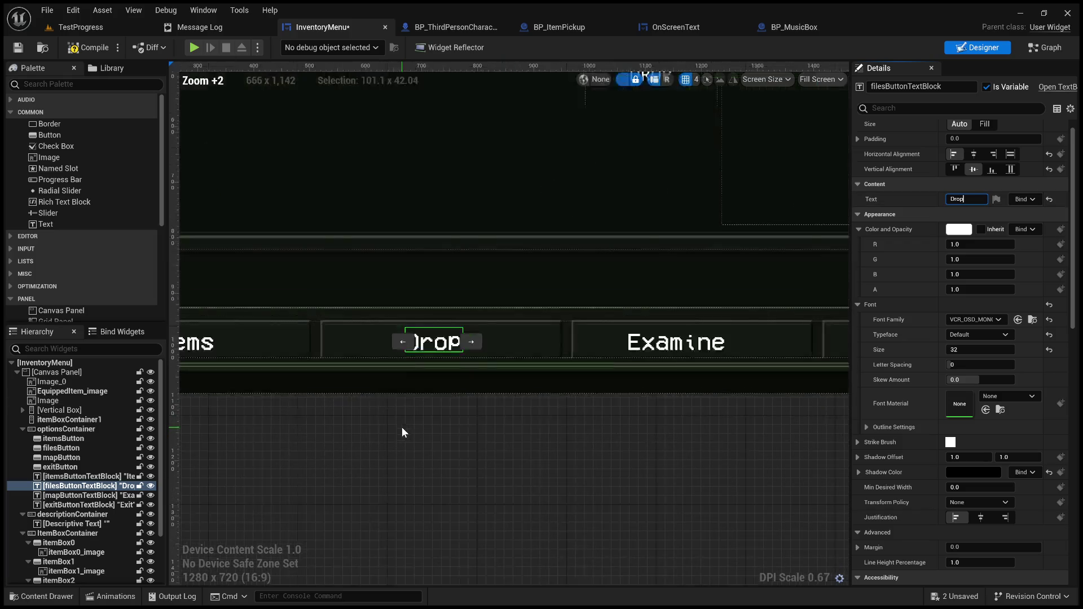
{"action": "scroll", "coordinate": [916, 381], "scroll_direction": "down", "scroll_amount": 4}
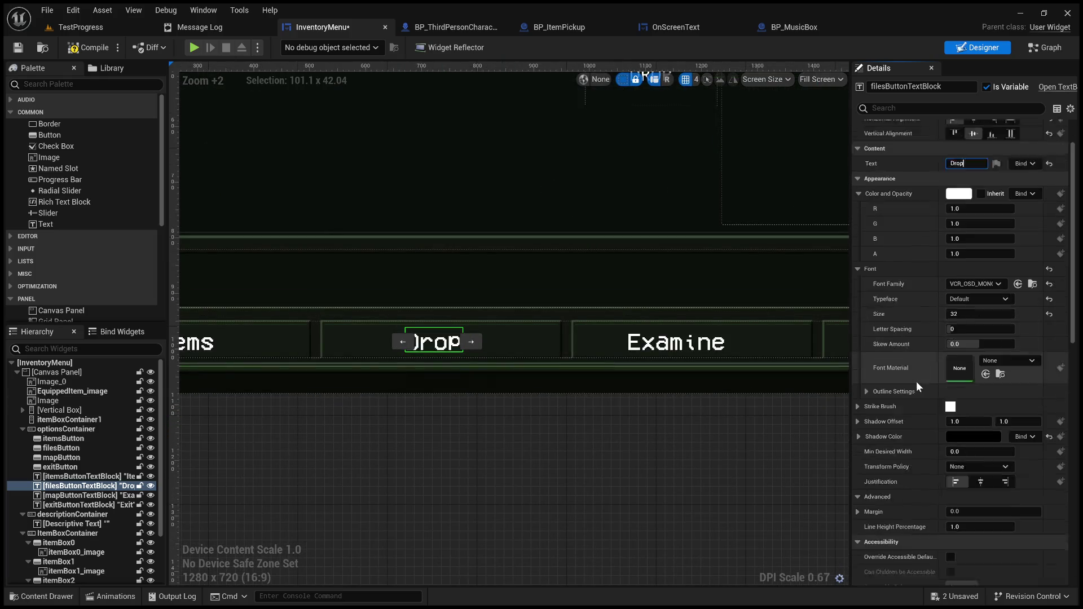
{"action": "scroll", "coordinate": [916, 381], "scroll_direction": "down", "scroll_amount": 8}
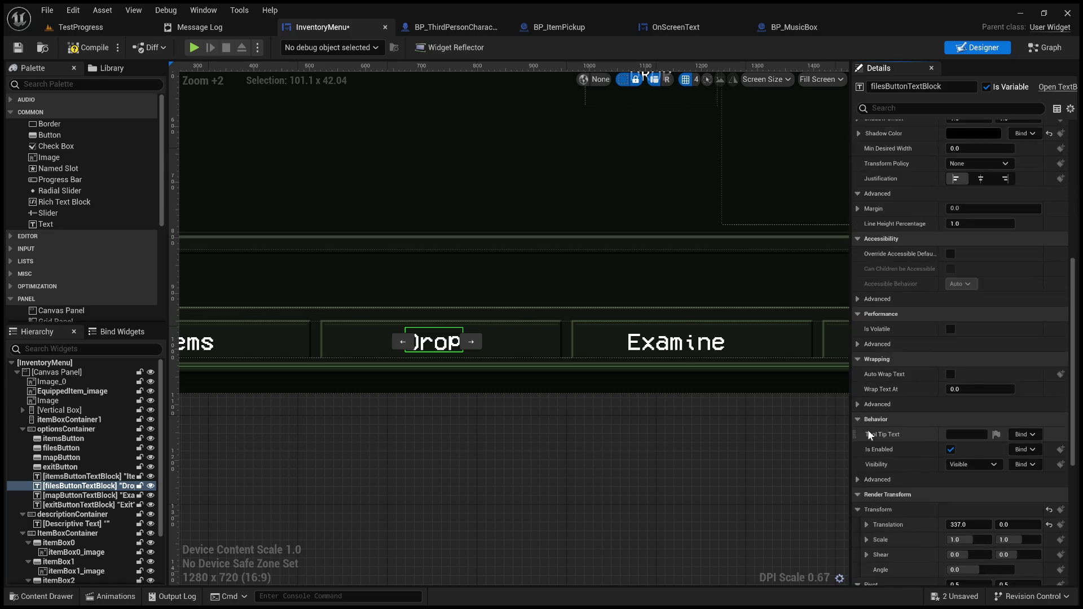
{"action": "left_click_drag", "start_coordinate": [948, 453], "coordinate": [959, 453]}
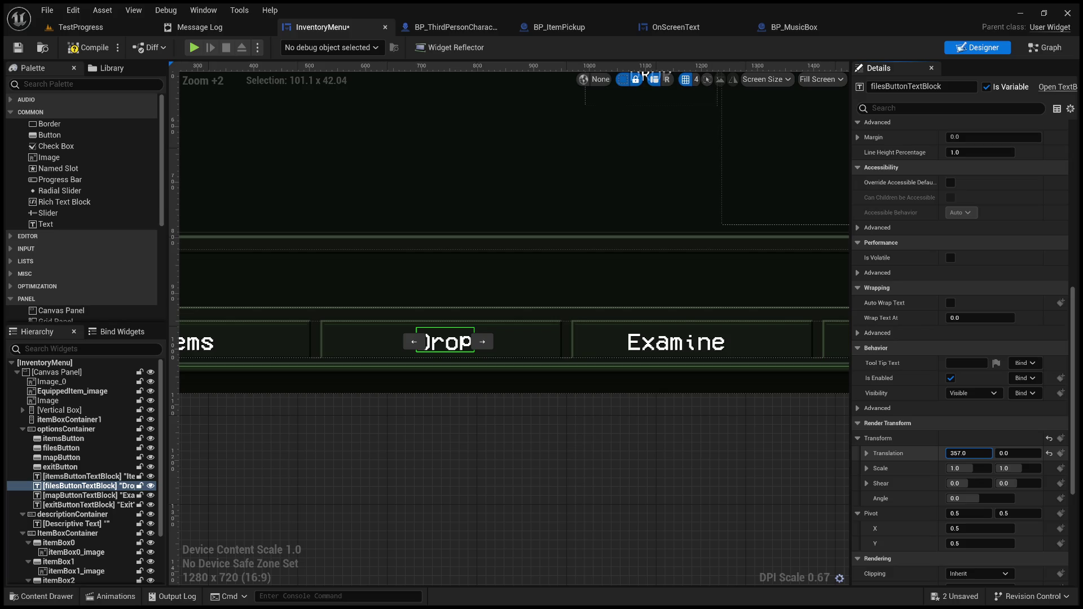
{"action": "left_click", "coordinate": [678, 453]}
{"action": "scroll", "coordinate": [681, 455], "scroll_direction": "down", "scroll_amount": 3}
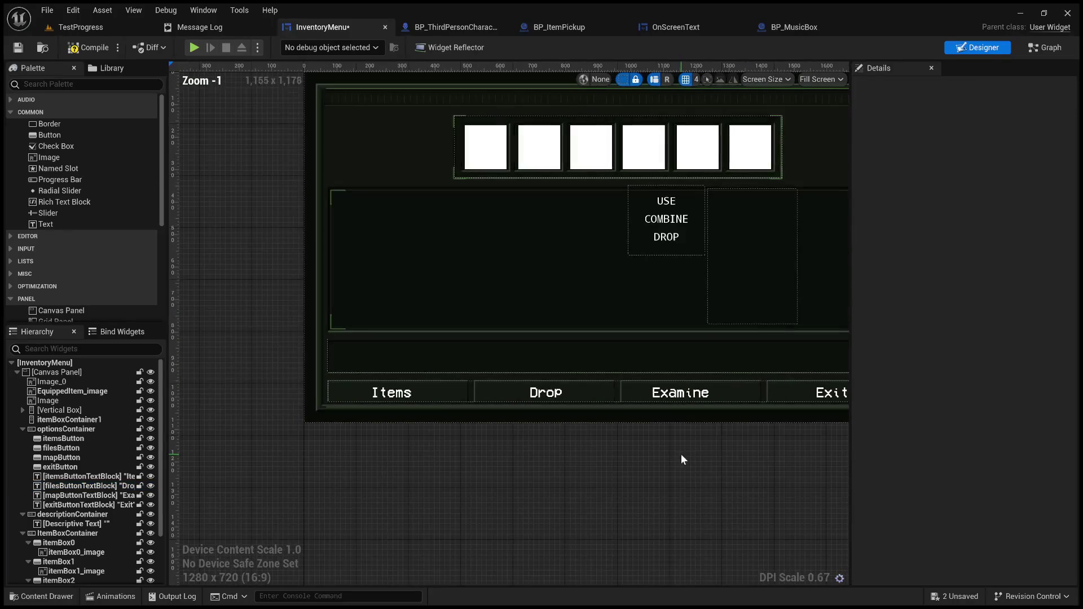
Change the Items button label text to Use
{"action": "left_click", "coordinate": [398, 402]}
{"action": "scroll", "coordinate": [901, 303], "scroll_direction": "up", "scroll_amount": 10}
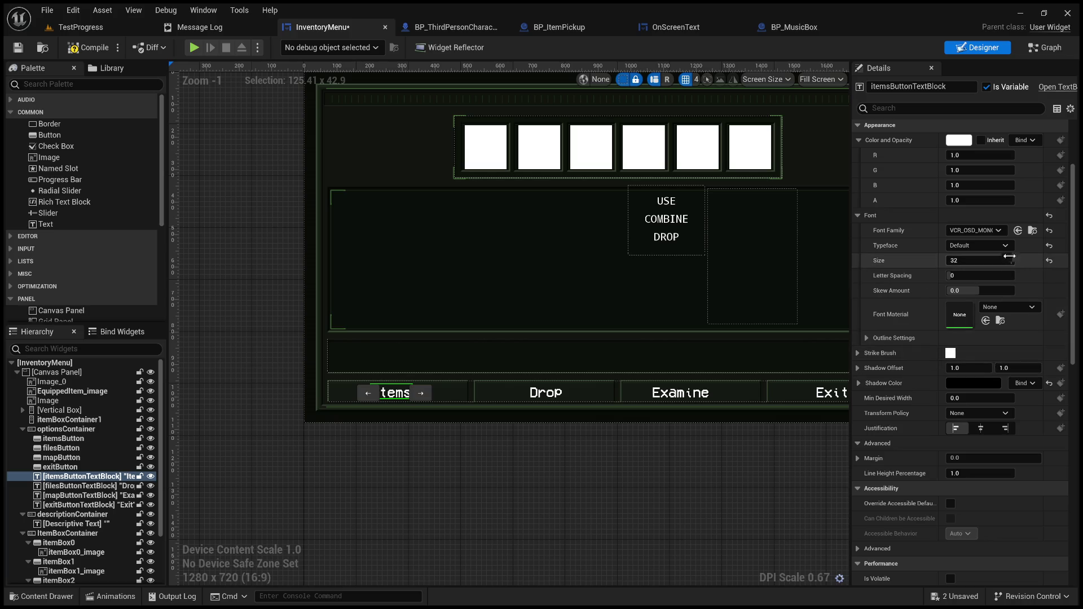
{"action": "scroll", "coordinate": [973, 270], "scroll_direction": "up", "scroll_amount": 3}
{"action": "type", "text": "Use"}
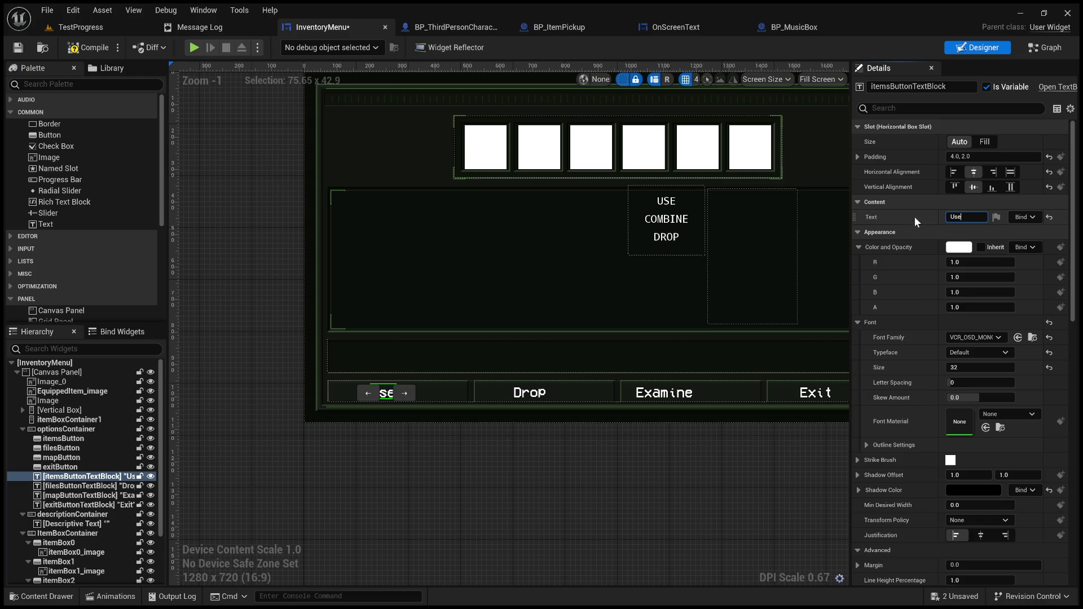
{"action": "left_click", "coordinate": [88, 478]}
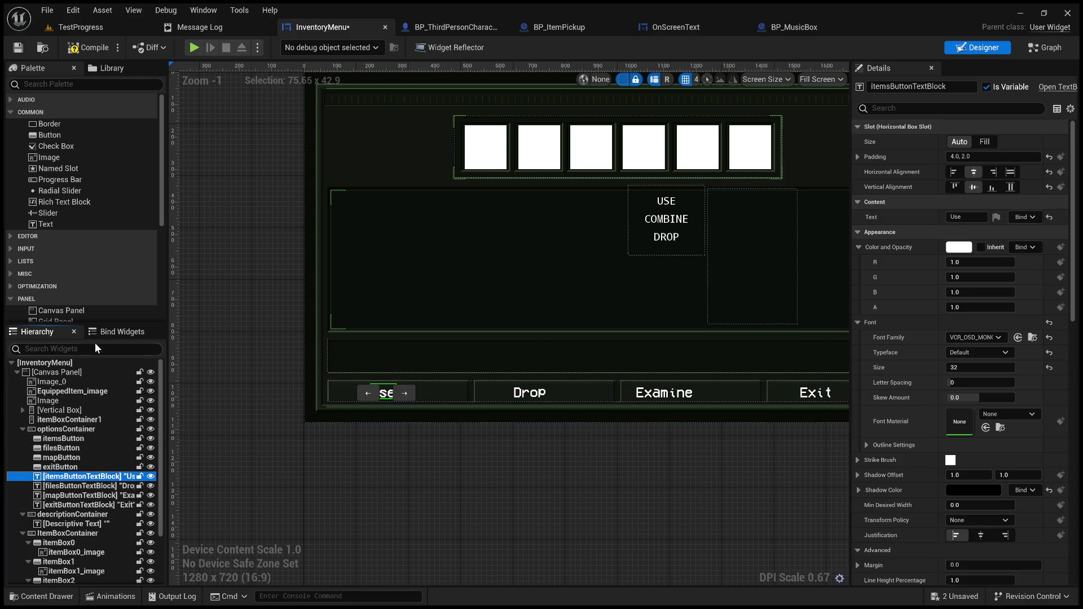
{"action": "scroll", "coordinate": [87, 287], "scroll_direction": "down", "scroll_amount": 3}
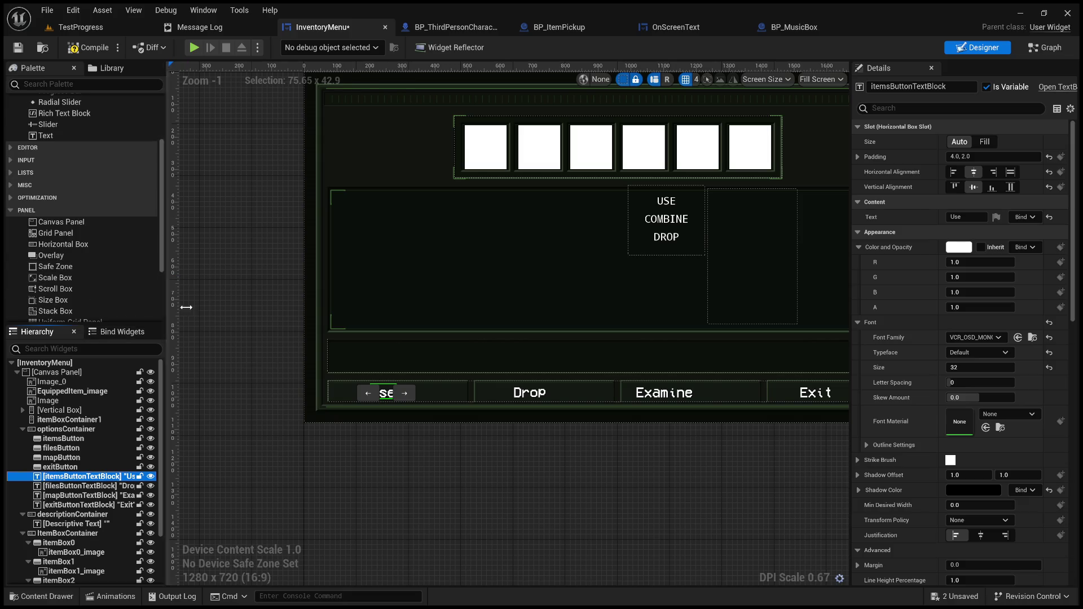
{"action": "scroll", "coordinate": [96, 248], "scroll_direction": "down", "scroll_amount": 1}
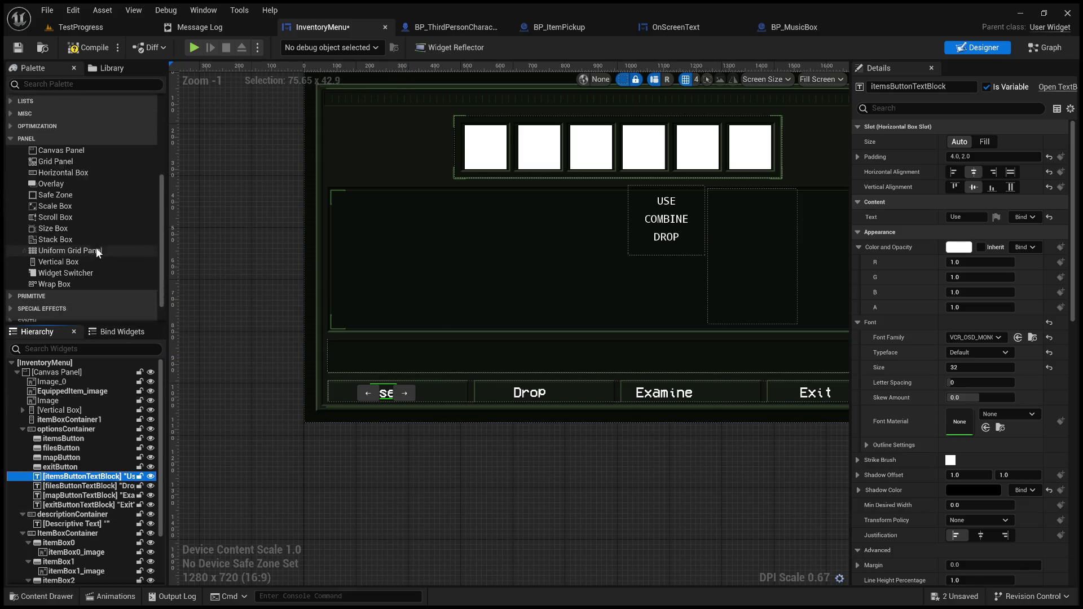
{"action": "scroll", "coordinate": [119, 251], "scroll_direction": "up", "scroll_amount": 2}
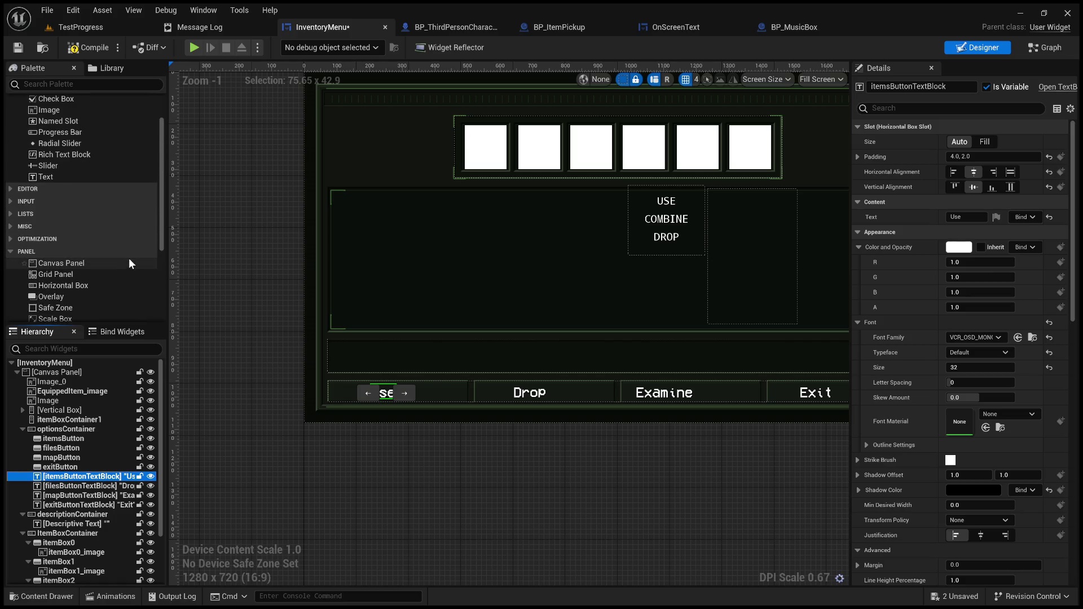
{"action": "scroll", "coordinate": [113, 269], "scroll_direction": "down", "scroll_amount": 1}
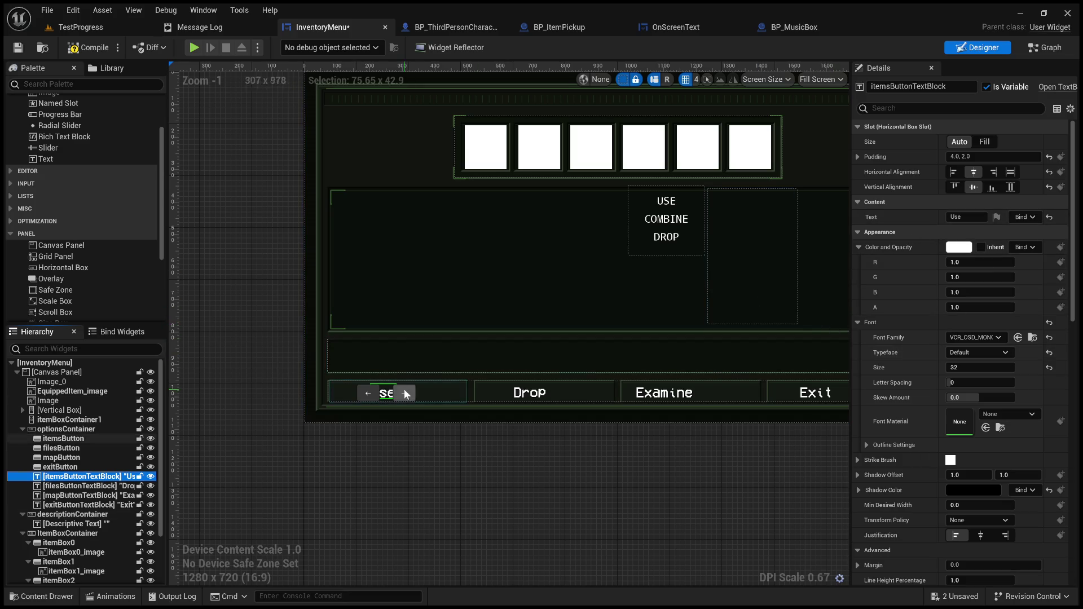
{"action": "scroll", "coordinate": [423, 412], "scroll_direction": "up", "scroll_amount": 5}
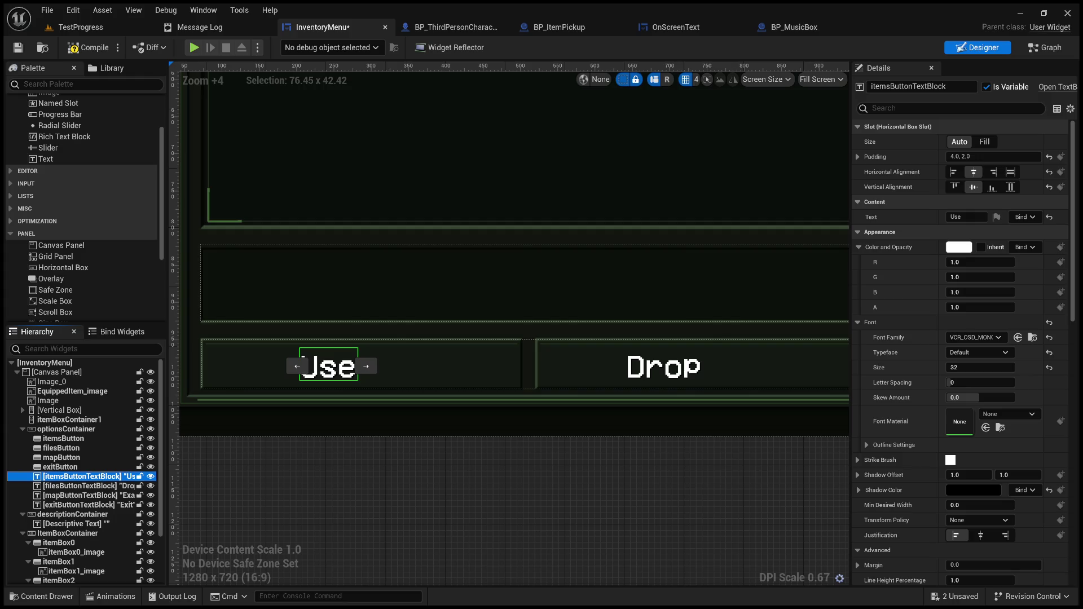
{"action": "scroll", "coordinate": [899, 387], "scroll_direction": "down", "scroll_amount": 3}
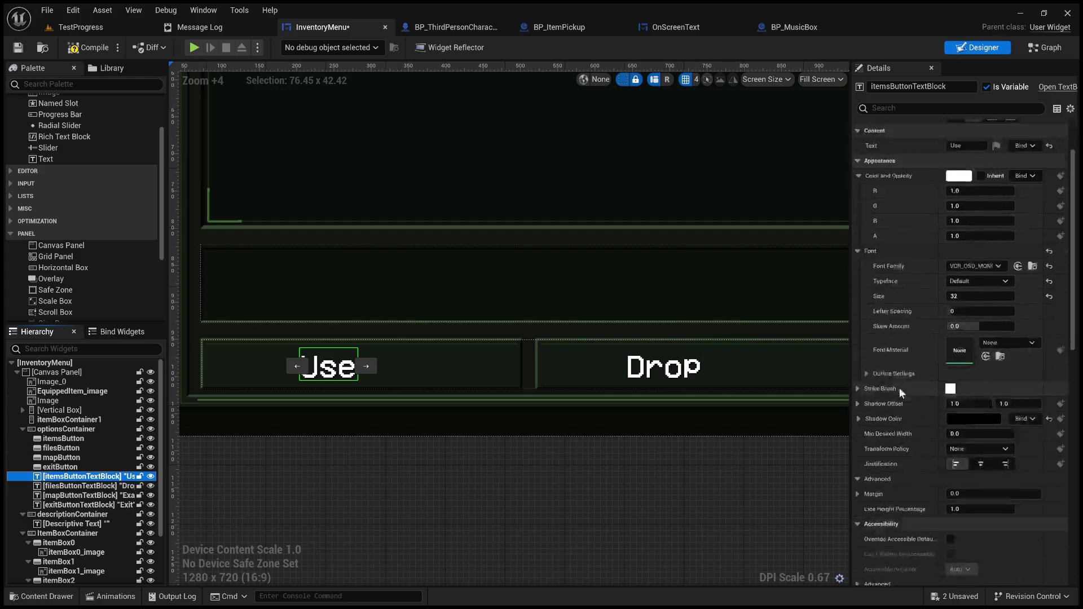